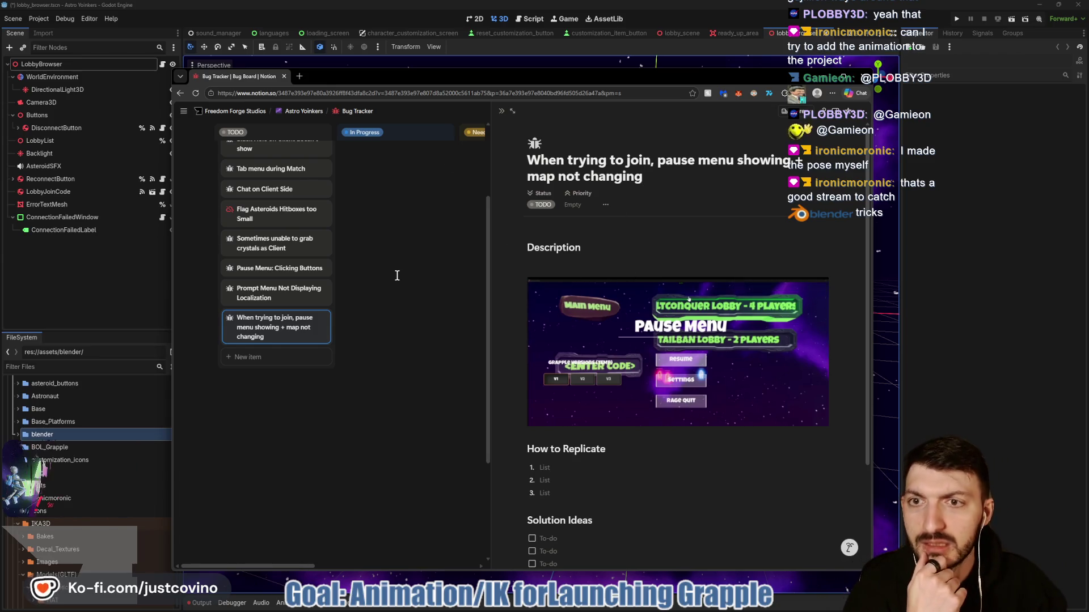
Close the pause-menu bug page in Notion and minimize the browser to reveal Godot.
{"action": "left_click", "coordinate": [414, 264]}
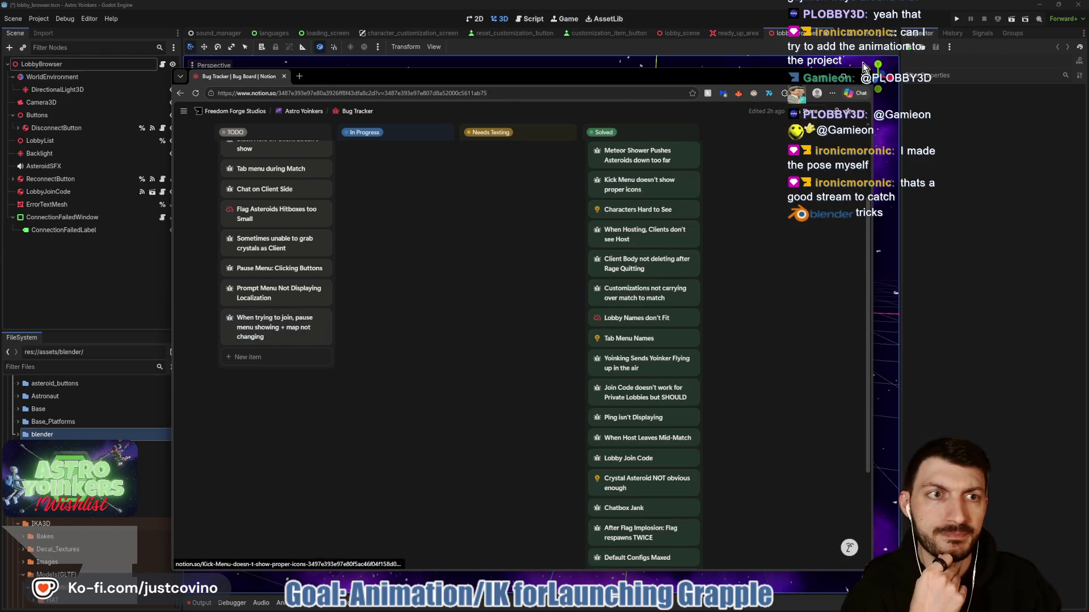
{"action": "left_click", "coordinate": [825, 80]}
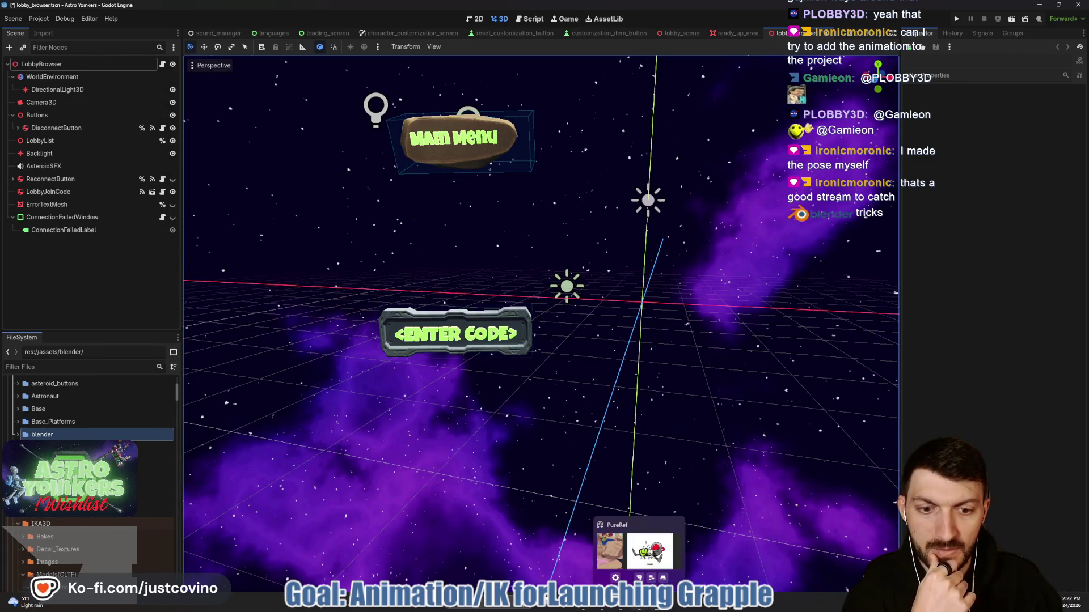
Open and close the PureRef reference board, then switch to the lobby_scene tab.
{"action": "left_click", "coordinate": [644, 609]}
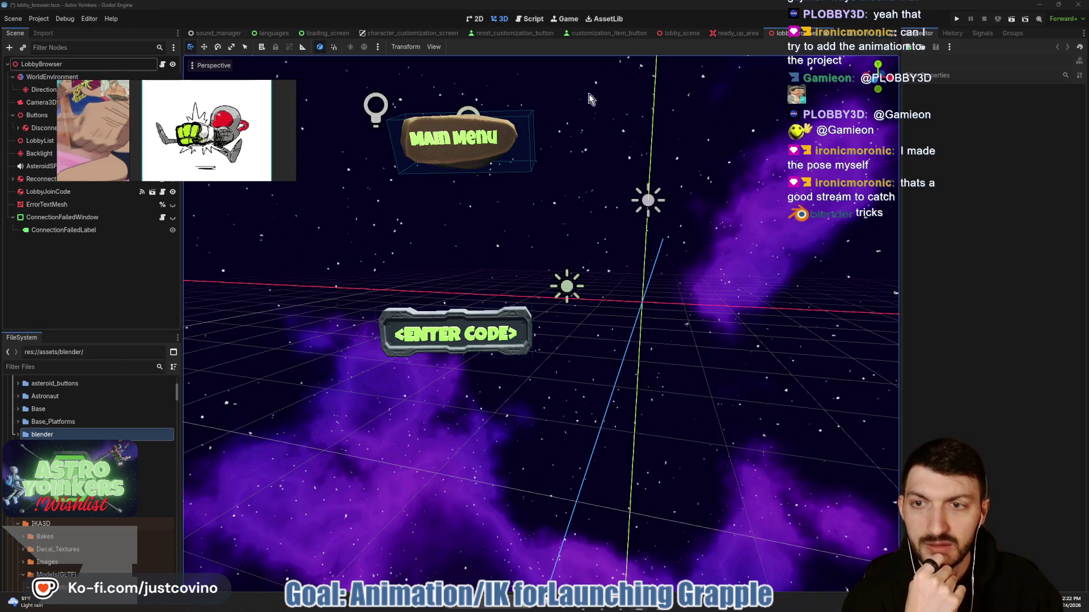
{"action": "right_click", "coordinate": [284, 131]}
{"action": "left_click", "coordinate": [309, 302]}
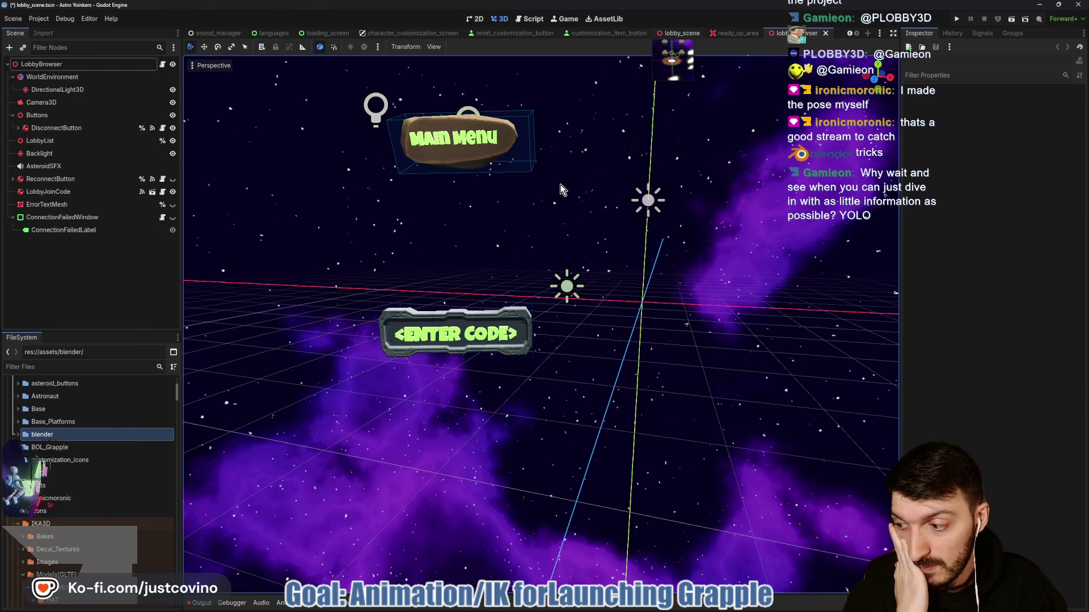
{"action": "key", "text": "ctrl+shift+Tab"}
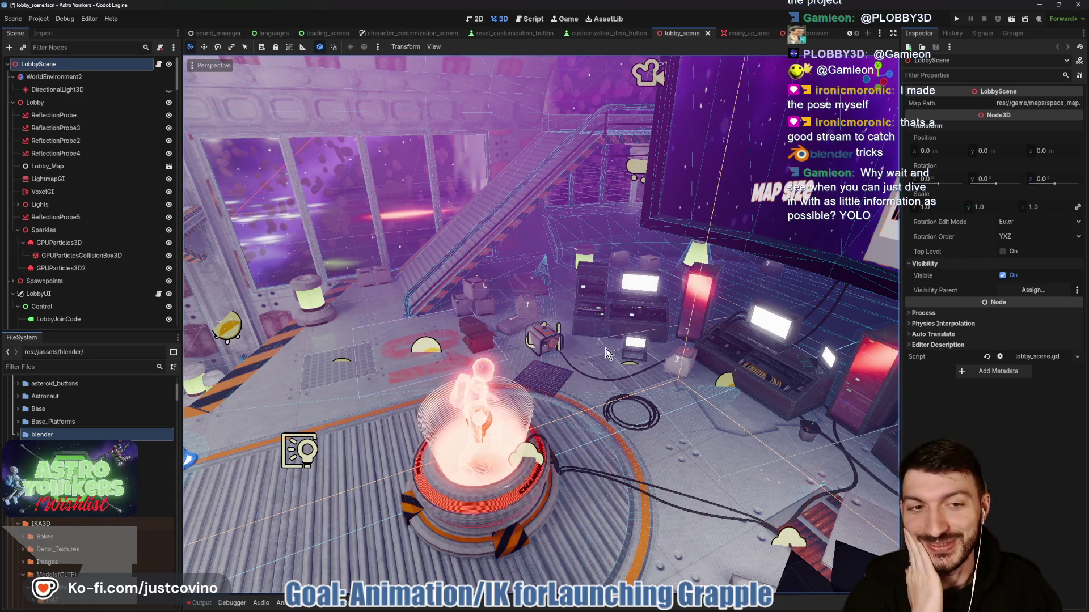
Orbit the viewport to face the MAP TITLE screen and save the lobby scene.
{"action": "scroll", "coordinate": [705, 353], "scroll_direction": "up", "scroll_amount": 5}
{"action": "scroll", "coordinate": [705, 354], "scroll_direction": "down", "scroll_amount": 5}
{"action": "mouse_move", "coordinate": [682, 355]}
{"action": "left_mouse_down"}
{"action": "mouse_move", "coordinate": [602, 295]}
{"action": "mouse_move", "coordinate": [538, 295]}
{"action": "mouse_move", "coordinate": [666, 384]}
{"action": "left_mouse_up"}
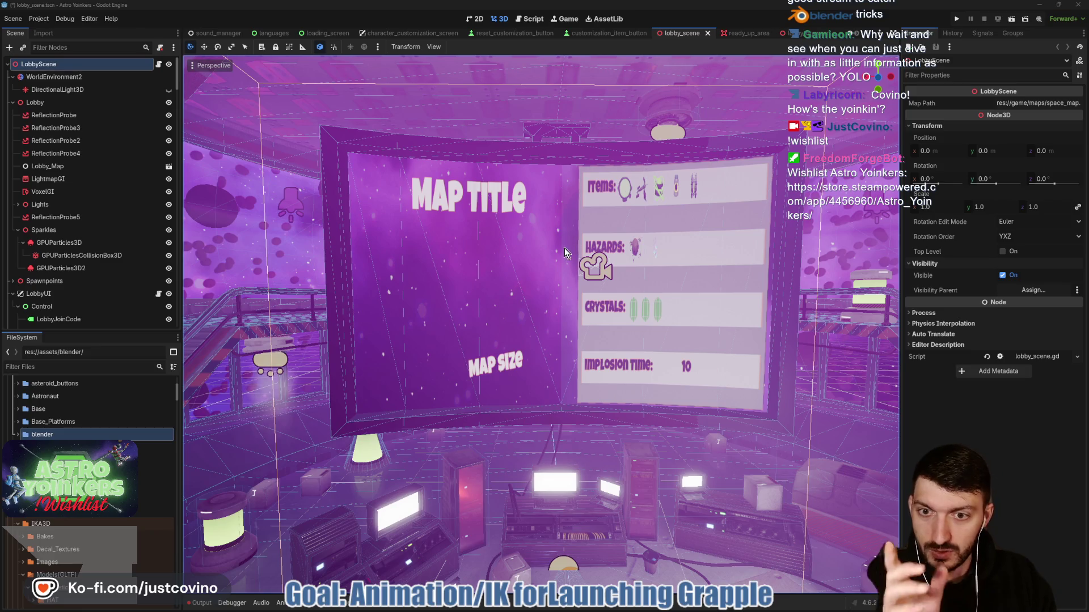
{"action": "key", "text": "ctrl+s"}
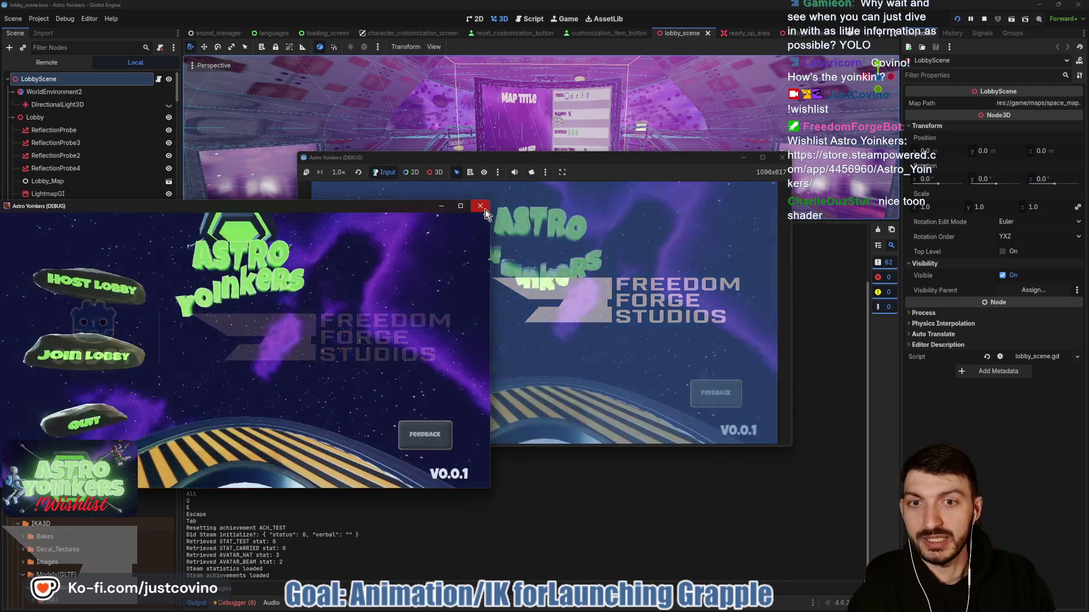
Close the duplicate game window, host a lobby, and start moving in the loaded level.
{"action": "left_click", "coordinate": [480, 206]}
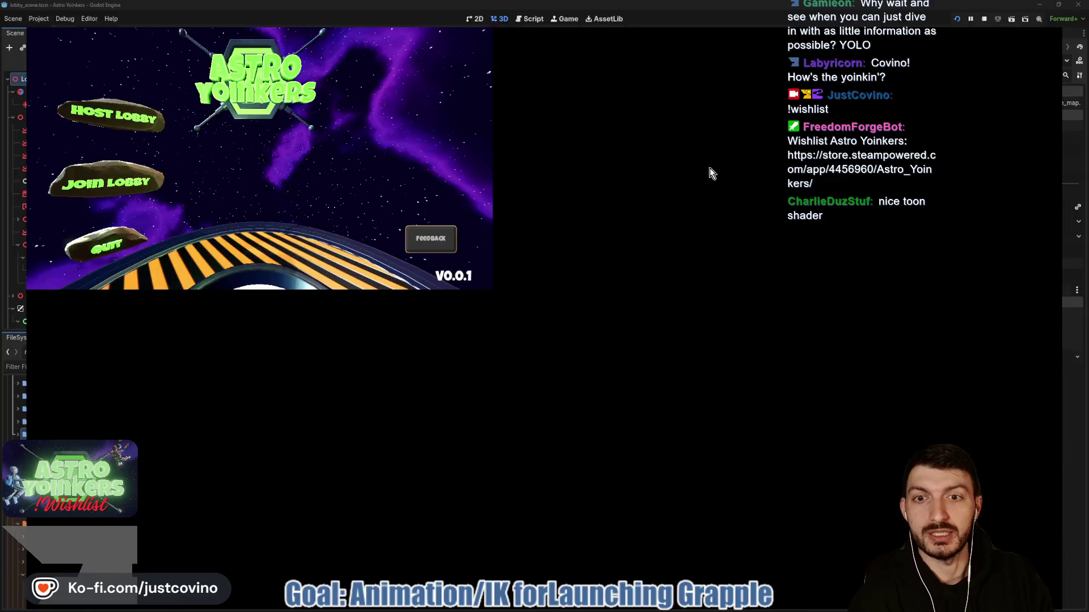
{"action": "left_click", "coordinate": [219, 220]}
{"action": "left_click", "coordinate": [532, 219]}
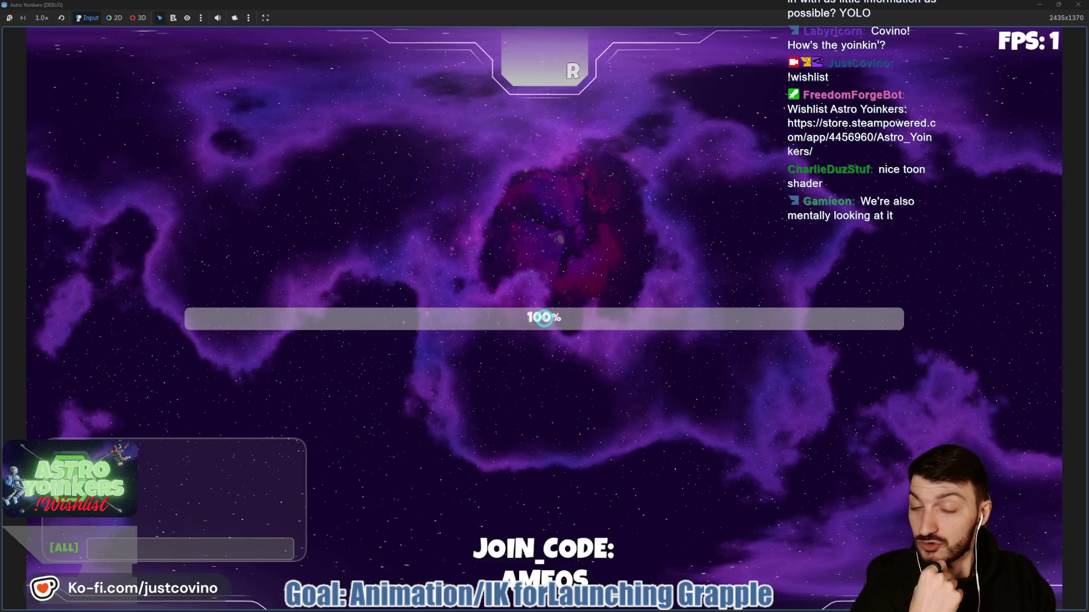
{"action": "key", "text": "w"}
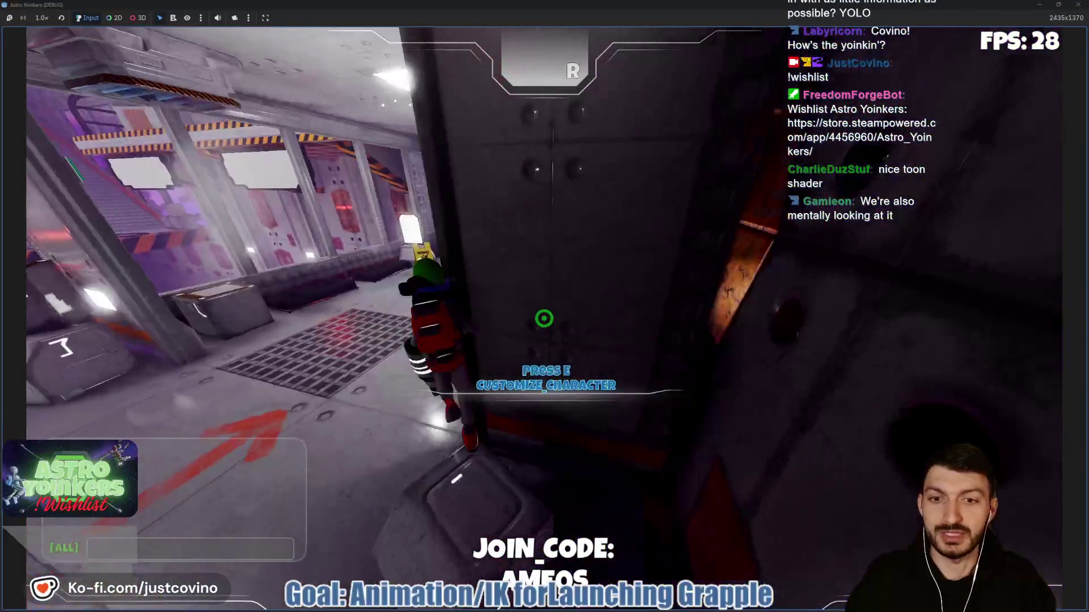
Equip the astronaut with a black cowboy hat, then run toward the Asteroid Map board.
{"action": "key", "text": "e"}
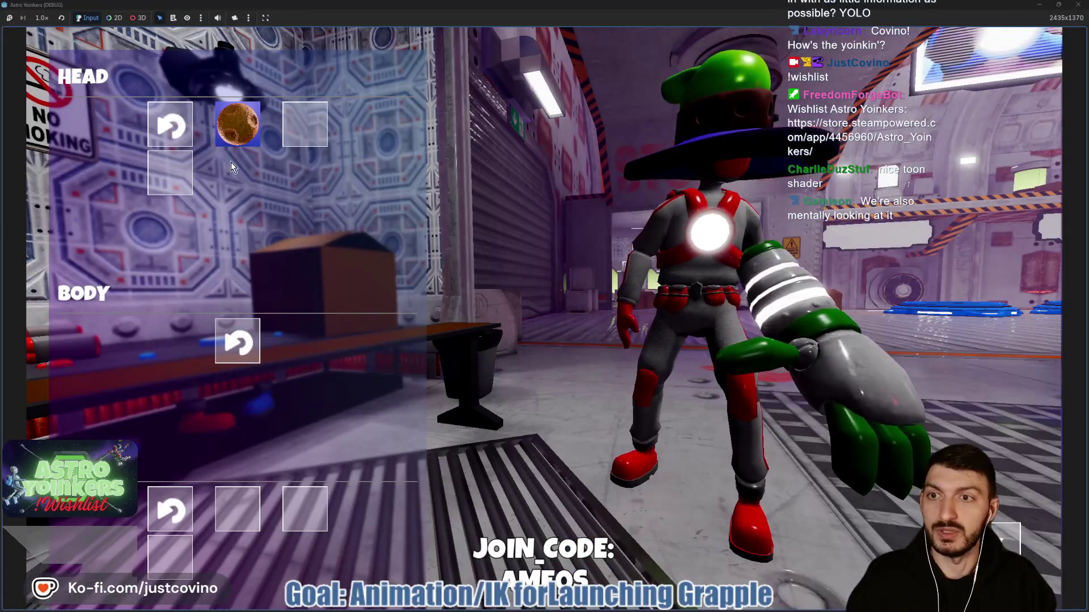
{"action": "left_click", "coordinate": [237, 129]}
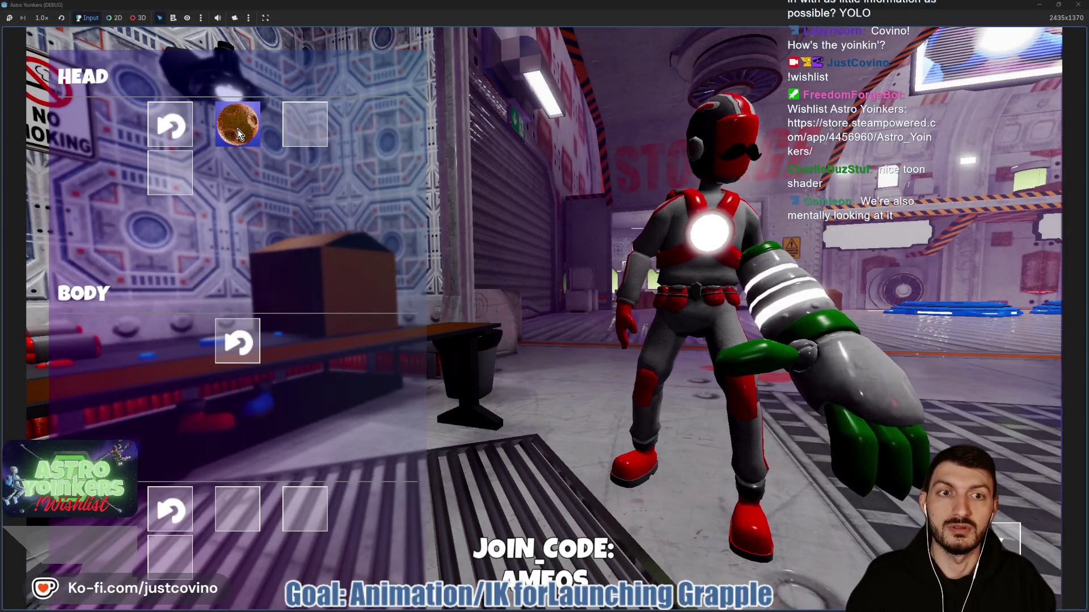
{"action": "left_click", "coordinate": [162, 175]}
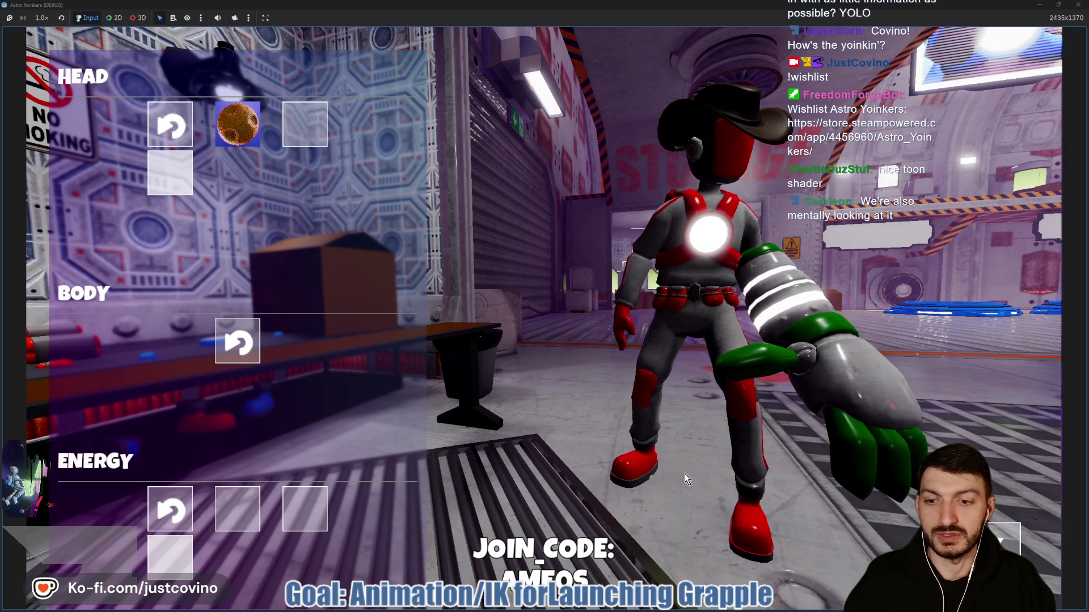
{"action": "key", "text": "e"}
{"action": "key", "text": "w"}
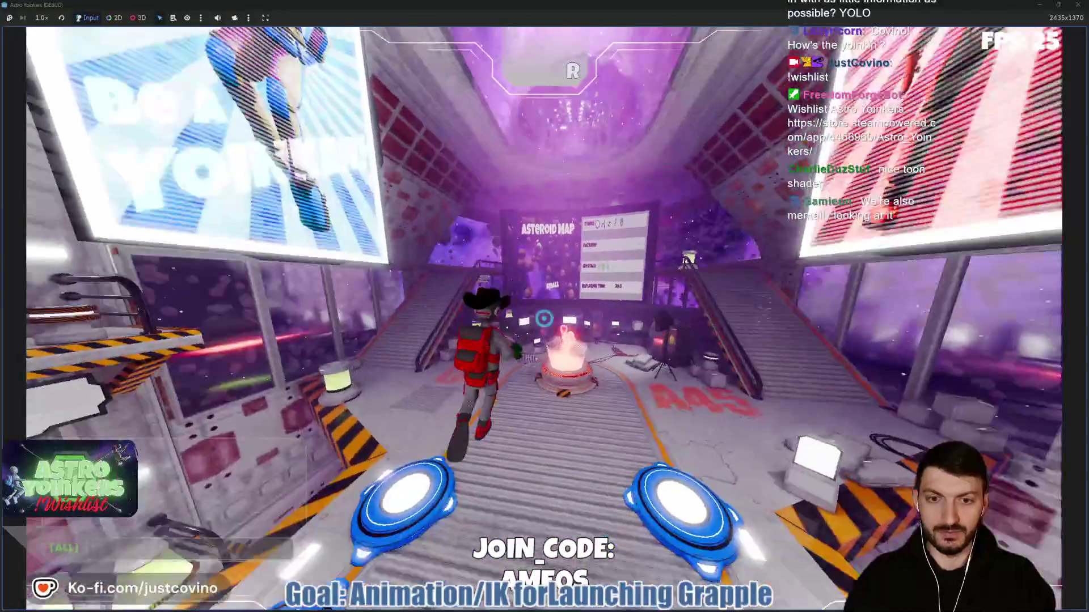
Run the astronaut to the Asteroid Map board and open the map-selection screen.
{"action": "key", "text": "w"}
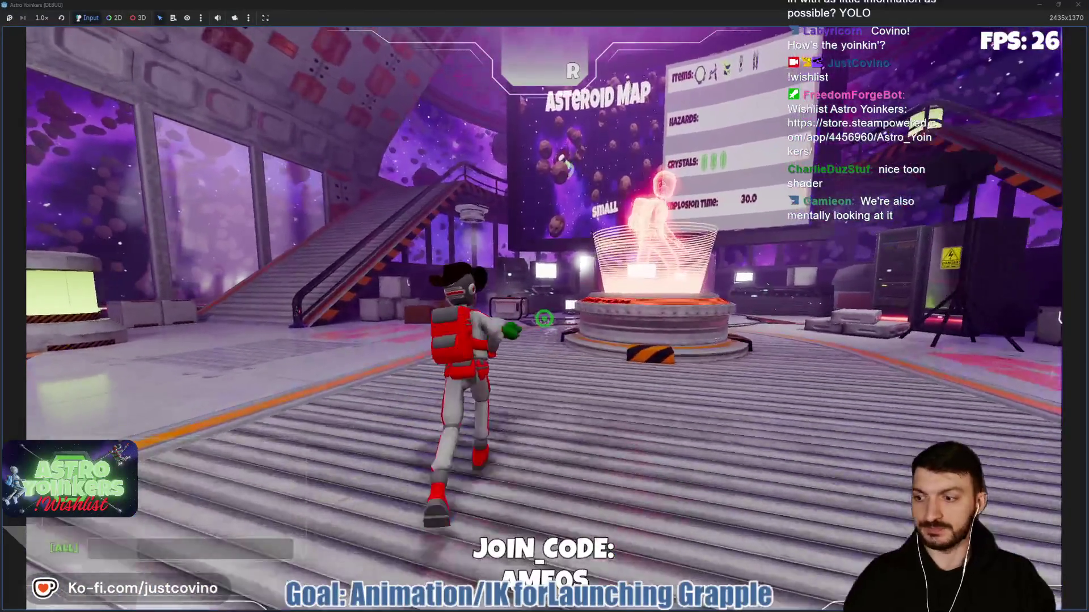
{"action": "key", "text": "w"}
{"action": "key", "text": "w"}
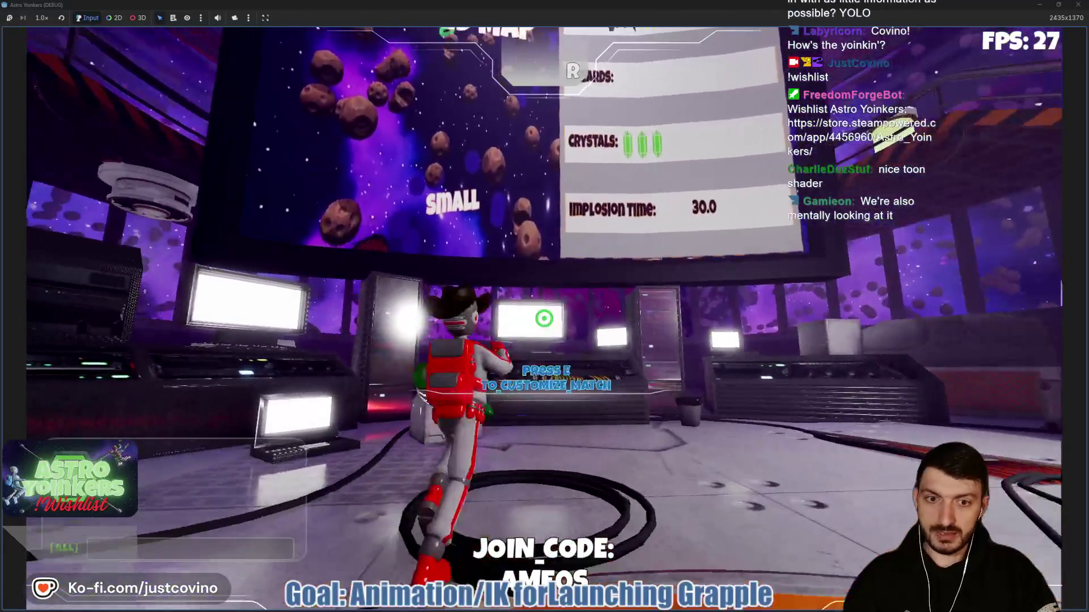
{"action": "key", "text": "w"}
{"action": "key", "text": "e"}
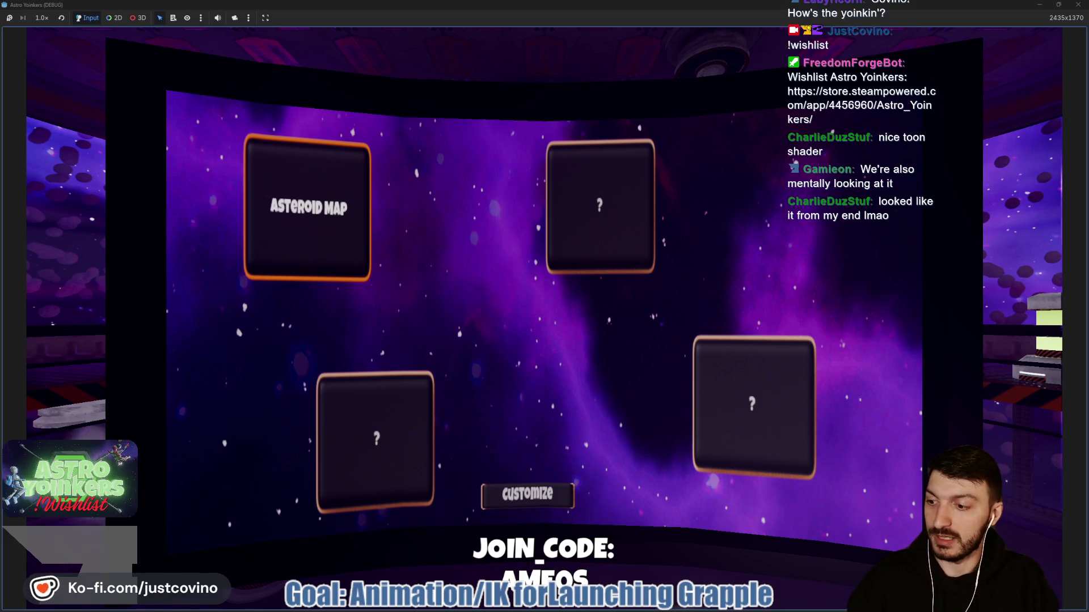
Leave map selection, resume play, and walk back to reopen the match customize screen.
{"action": "key", "text": "Escape"}
{"action": "left_click", "coordinate": [544, 323]}
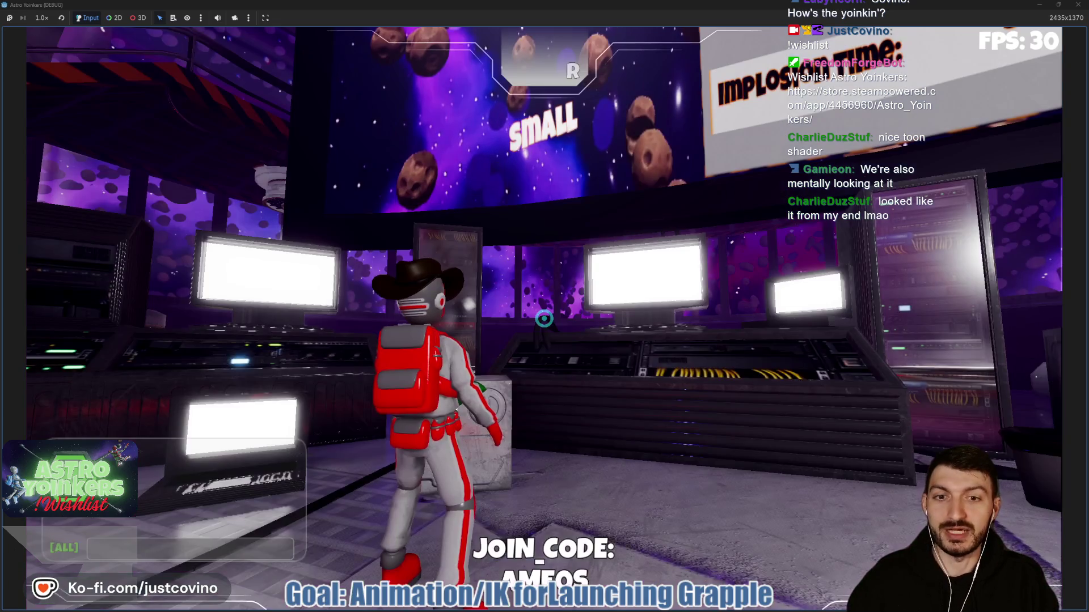
{"action": "key", "text": "w"}
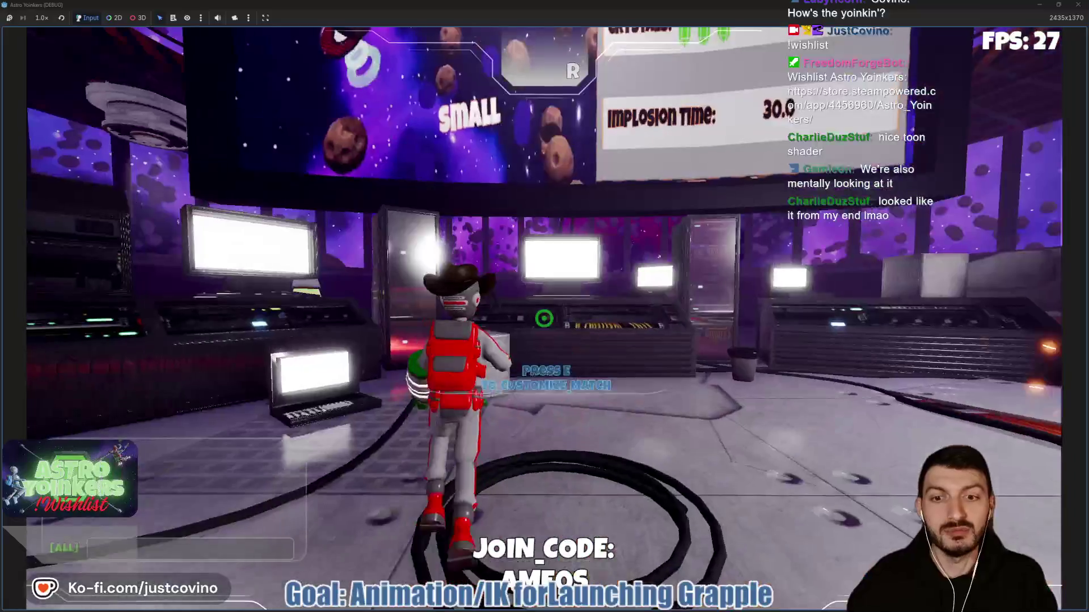
{"action": "key", "text": "w"}
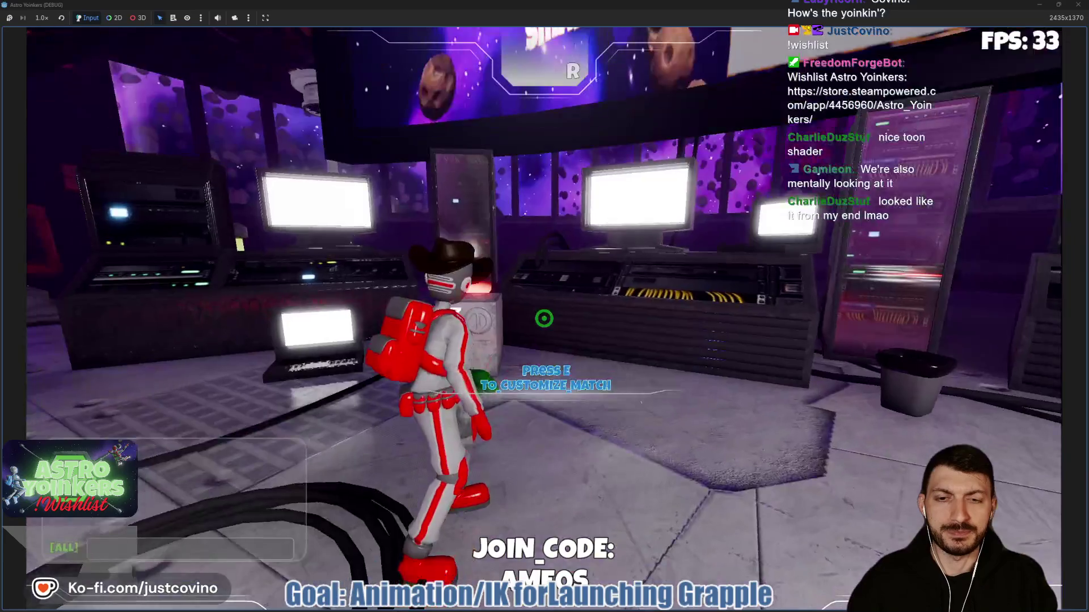
{"action": "mouse_move", "coordinate": [544, 318]}
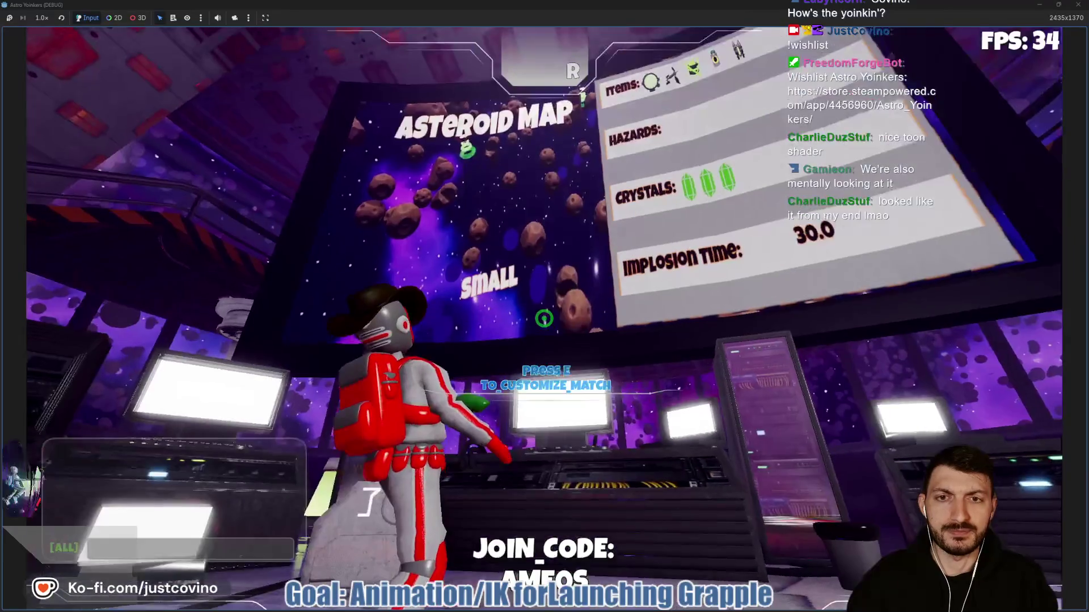
{"action": "key", "text": "e"}
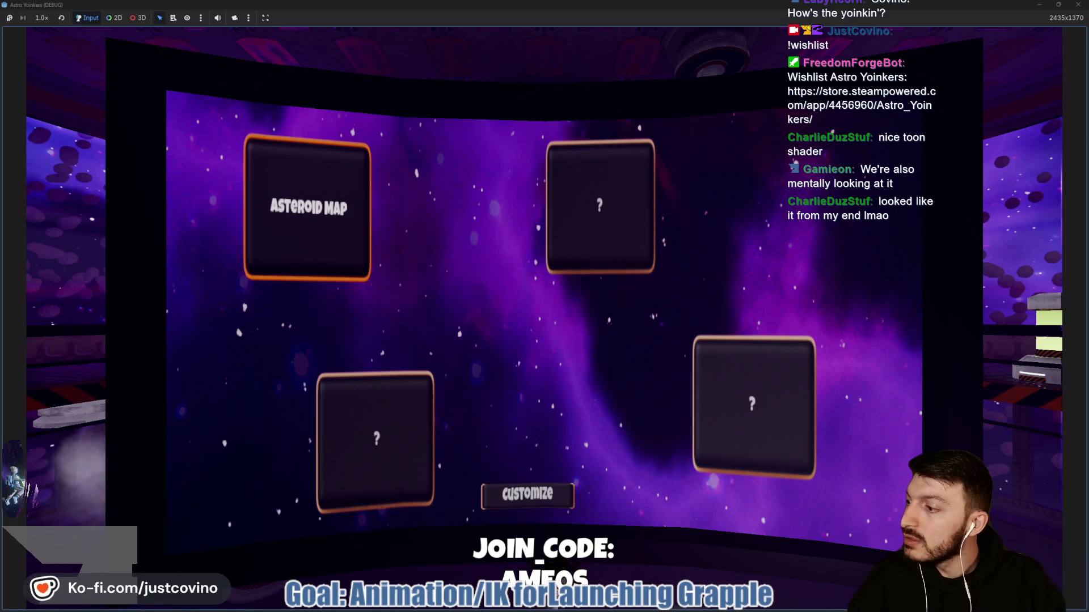
Check the Map Size popup, then pause, resume, and reopen the match customization screen.
{"action": "key", "text": "Escape"}
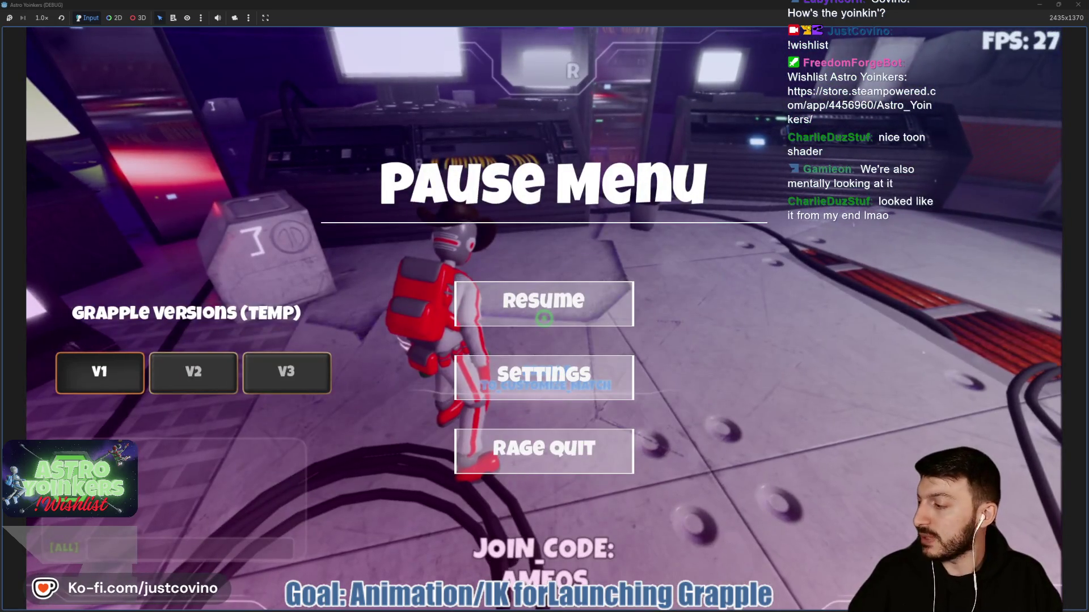
{"action": "left_click", "coordinate": [537, 323]}
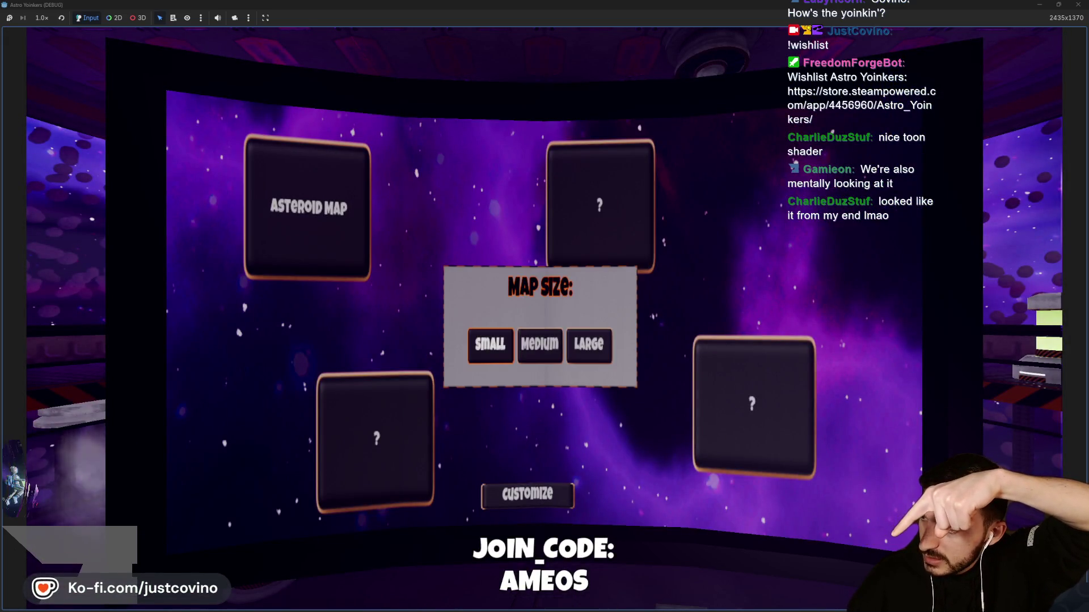
{"action": "key", "text": "Escape"}
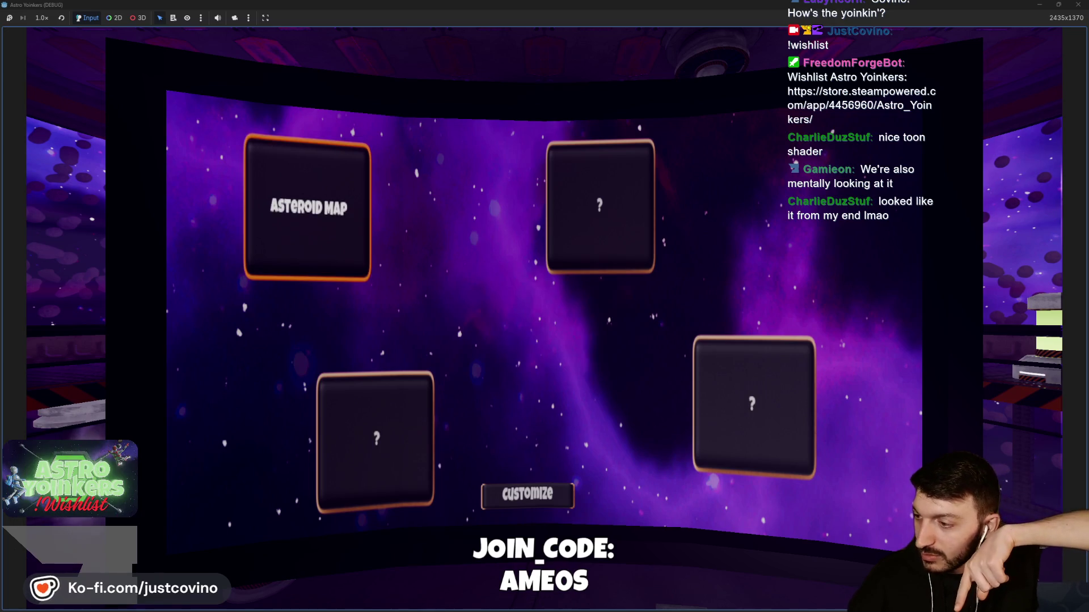
{"action": "key", "text": "Return"}
{"action": "key", "text": "Escape"}
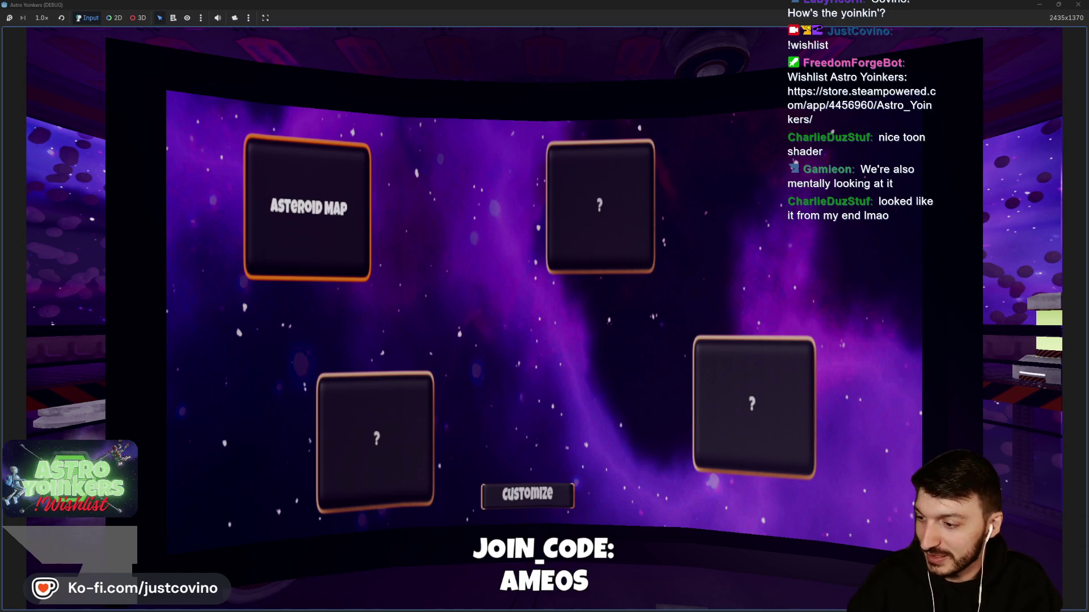
{"action": "key", "text": "Escape"}
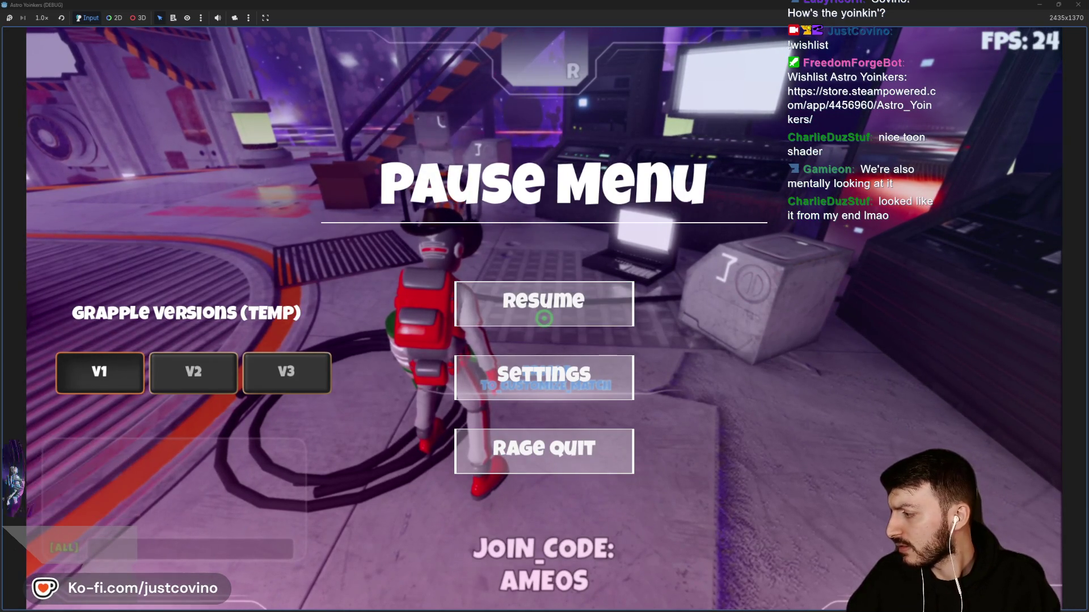
{"action": "left_click", "coordinate": [519, 309]}
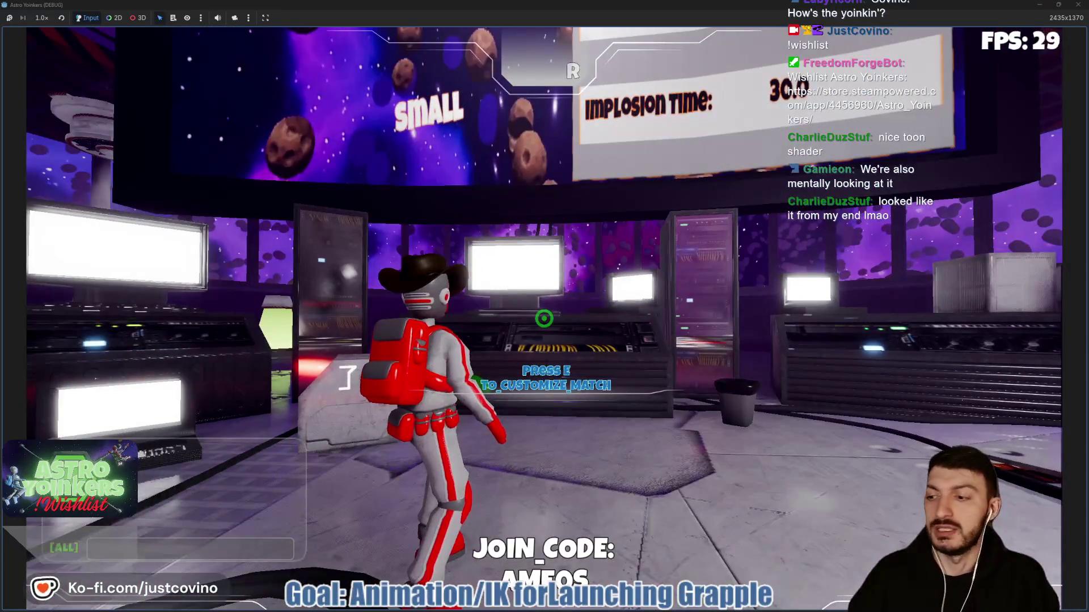
{"action": "key", "text": "e"}
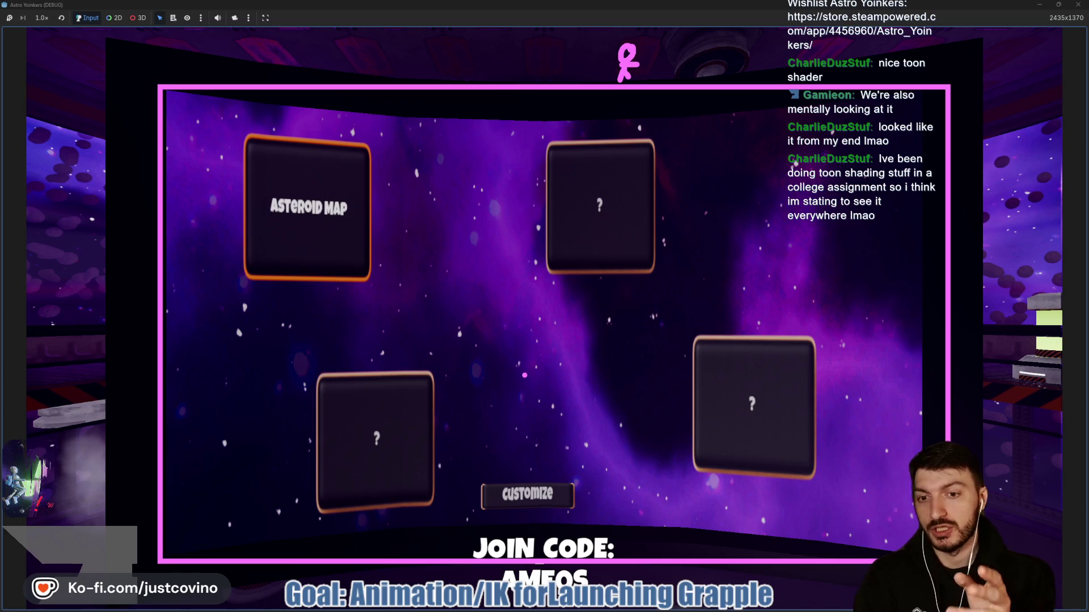
Step through the map tiles and open the Customize panel.
{"action": "key", "text": "Right"}
{"action": "key", "text": "Down"}
{"action": "key", "text": "Left"}
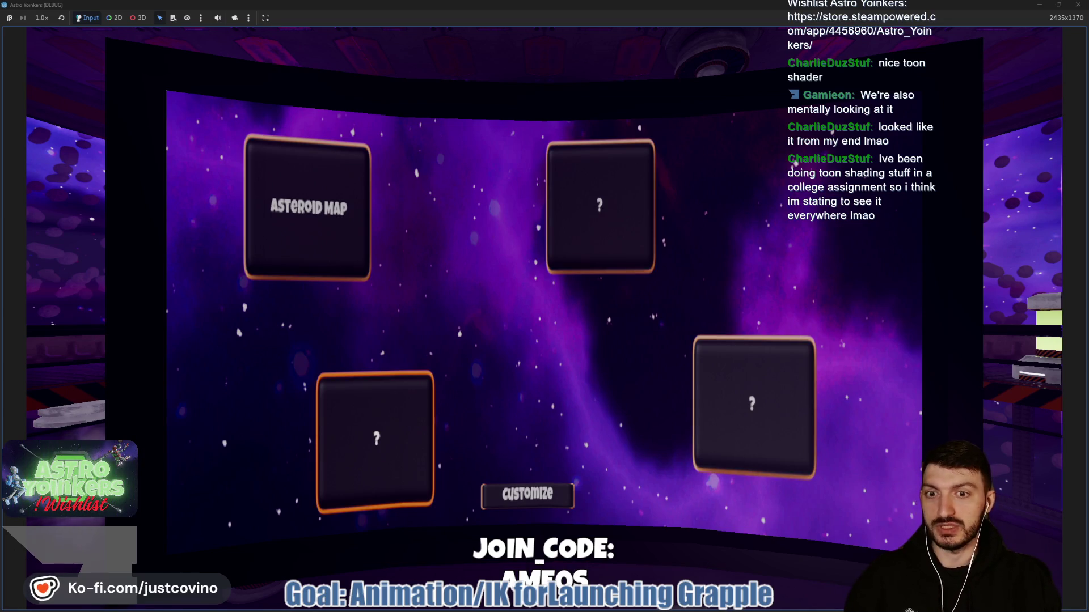
{"action": "key", "text": "Down"}
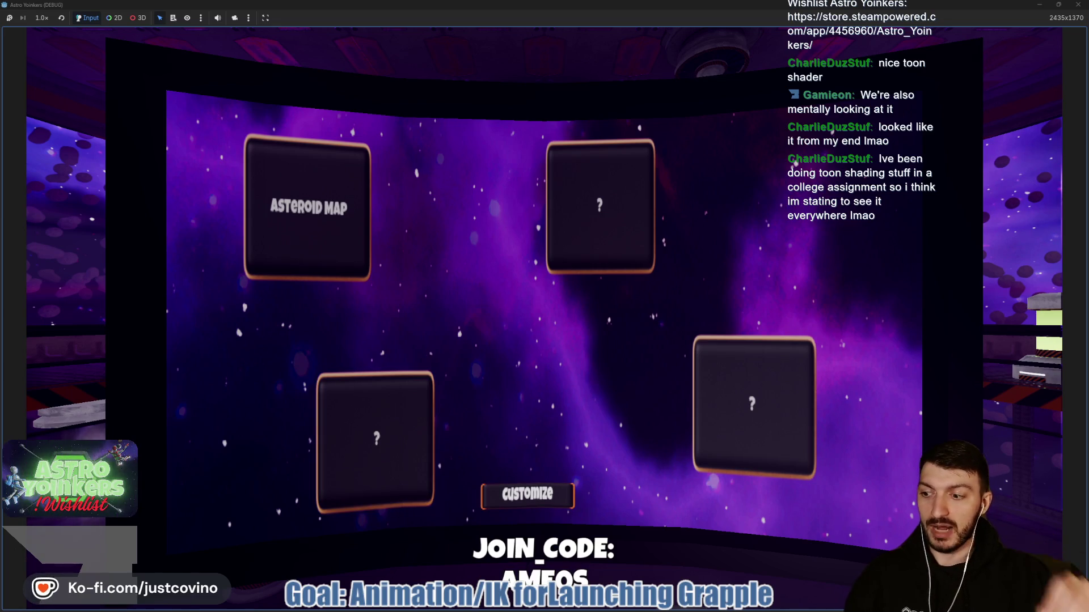
{"action": "key", "text": "Return"}
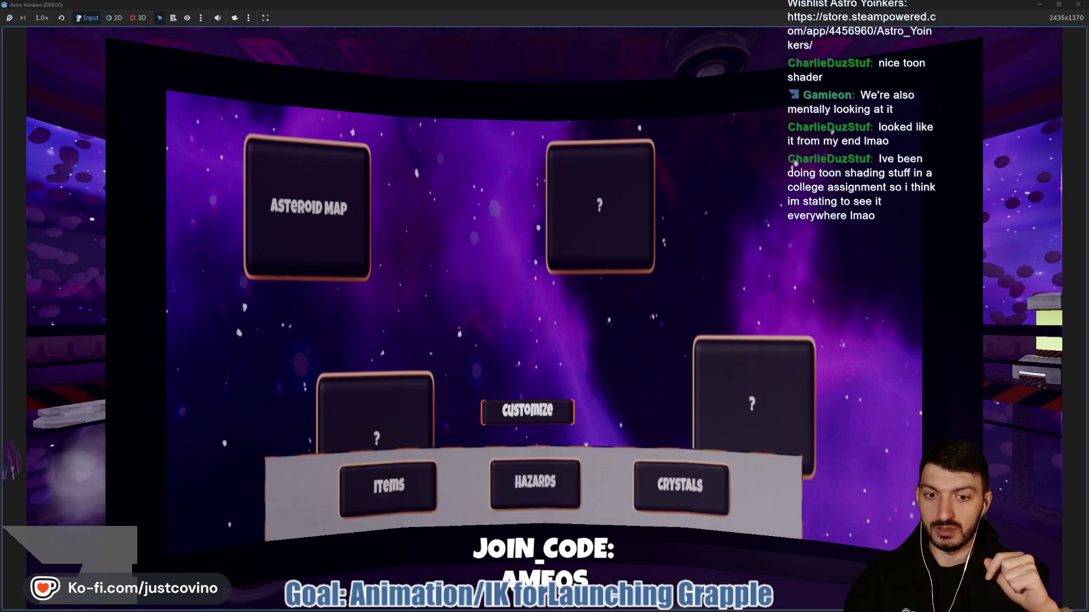
Read the Pulsar Emitter and Orbital Strike item descriptions, then bring up the Pause Menu.
{"action": "key", "text": "Left"}
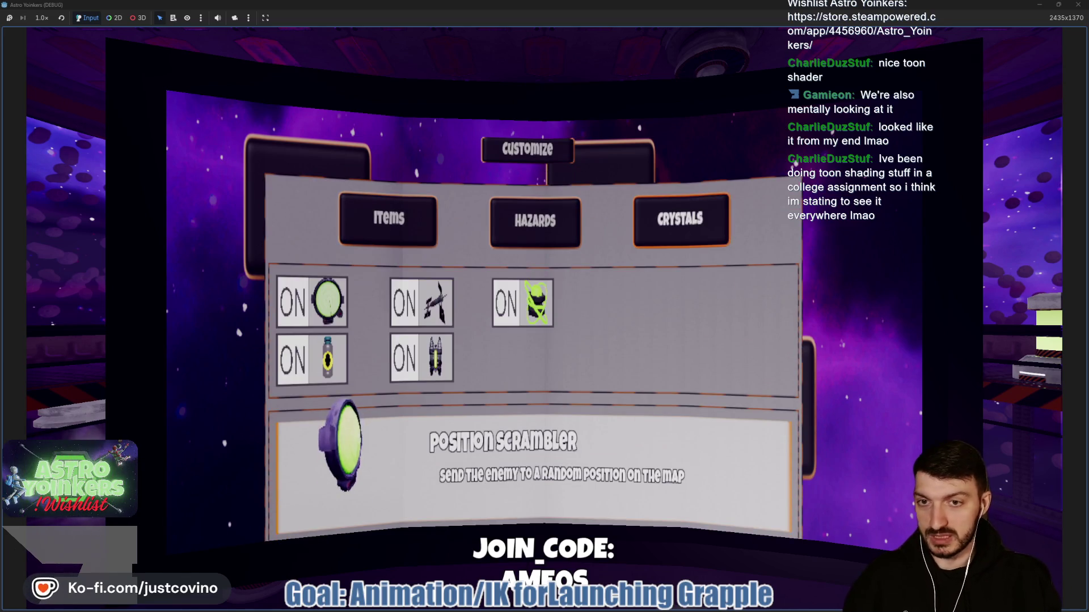
{"action": "key", "text": "Down"}
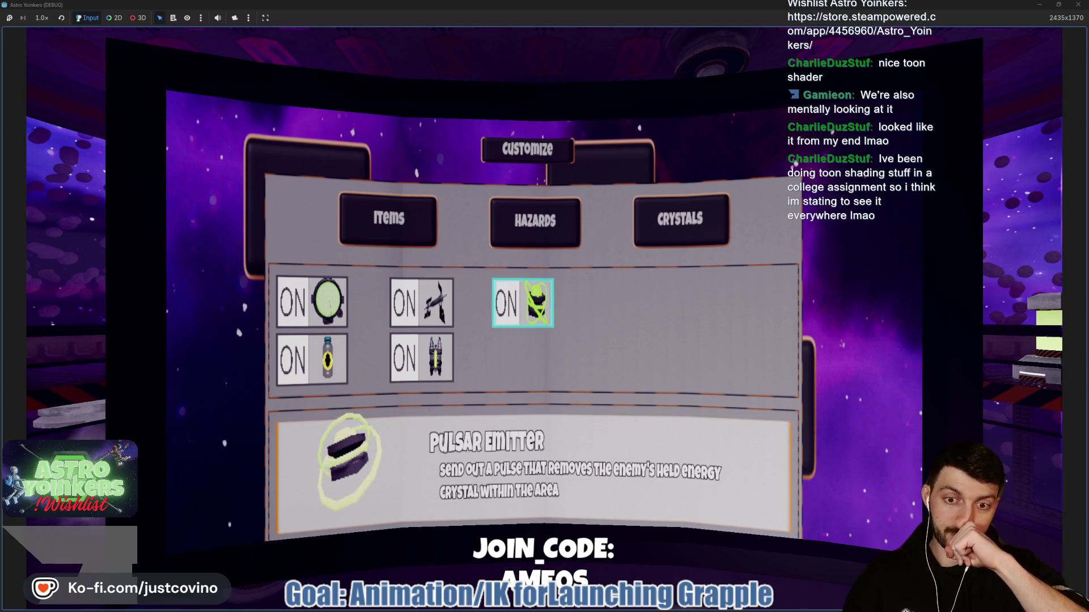
{"action": "key", "text": "Left"}
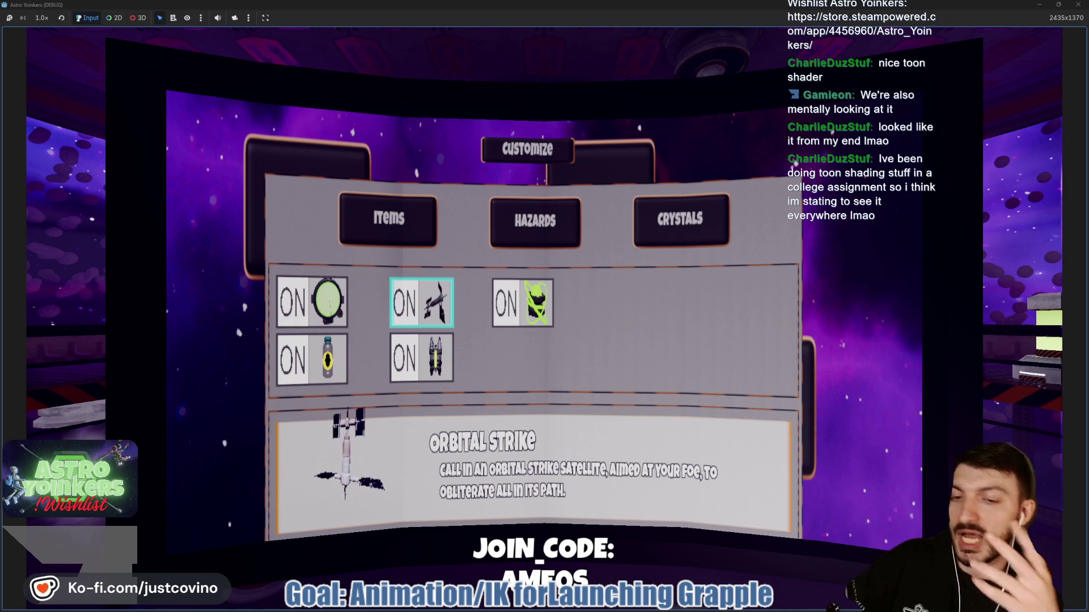
{"action": "key", "text": "Escape"}
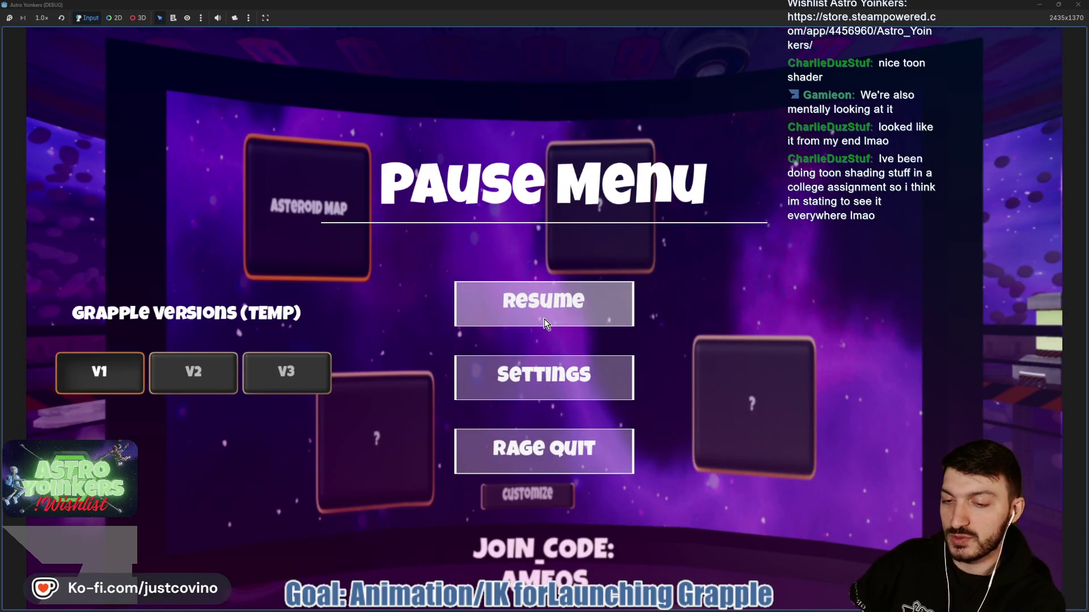
Resume play, reopen map selection, and open the Customize panel's Crystals tab.
{"action": "left_click", "coordinate": [544, 323]}
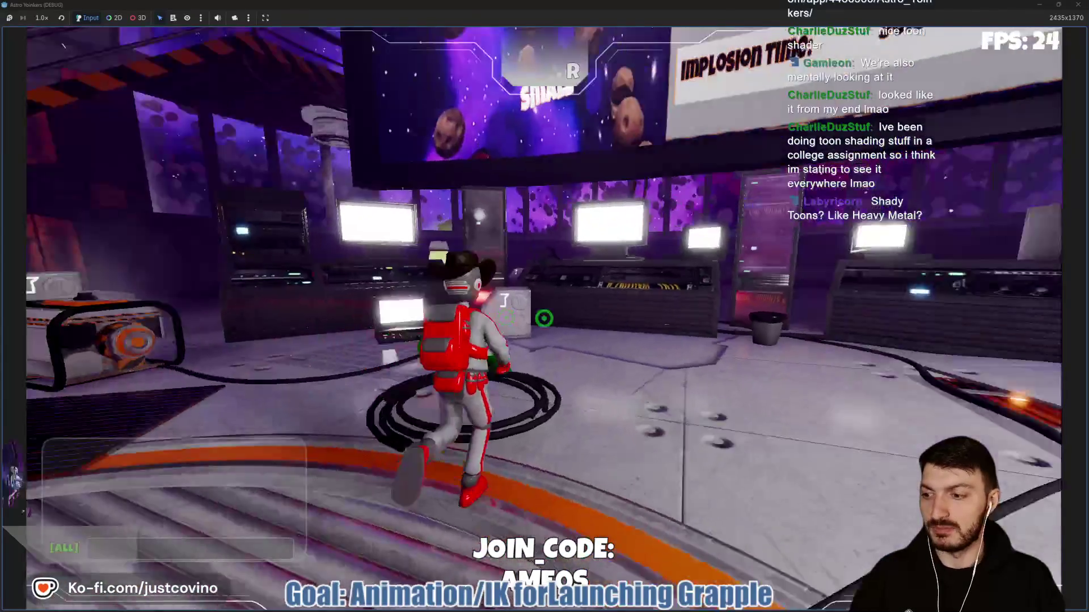
{"action": "key", "text": "e"}
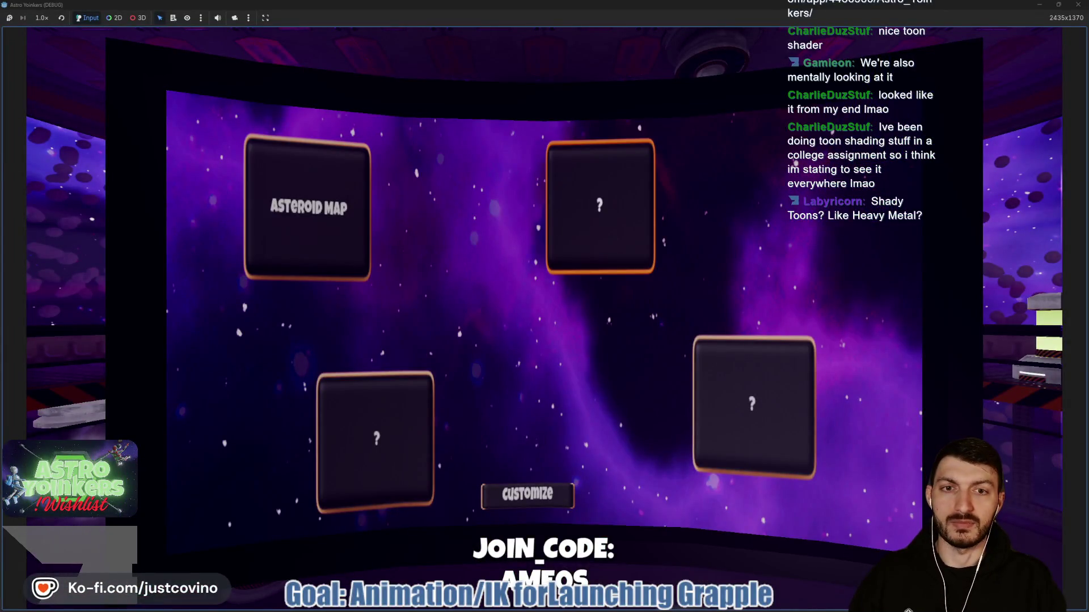
{"action": "key", "text": "Down"}
{"action": "key", "text": "Right"}
{"action": "key", "text": "Return"}
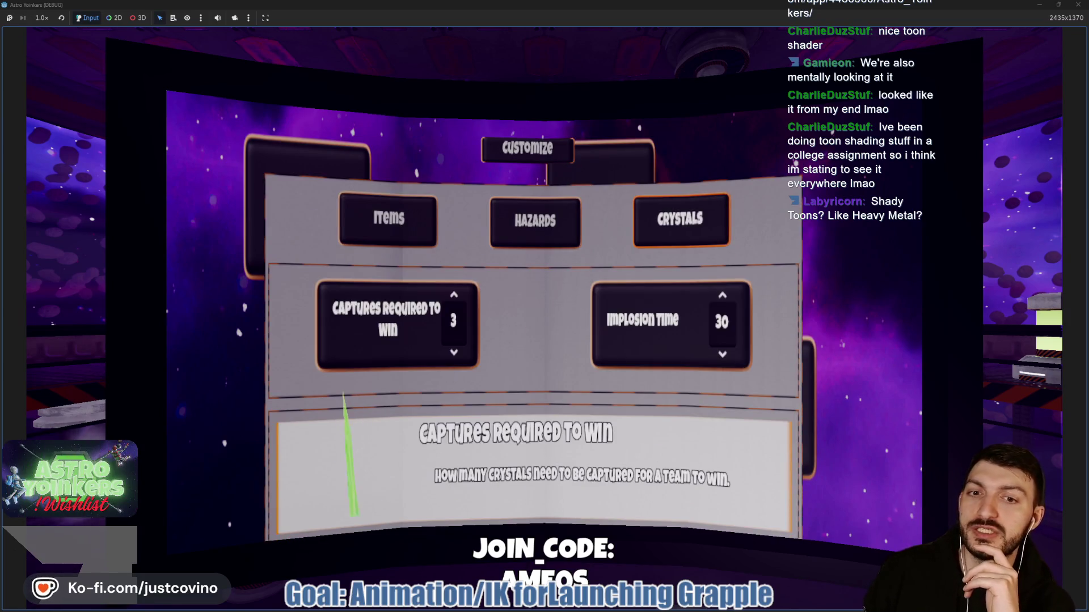
Select Captures Required To Win in Customize, then back out to the map tiles.
{"action": "key", "text": "Left"}
{"action": "key", "text": "Left"}
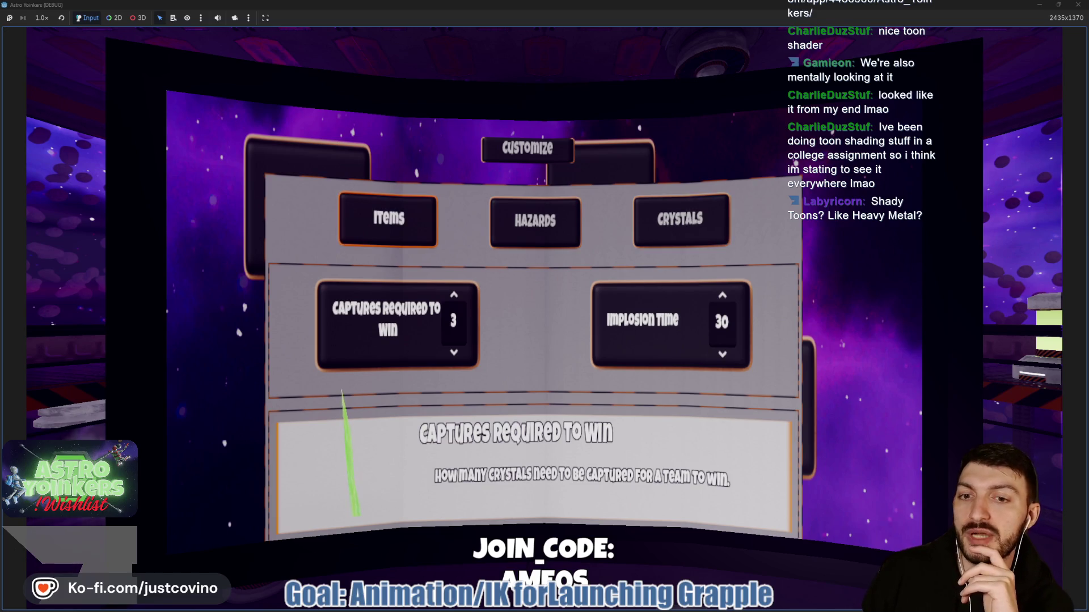
{"action": "key", "text": "Down"}
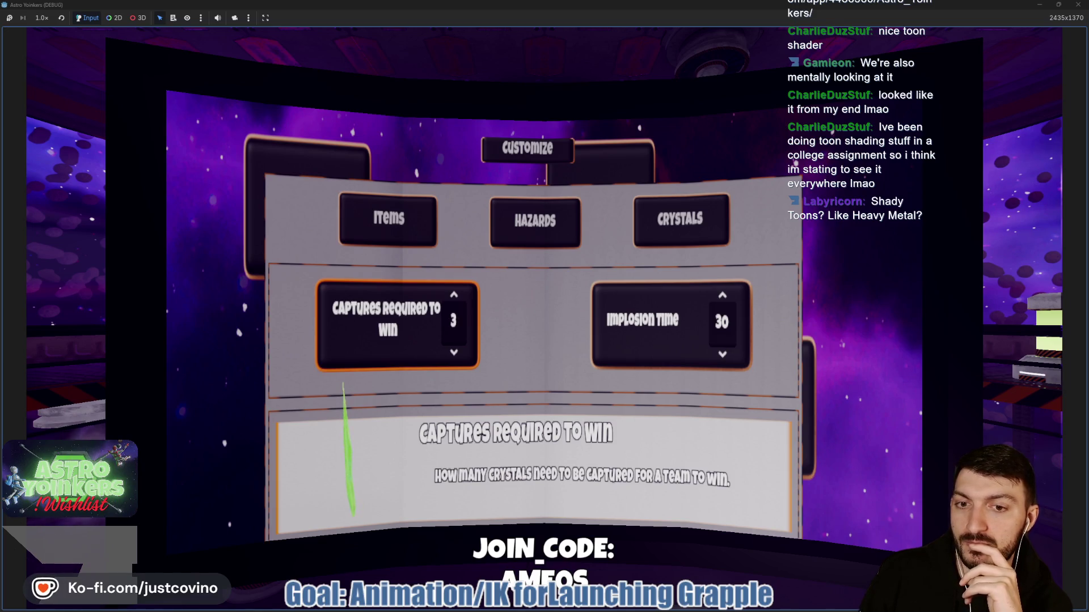
{"action": "key", "text": "Escape"}
{"action": "key", "text": "Escape"}
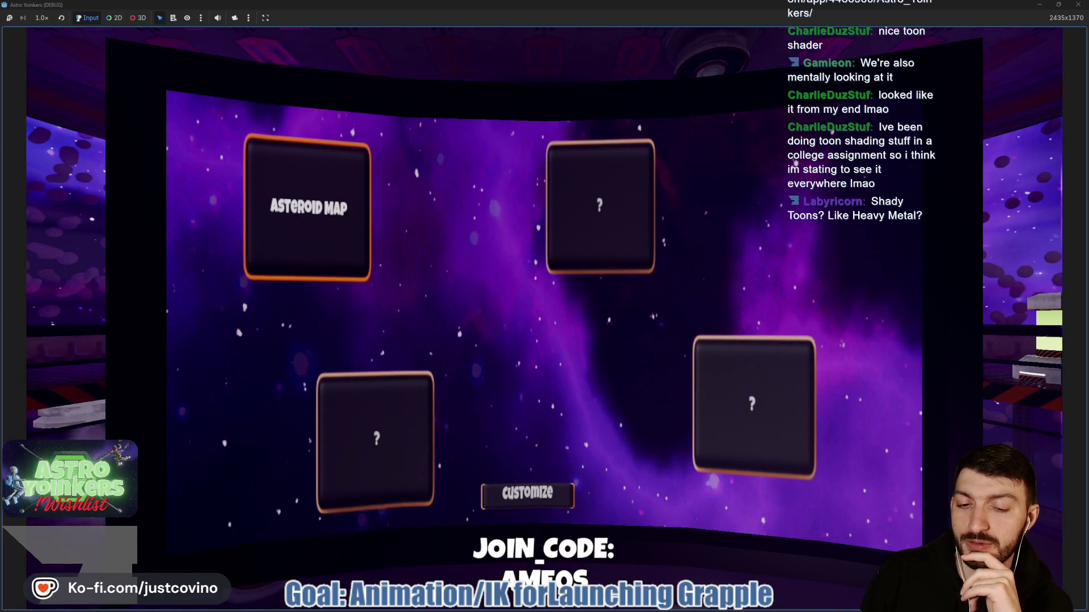
Cycle through the map tiles, reopen Customize at the Items tab, then bring up the Pause Menu.
{"action": "key", "text": "Down"}
{"action": "key", "text": "Right"}
{"action": "key", "text": "Up"}
{"action": "key", "text": "Left"}
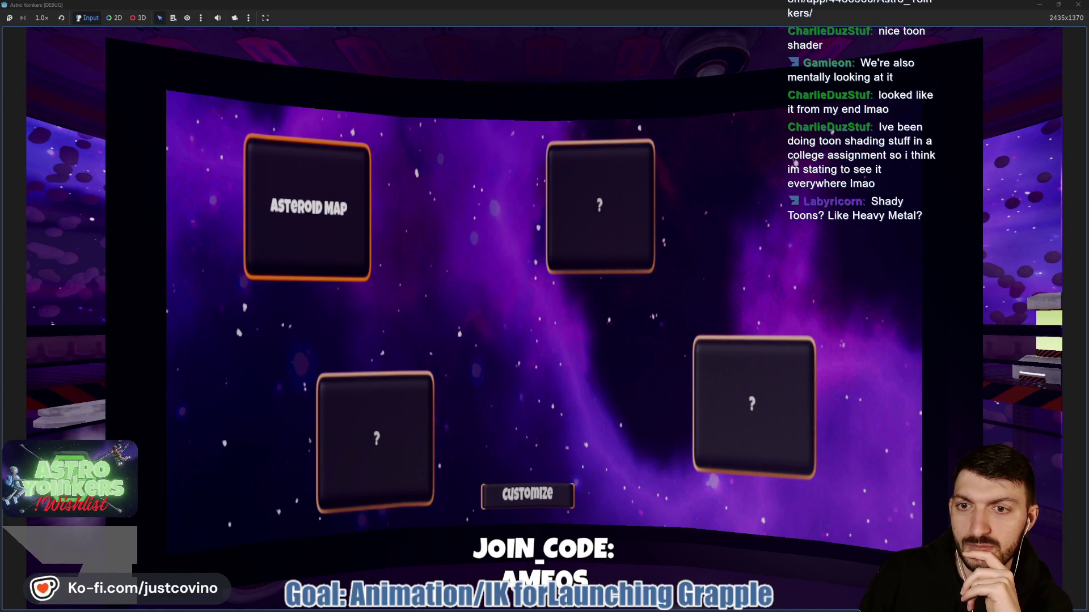
{"action": "key", "text": "Down"}
{"action": "key", "text": "Down"}
{"action": "key", "text": "Return"}
{"action": "key", "text": "Down"}
{"action": "key", "text": "Left"}
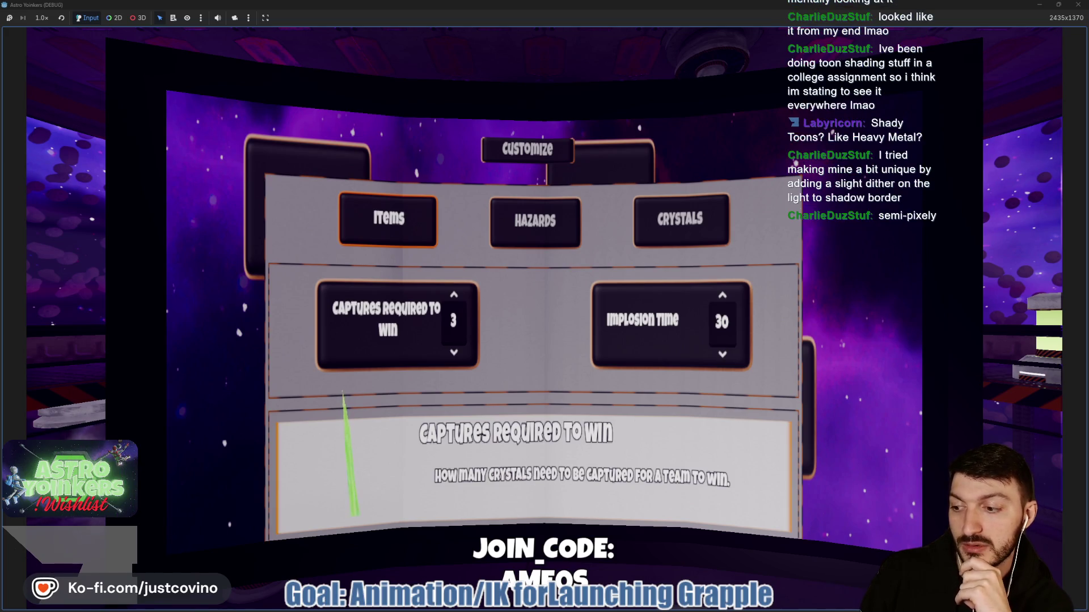
{"action": "key", "text": "Escape"}
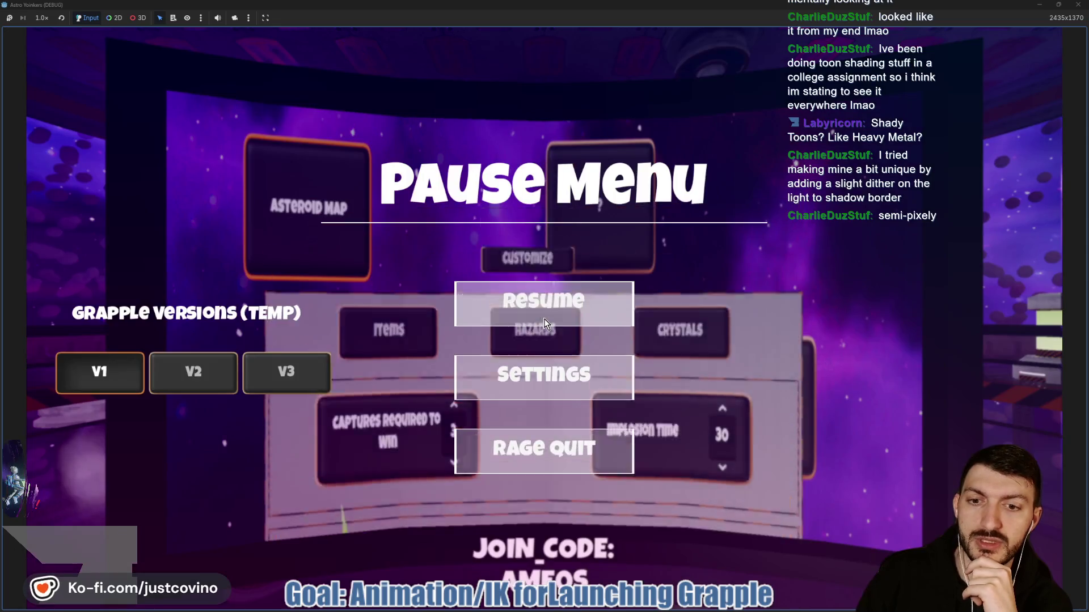
Resume play, walk the astronaut around the lobby past the consoles, then stop the game with F8.
{"action": "key", "text": "Escape"}
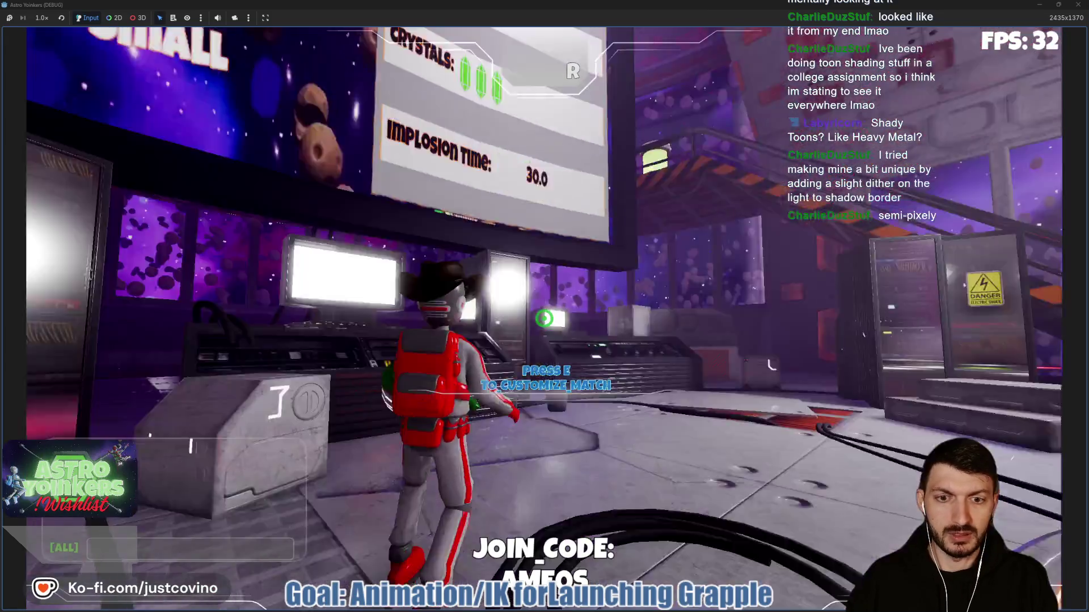
{"action": "key", "text": "a"}
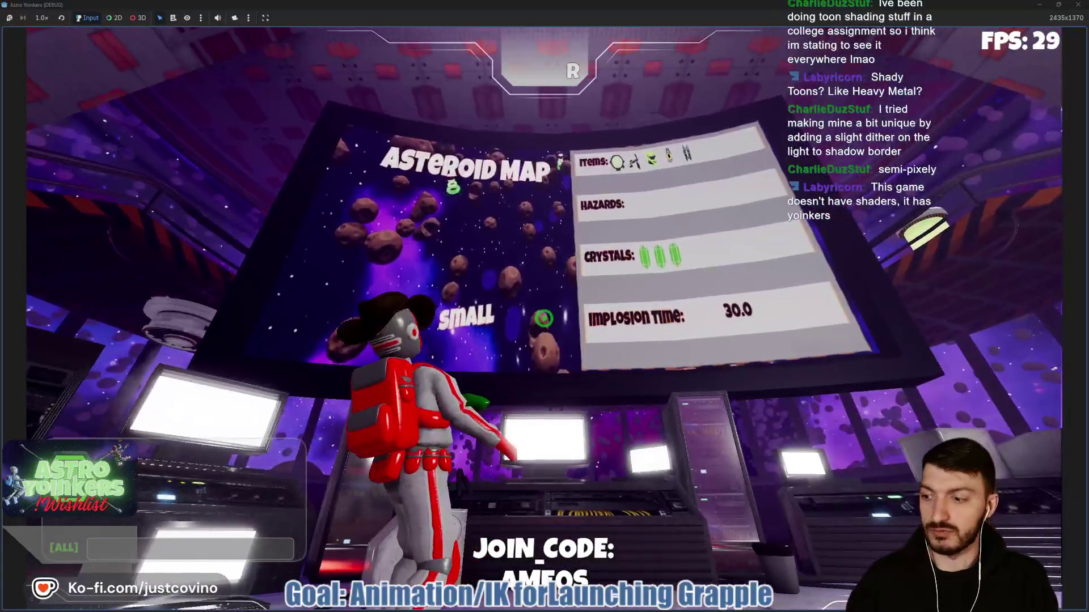
{"action": "key", "text": "w"}
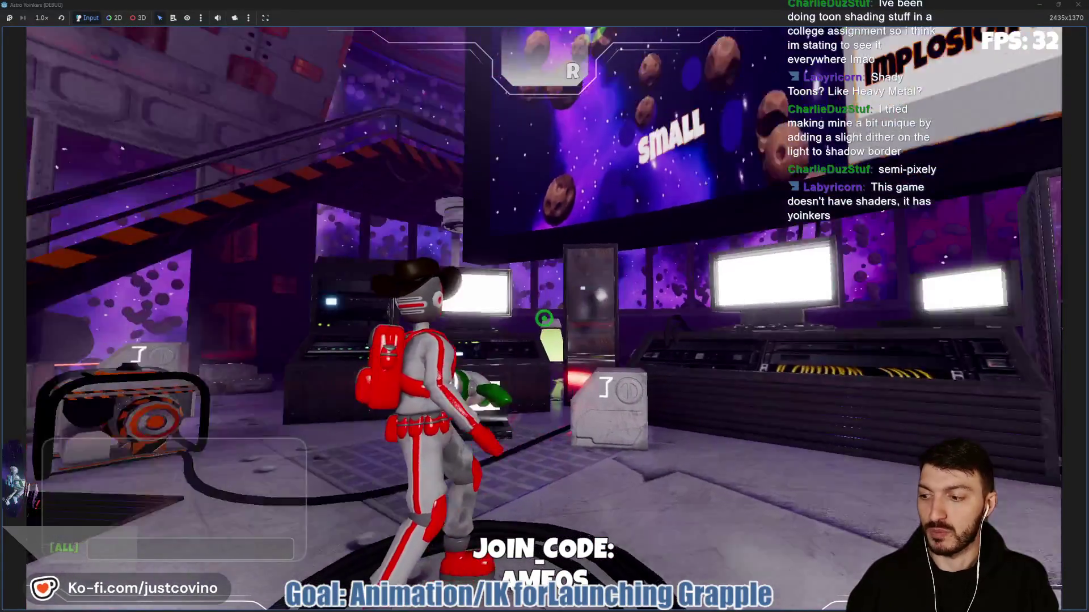
{"action": "key", "text": "w"}
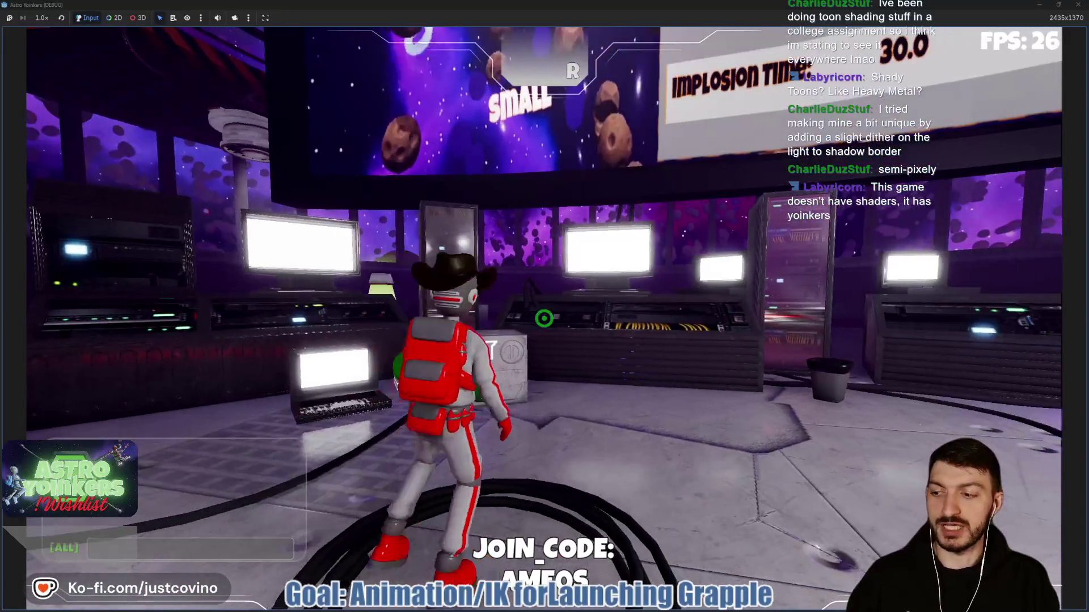
{"action": "key", "text": "w"}
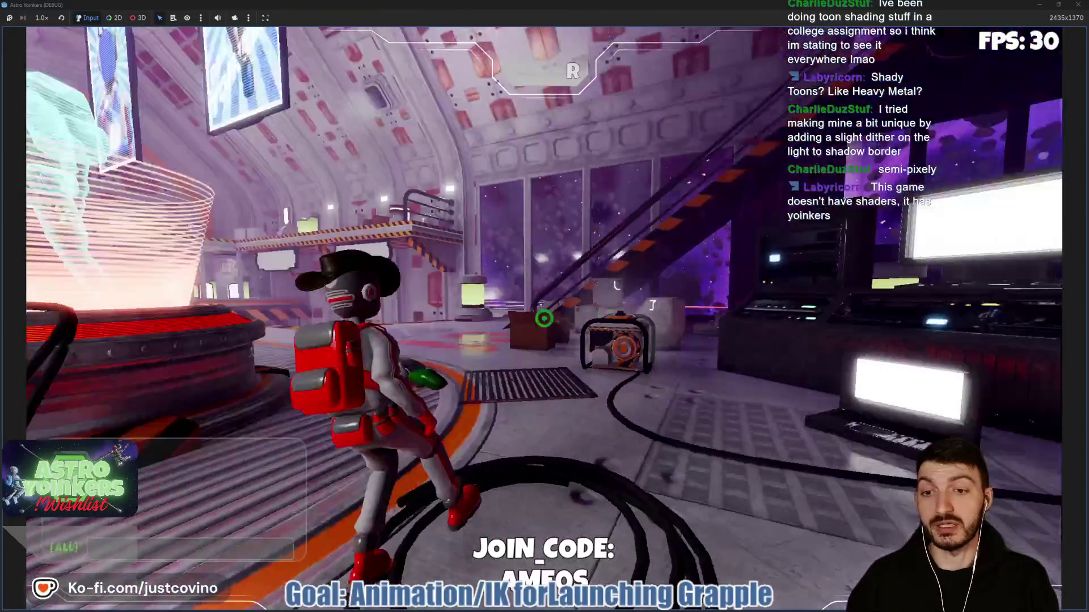
{"action": "key", "text": "w"}
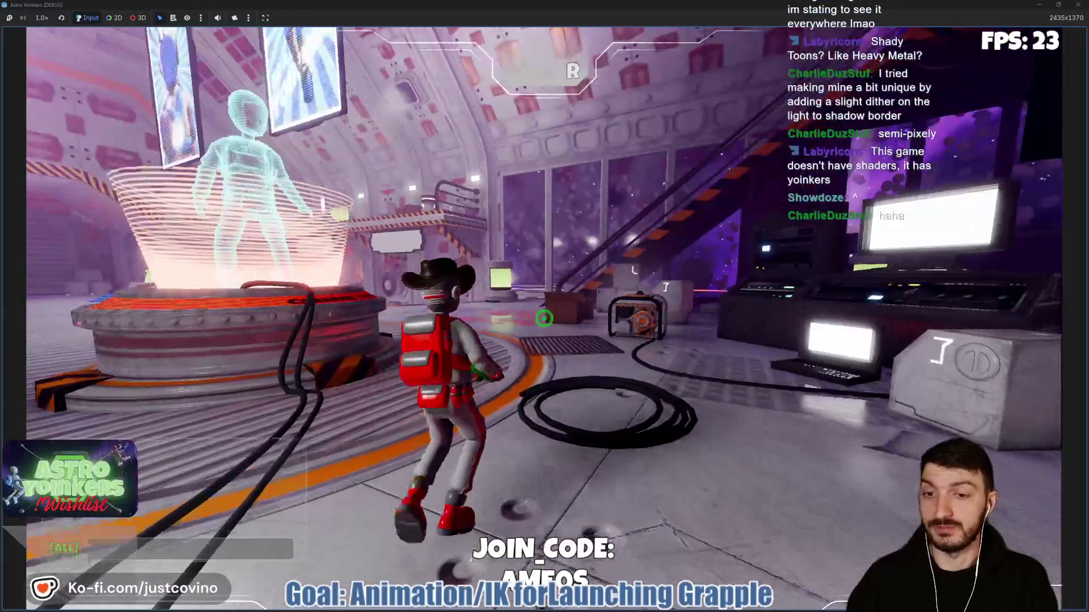
{"action": "key", "text": "w"}
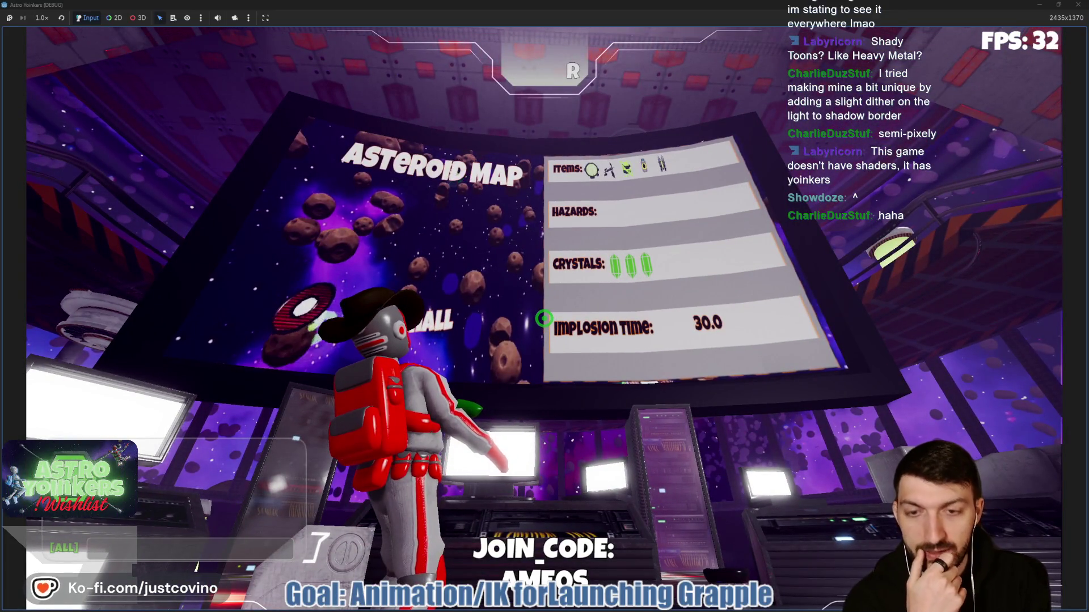
{"action": "key", "text": "F8"}
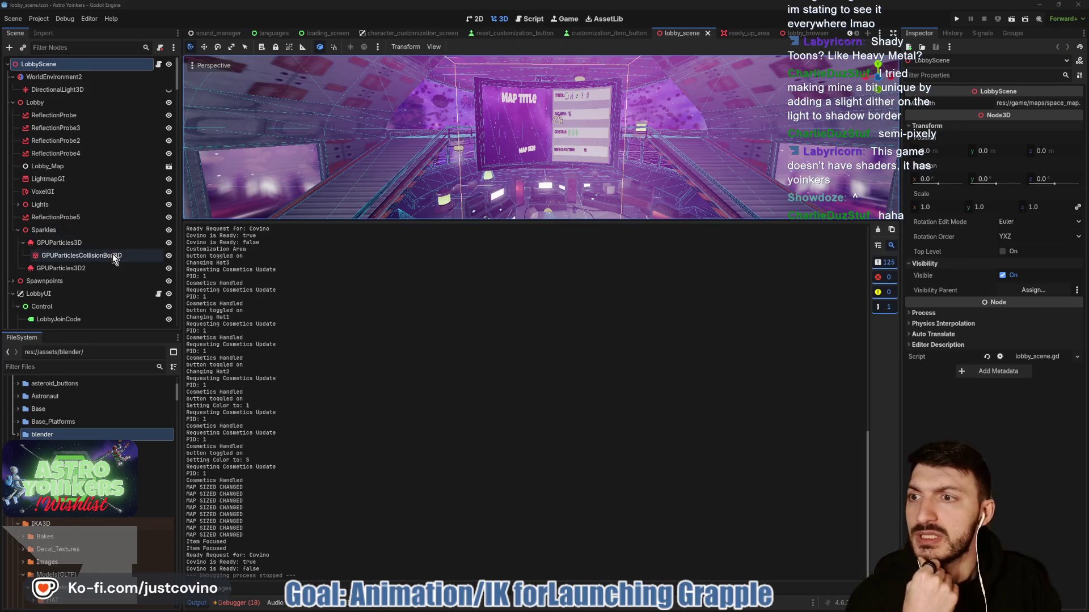
Close the lobby_browser, ready_up_area and lobby_scene scene tabs.
{"action": "left_click", "coordinate": [169, 167]}
{"action": "scroll", "coordinate": [97, 233], "scroll_direction": "down", "scroll_amount": 3}
{"action": "scroll", "coordinate": [97, 233], "scroll_direction": "up", "scroll_amount": 3}
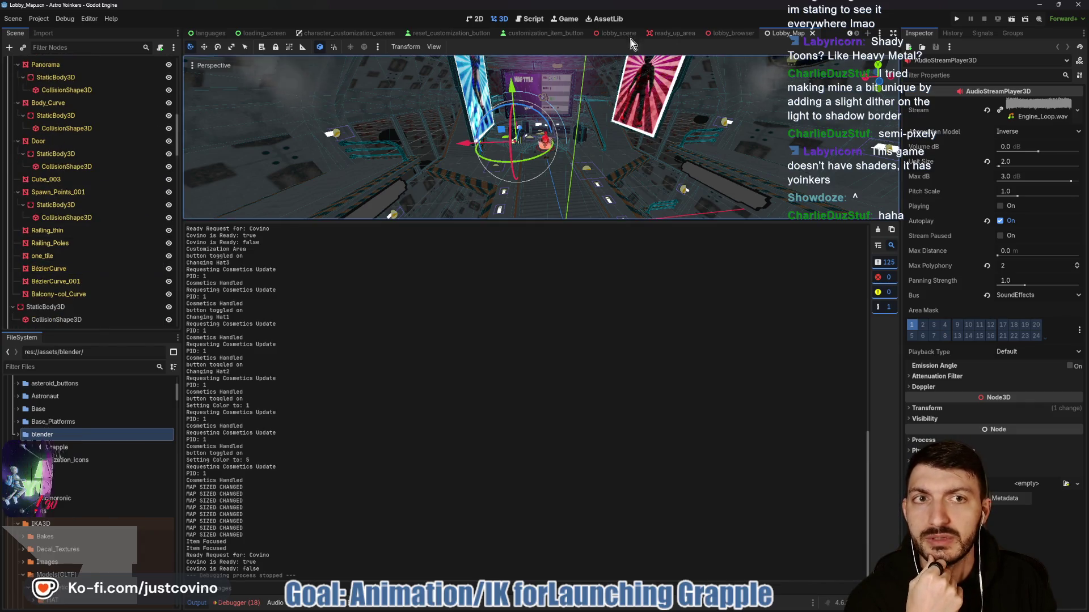
{"action": "left_click", "coordinate": [754, 34]}
{"action": "left_click", "coordinate": [761, 34]}
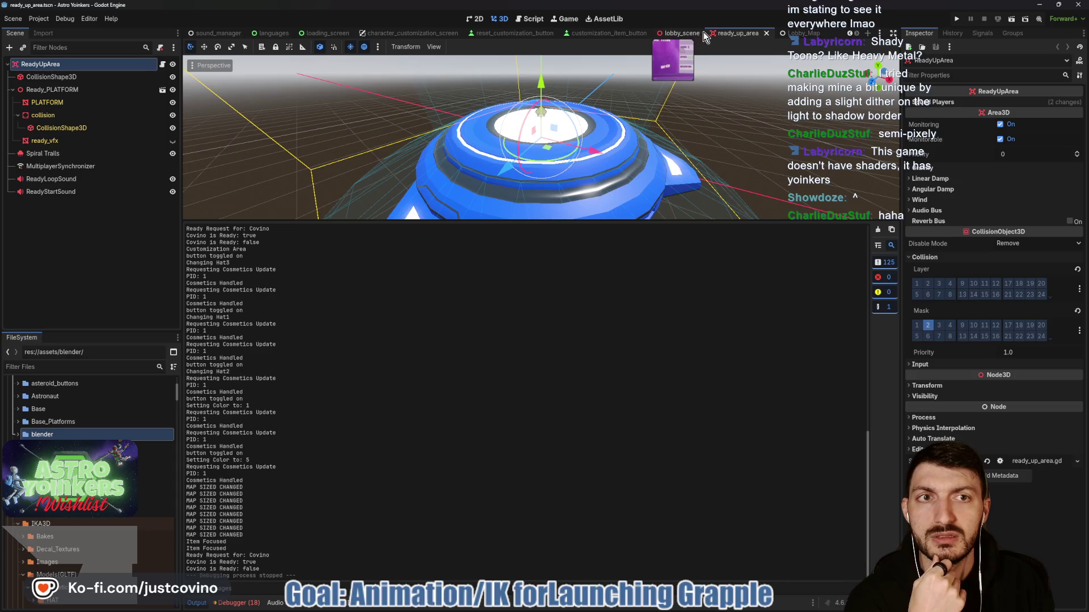
{"action": "left_click", "coordinate": [765, 33]}
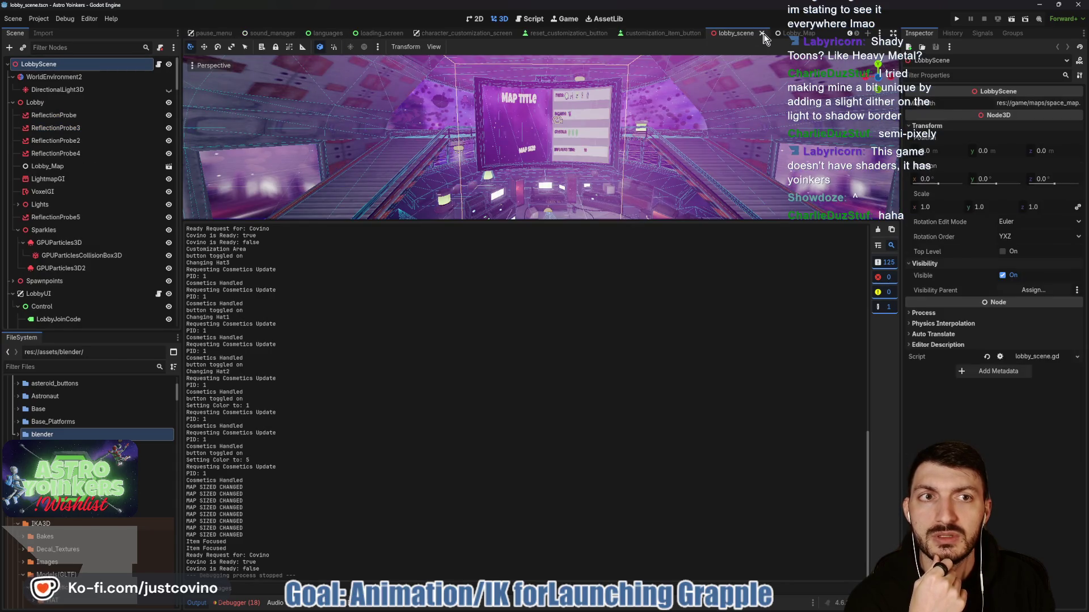
{"action": "left_click", "coordinate": [762, 34]}
Close the customization, loading_screen, languages and sound_manager tabs, then switch back to Lobby_Map.
{"action": "left_click", "coordinate": [706, 34]}
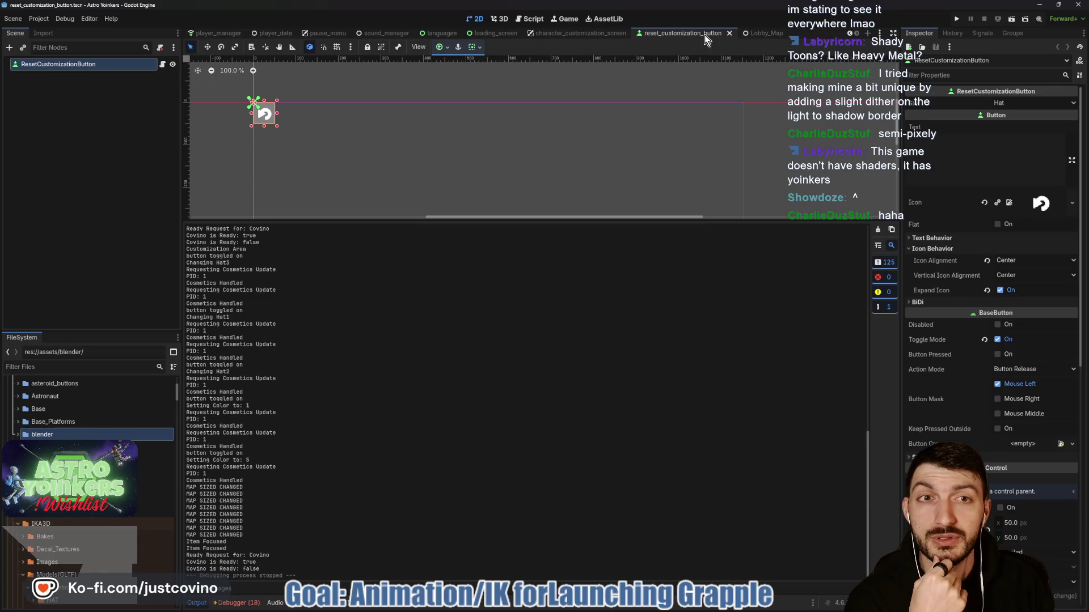
{"action": "left_click", "coordinate": [730, 33]}
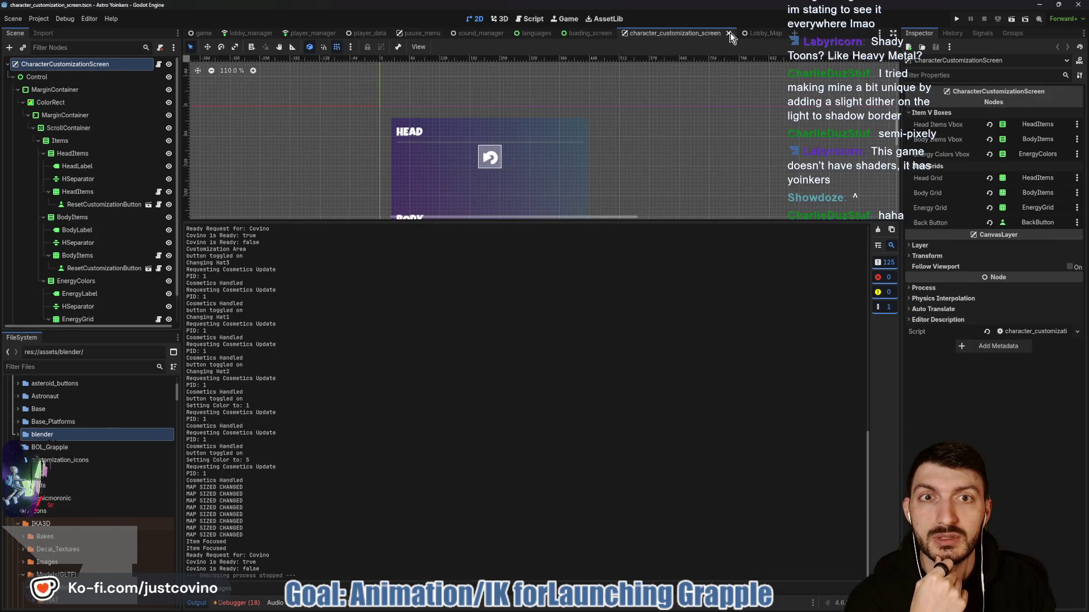
{"action": "left_click", "coordinate": [730, 32]}
{"action": "left_click", "coordinate": [621, 33]}
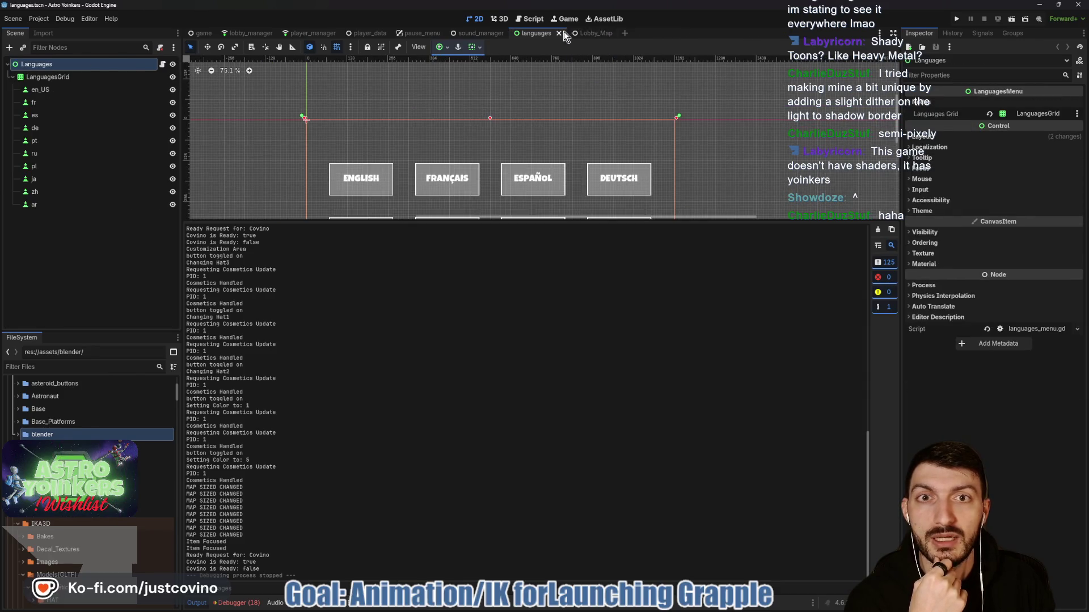
{"action": "left_click", "coordinate": [559, 33]}
{"action": "left_click", "coordinate": [512, 32]}
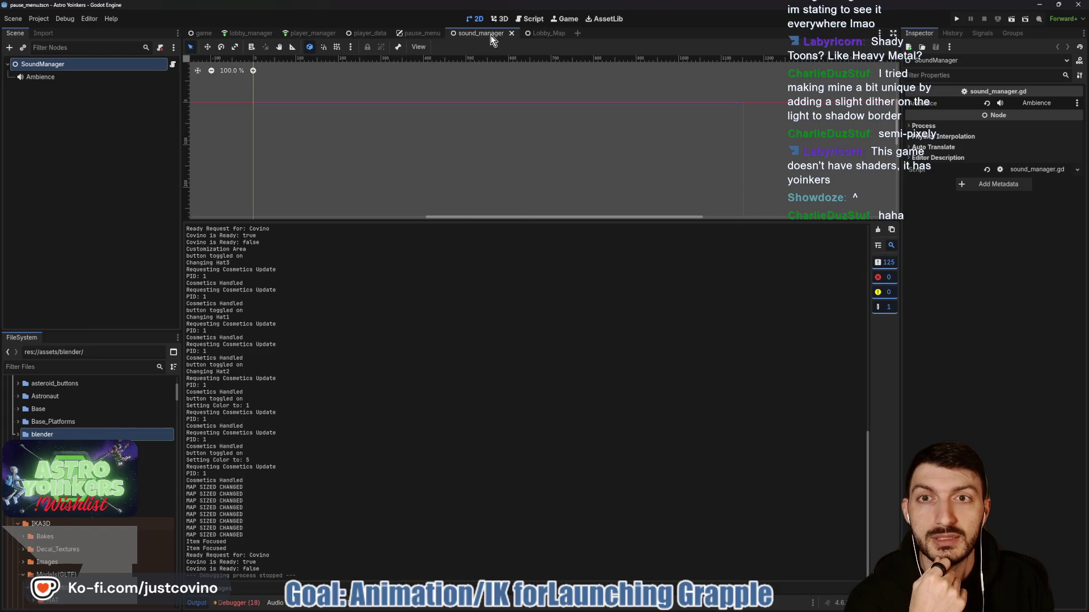
{"action": "left_click", "coordinate": [374, 33]}
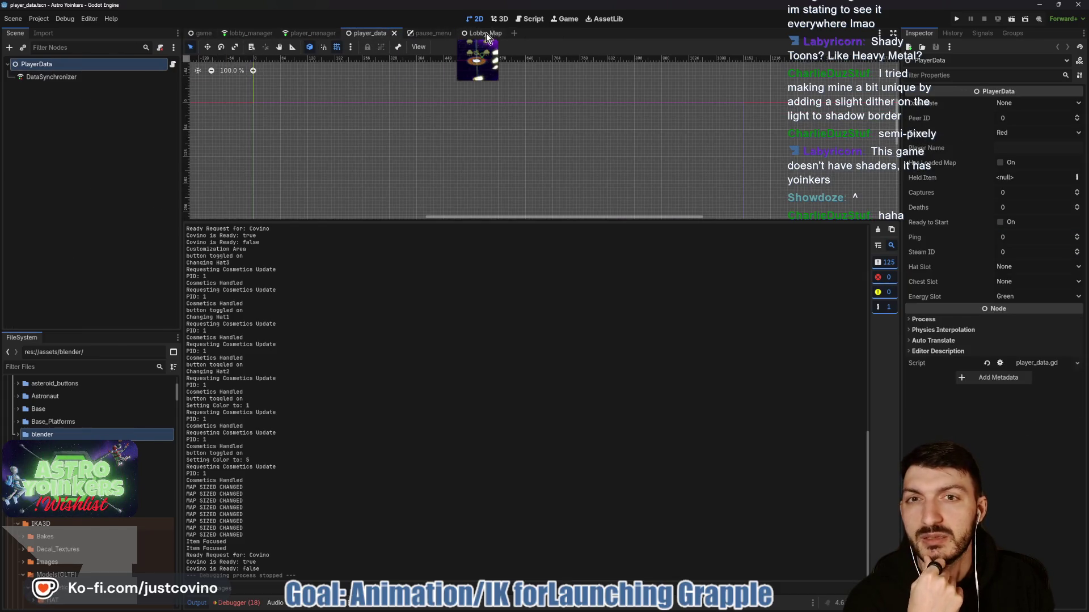
{"action": "left_click", "coordinate": [479, 33]}
{"action": "scroll", "coordinate": [89, 246], "scroll_direction": "up", "scroll_amount": 10}
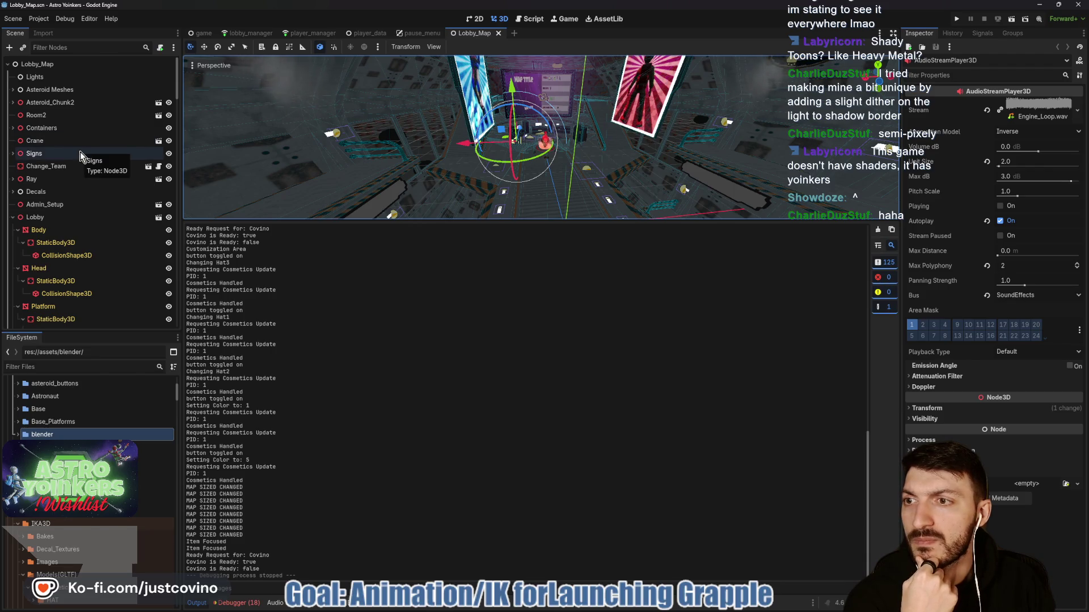
Scroll the Lobby_Map tree down to the TV node and open tv.tscn in its own tab.
{"action": "scroll", "coordinate": [83, 174], "scroll_direction": "down", "scroll_amount": 5}
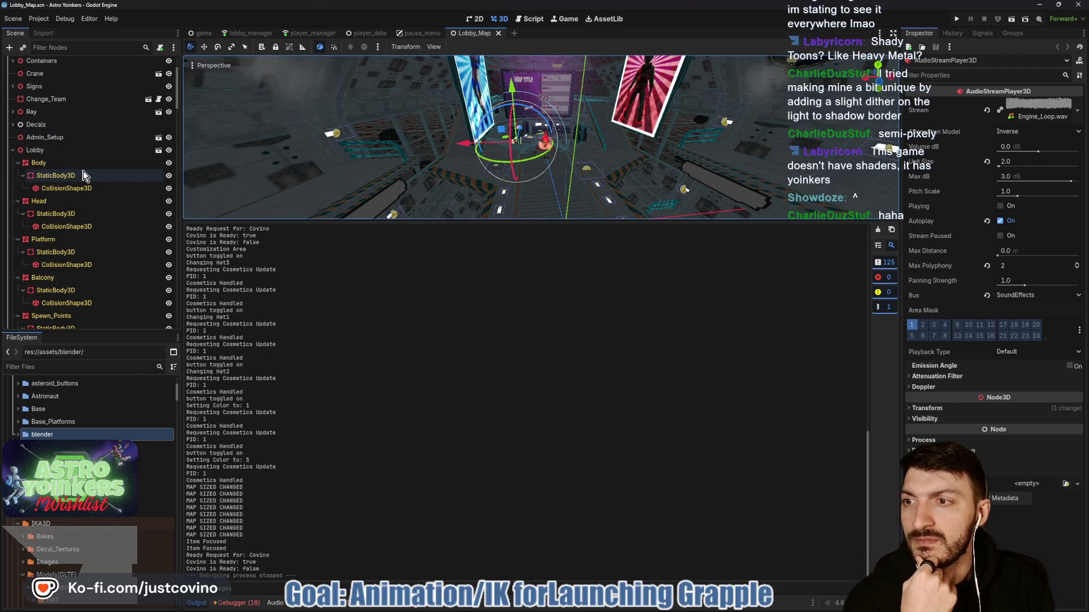
{"action": "scroll", "coordinate": [87, 165], "scroll_direction": "down", "scroll_amount": 10}
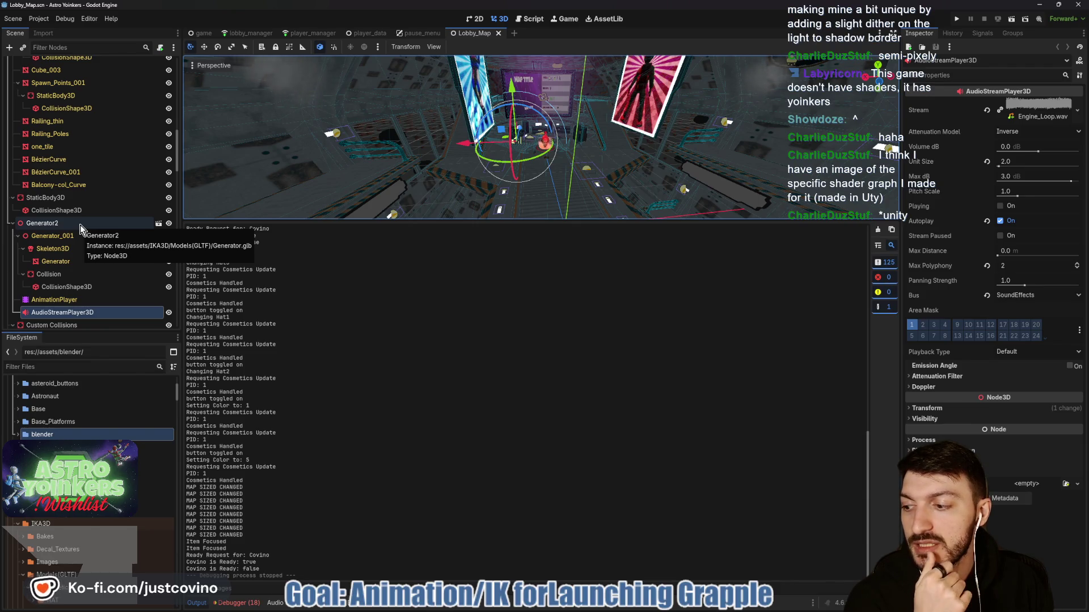
{"action": "scroll", "coordinate": [80, 225], "scroll_direction": "down", "scroll_amount": 4}
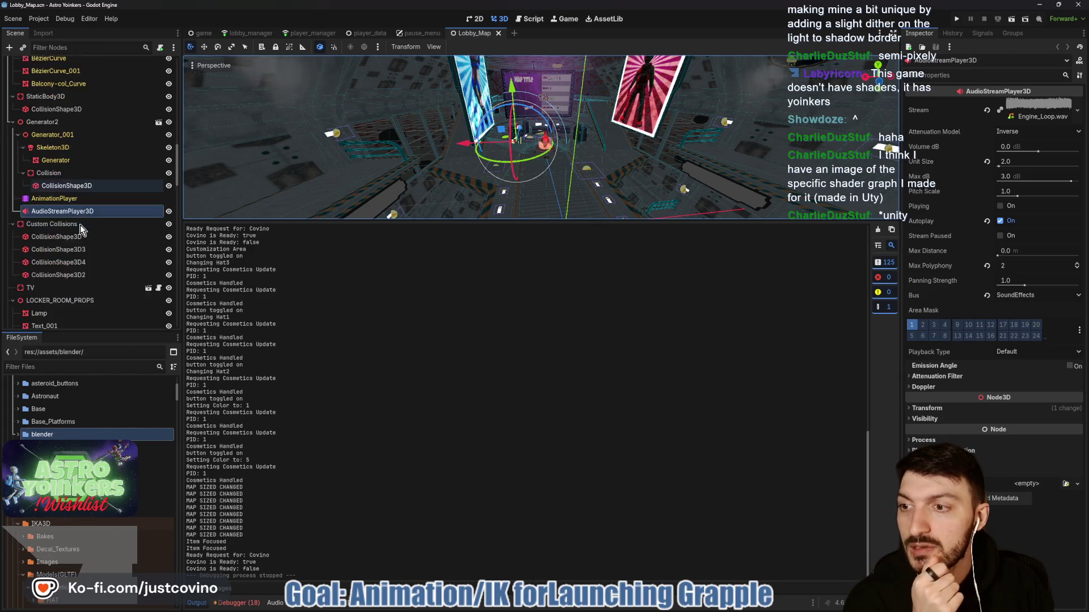
{"action": "scroll", "coordinate": [80, 225], "scroll_direction": "down", "scroll_amount": 2}
{"action": "left_click", "coordinate": [148, 254]}
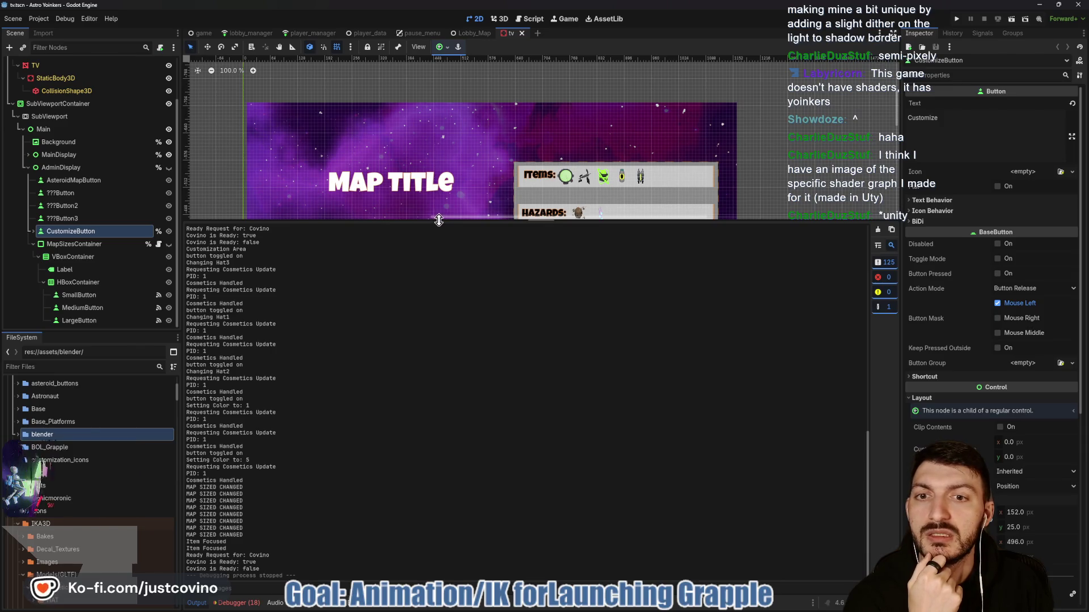
Enlarge the 2D viewport by shrinking the Output panel, then select the Main node.
{"action": "left_click_drag", "start_coordinate": [444, 221], "coordinate": [446, 502]}
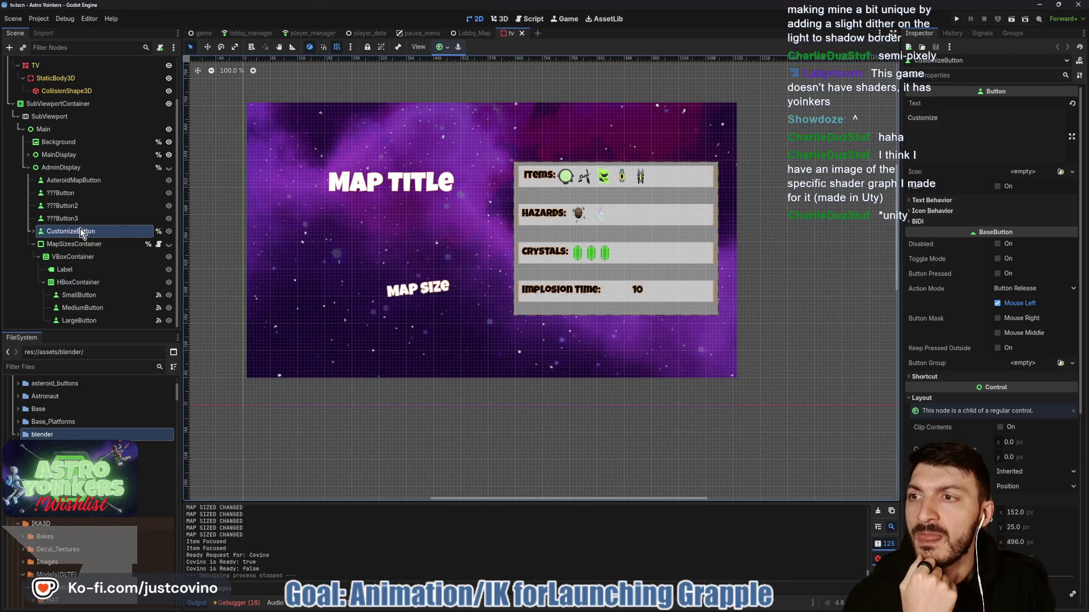
{"action": "scroll", "coordinate": [80, 228], "scroll_direction": "up", "scroll_amount": 3}
{"action": "scroll", "coordinate": [100, 172], "scroll_direction": "down", "scroll_amount": 2}
{"action": "left_click", "coordinate": [73, 145]}
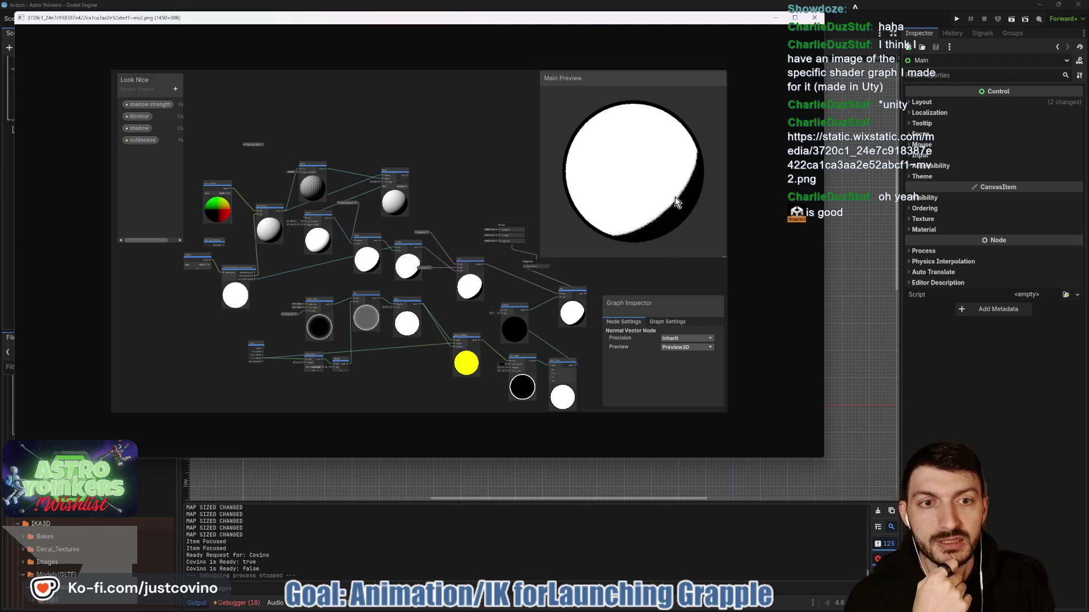
Close the shader graph image viewer to return to Godot.
{"action": "left_click", "coordinate": [814, 19]}
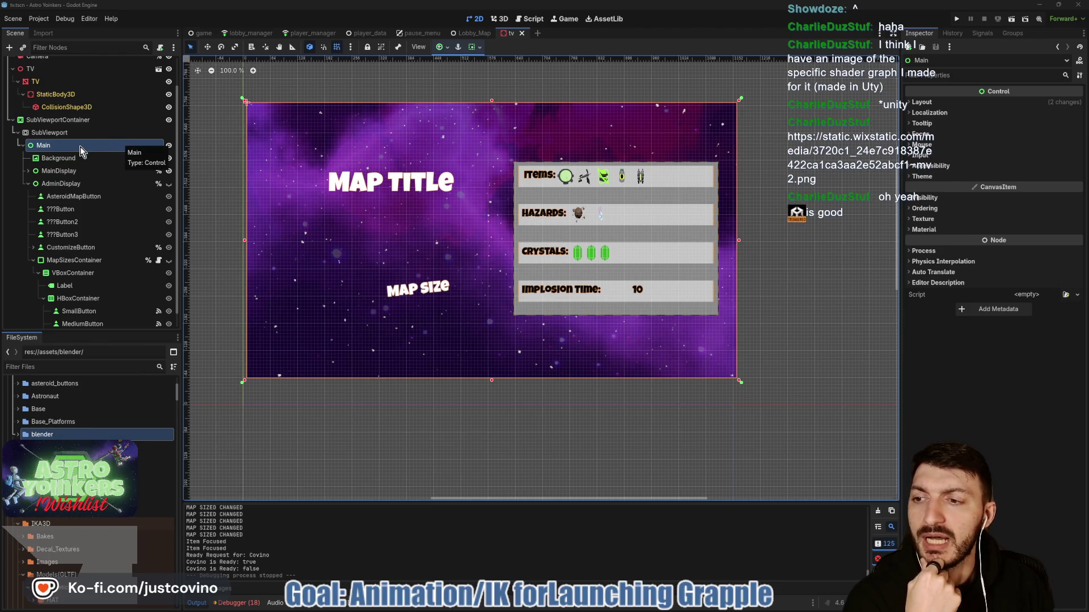
Toggle MainDisplay and AdminDisplay visibility to compare them, restore MainDisplay, then show the debugger Errors.
{"action": "scroll", "coordinate": [90, 209], "scroll_direction": "up", "scroll_amount": 2}
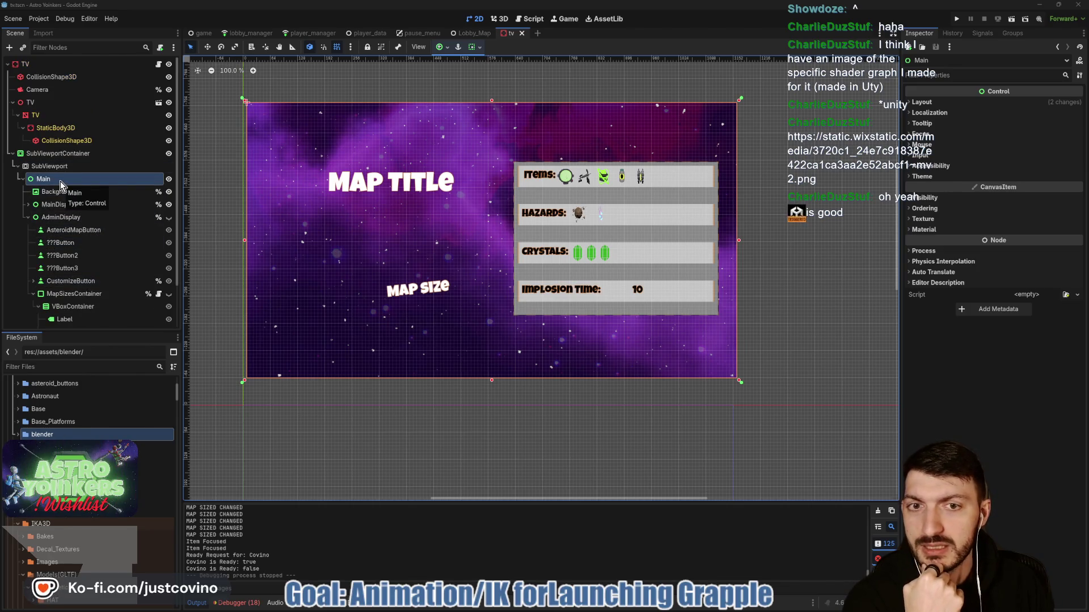
{"action": "left_click", "coordinate": [55, 218]}
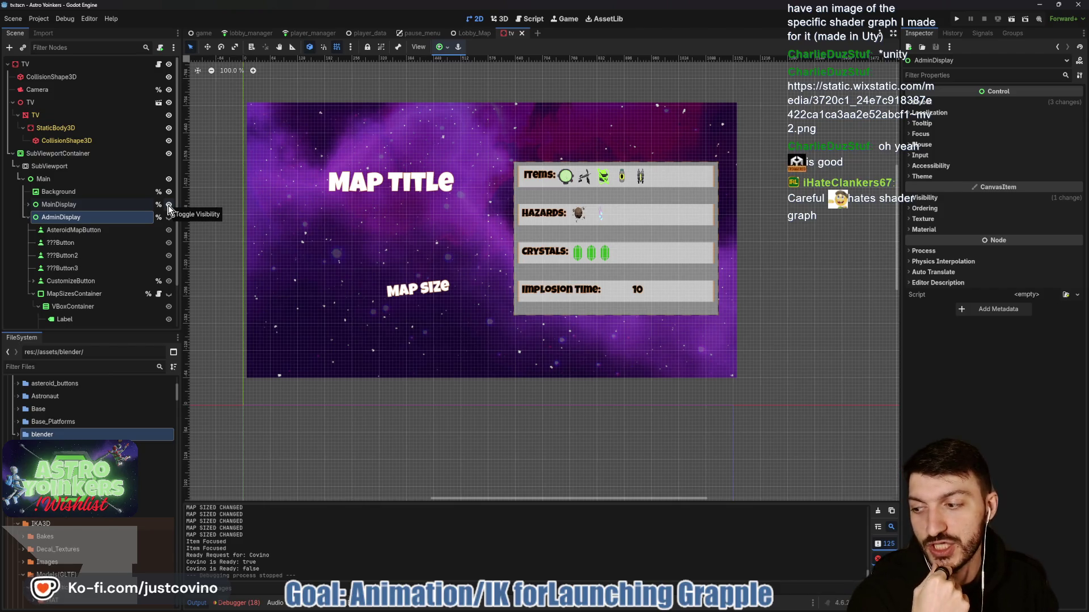
{"action": "left_click", "coordinate": [169, 205]}
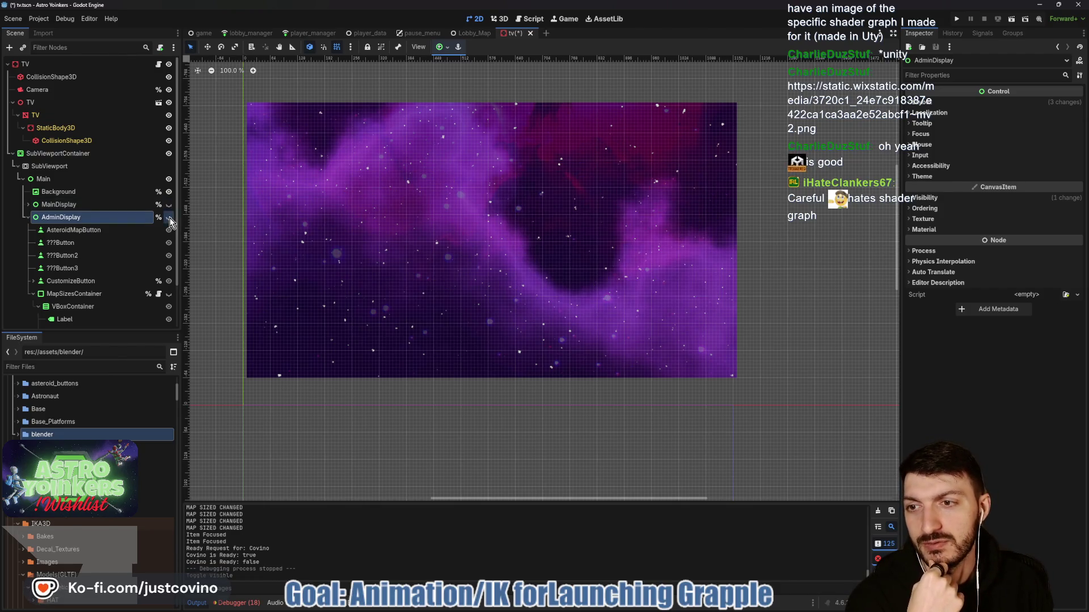
{"action": "left_click", "coordinate": [169, 218]}
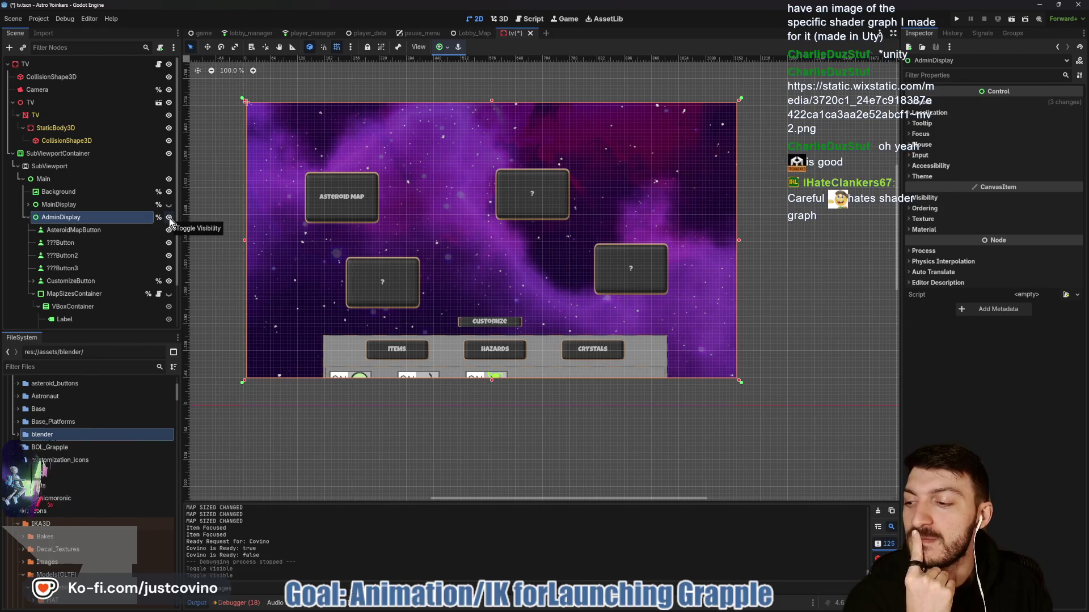
{"action": "left_click", "coordinate": [169, 218]}
{"action": "left_click", "coordinate": [169, 205]}
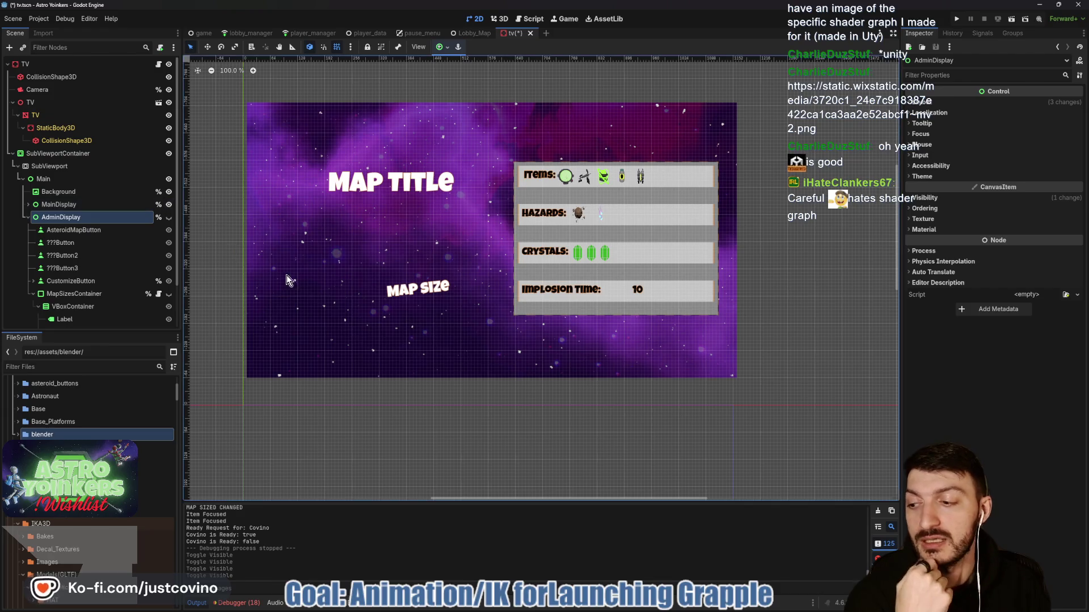
{"action": "left_click", "coordinate": [255, 601]}
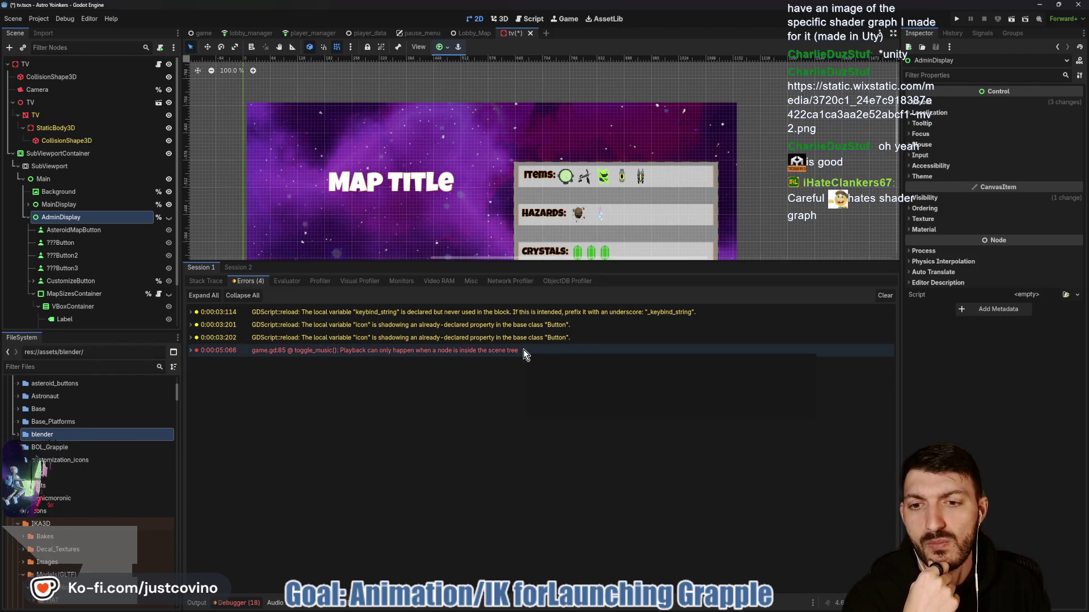
Open the toggle_music error at game.gd line 85 and give the code editor more room.
{"action": "mouse_move", "coordinate": [523, 349]}
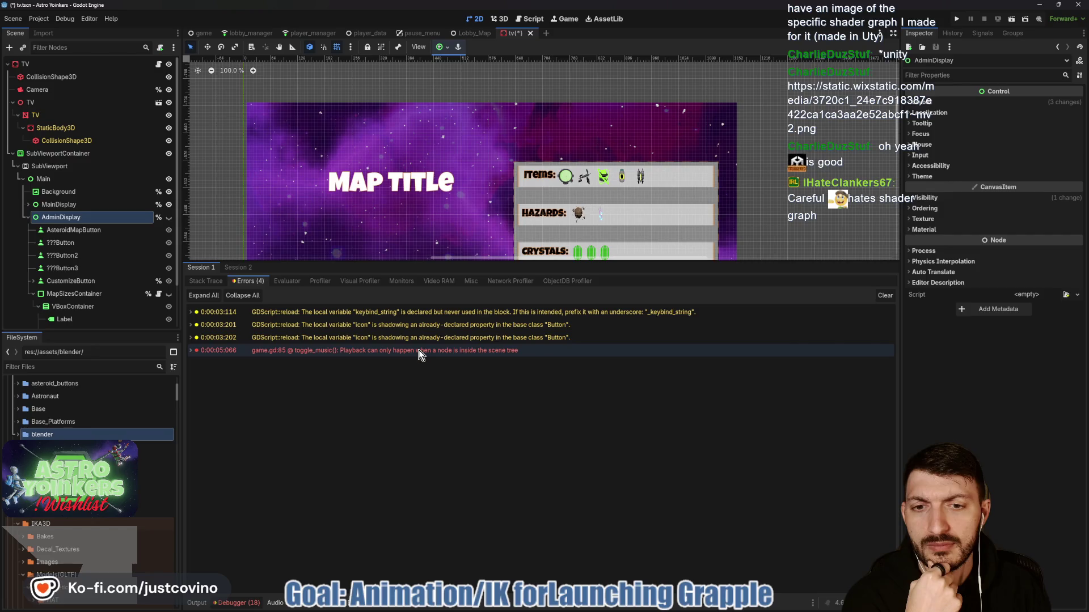
{"action": "double_click", "coordinate": [549, 352]}
{"action": "scroll", "coordinate": [544, 191], "scroll_direction": "up", "scroll_amount": 2}
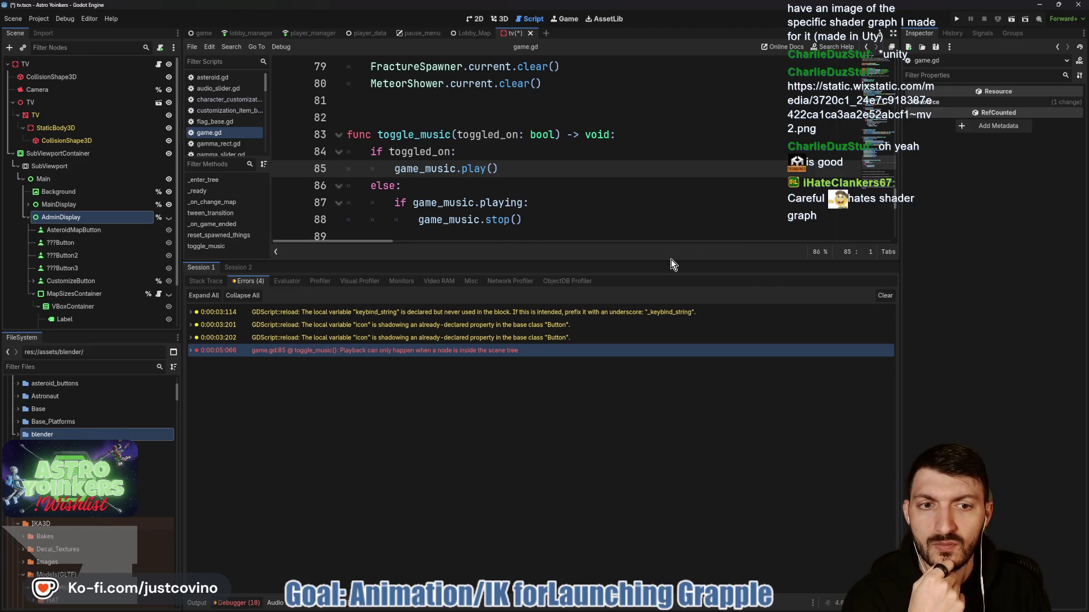
{"action": "left_click_drag", "start_coordinate": [671, 261], "coordinate": [670, 356]}
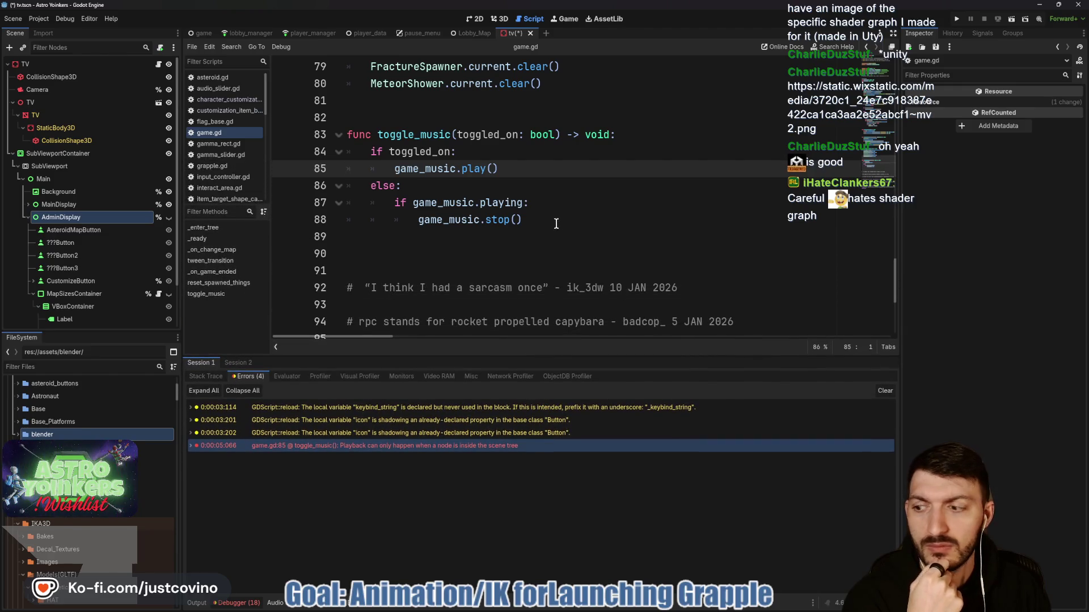
Clear the debugger error list and return to the TV scene's 2D canvas.
{"action": "left_click", "coordinate": [886, 391]}
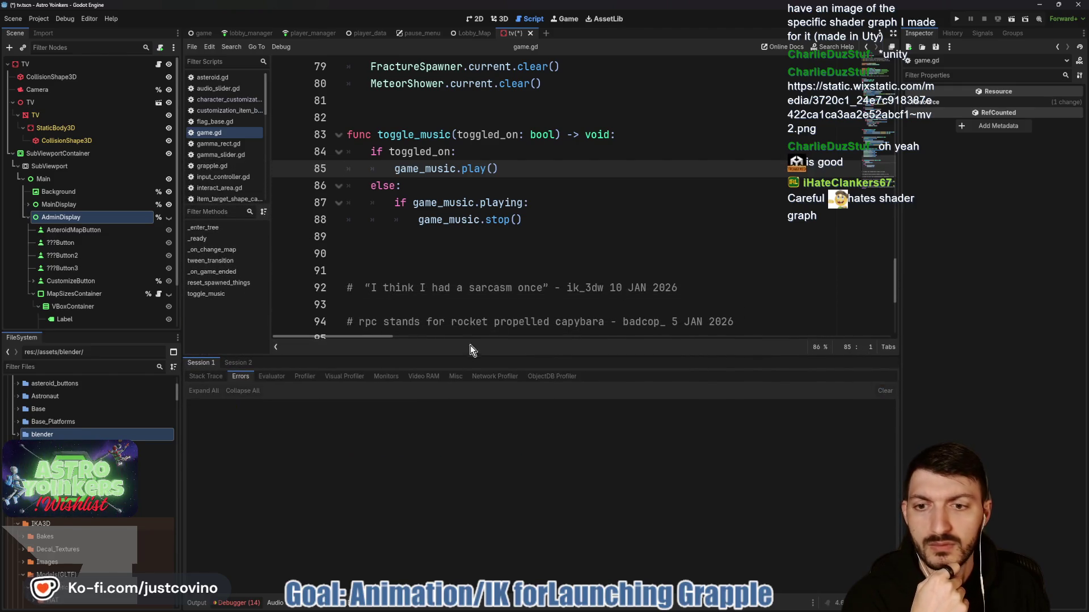
{"action": "left_click_drag", "start_coordinate": [448, 357], "coordinate": [454, 460]}
{"action": "scroll", "coordinate": [470, 327], "scroll_direction": "up", "scroll_amount": 4}
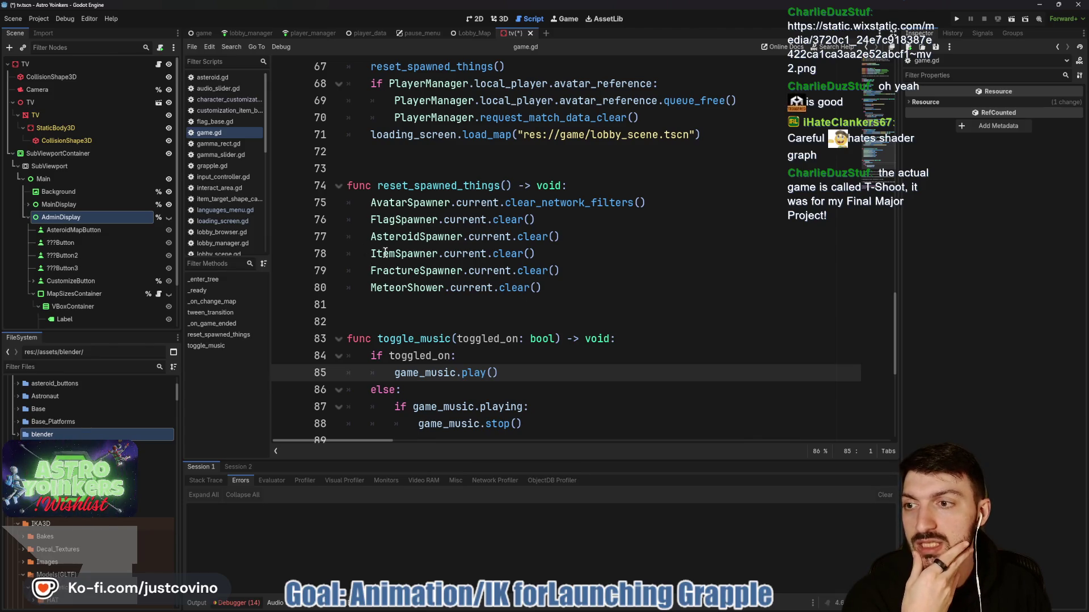
{"action": "left_click", "coordinate": [476, 18]}
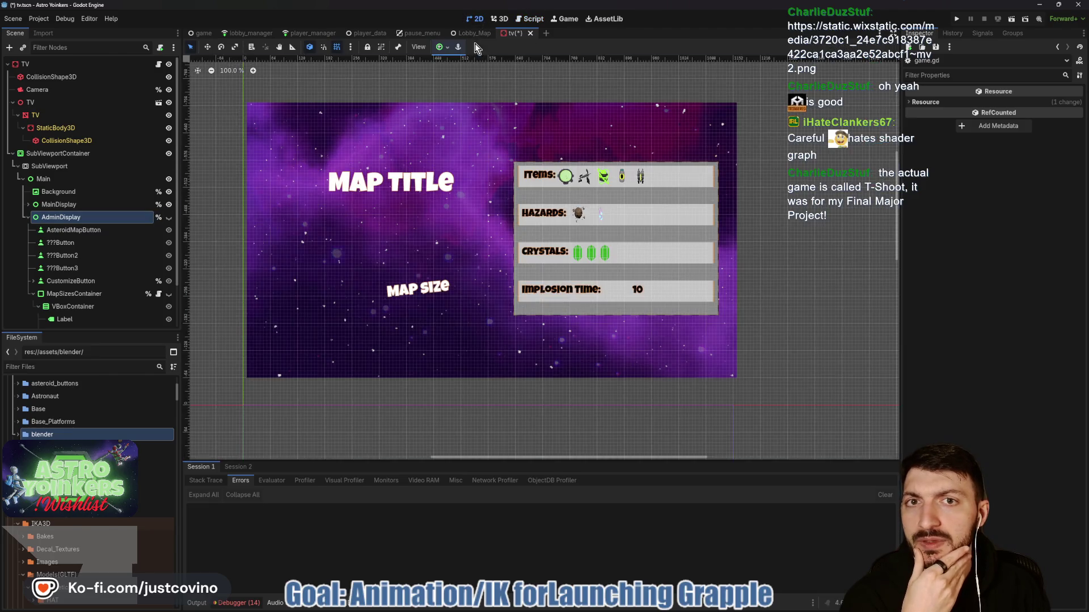
Briefly show and hide the AdminDisplay buttons, then switch to the 3D view.
{"action": "left_click", "coordinate": [168, 217]}
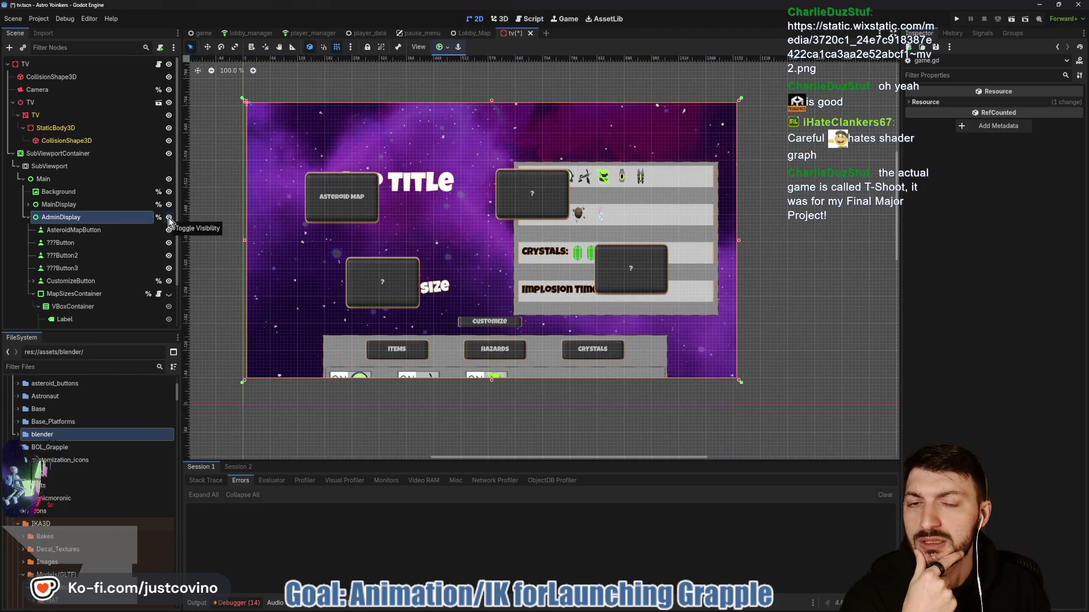
{"action": "left_click", "coordinate": [168, 218]}
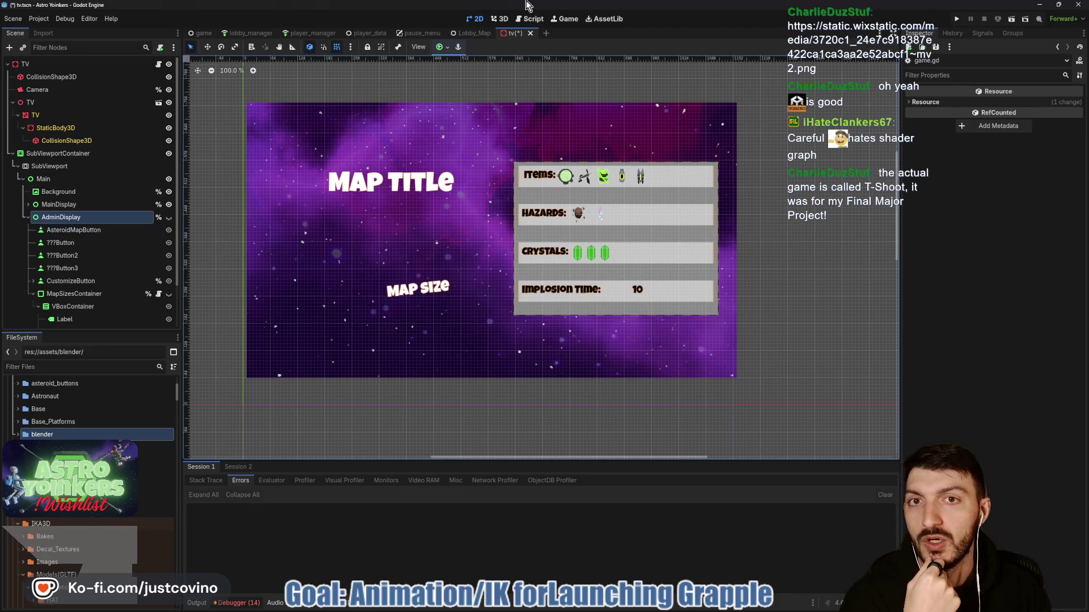
{"action": "left_click", "coordinate": [499, 19]}
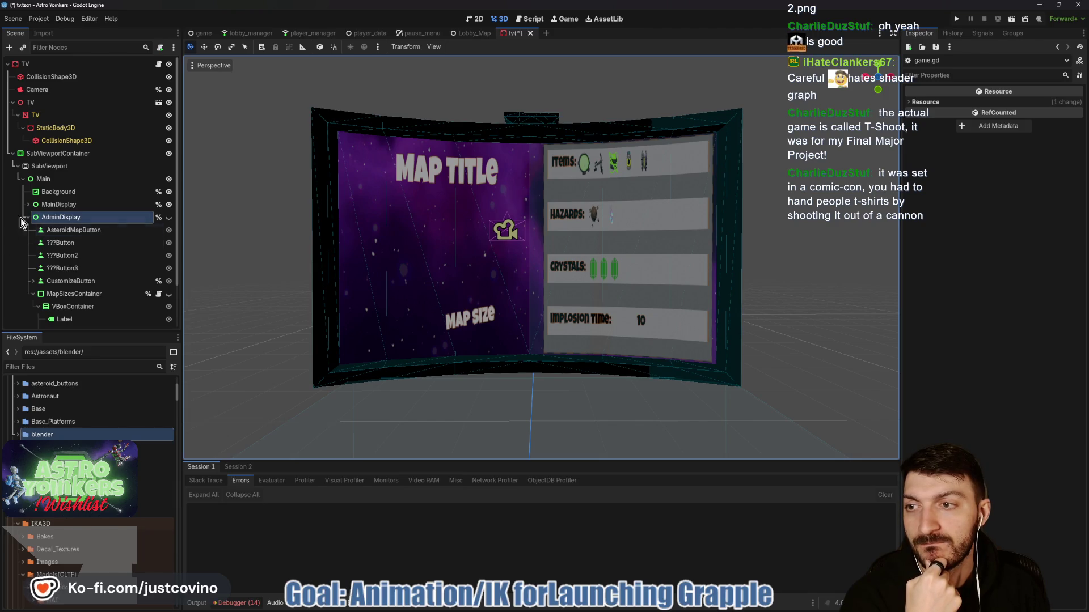
Dismiss the AdminDisplay context menu and bring GitHub Desktop forward.
{"action": "right_click", "coordinate": [66, 219]}
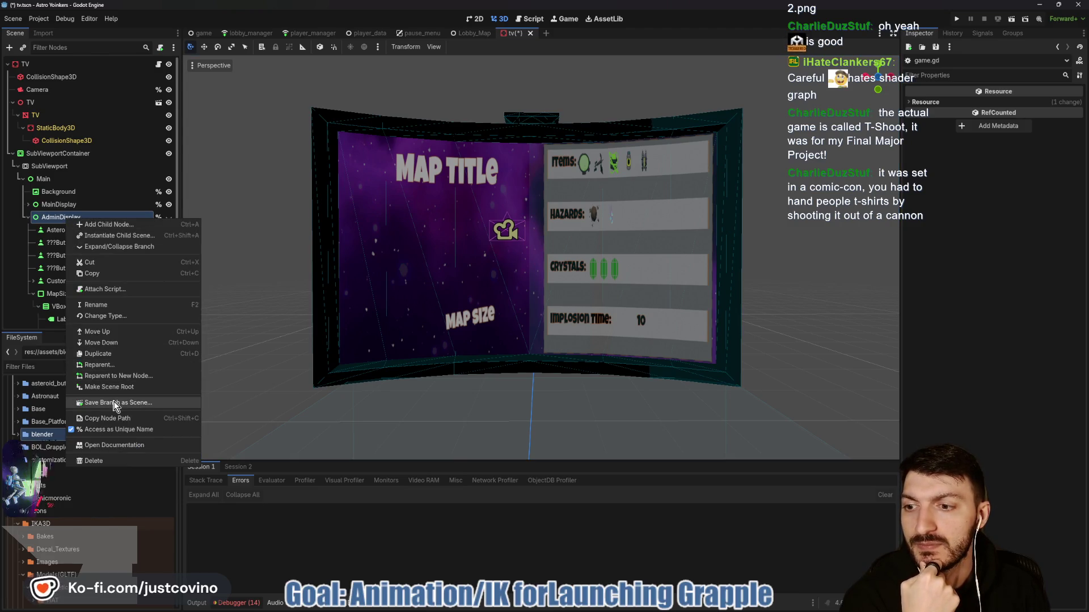
{"action": "left_click", "coordinate": [508, 357]}
{"action": "mouse_move", "coordinate": [650, 610]}
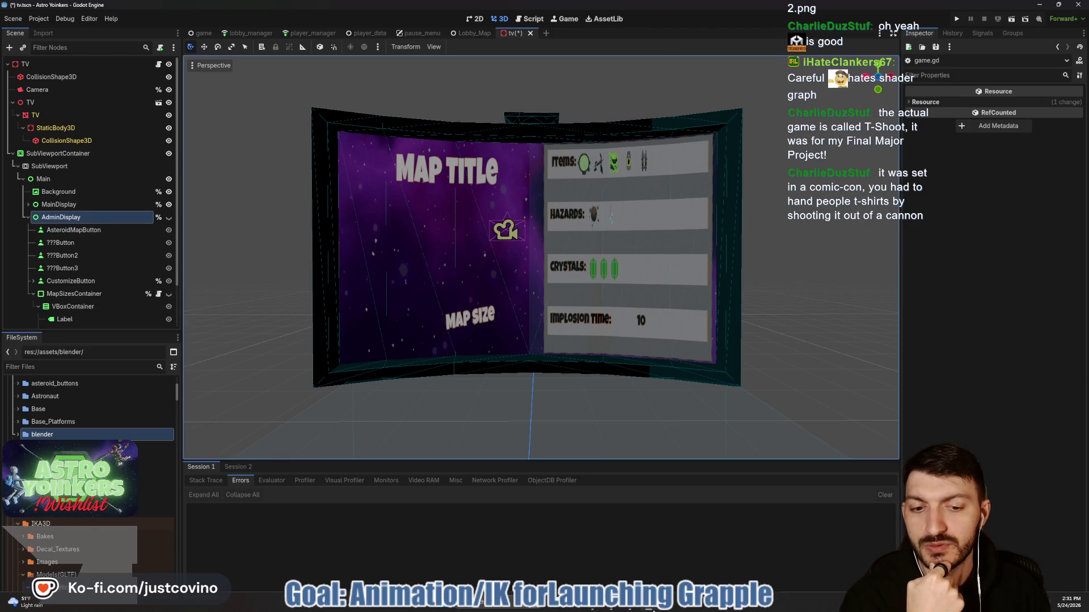
{"action": "left_click", "coordinate": [613, 609]}
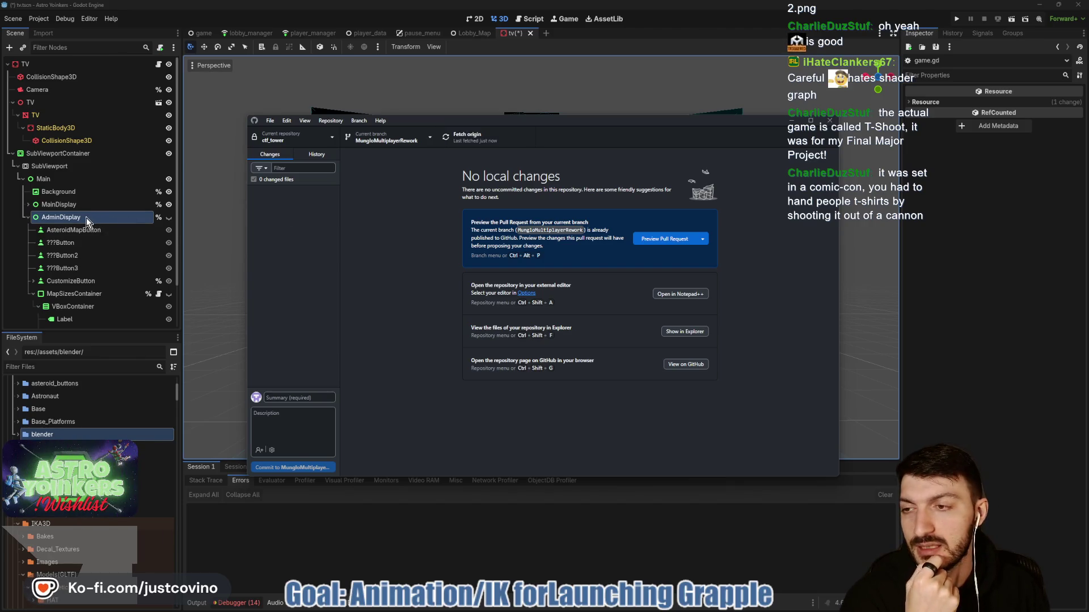
Delete empty line 6 of map_sizes_container.gd, save, and switch to GitHub Desktop.
{"action": "left_click", "coordinate": [62, 204]}
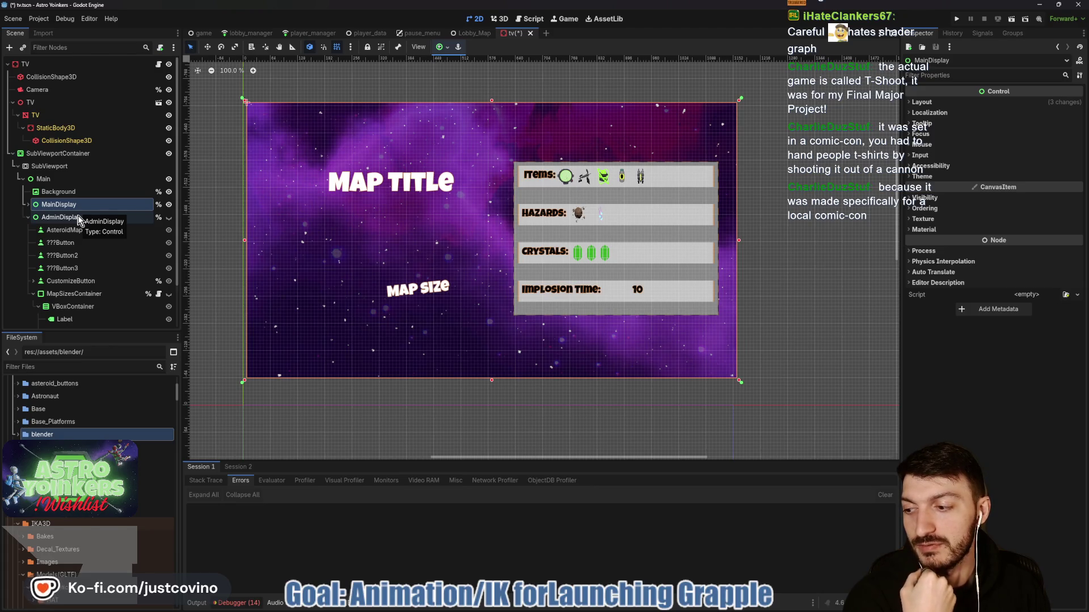
{"action": "left_click", "coordinate": [158, 294]}
{"action": "left_click", "coordinate": [409, 146]}
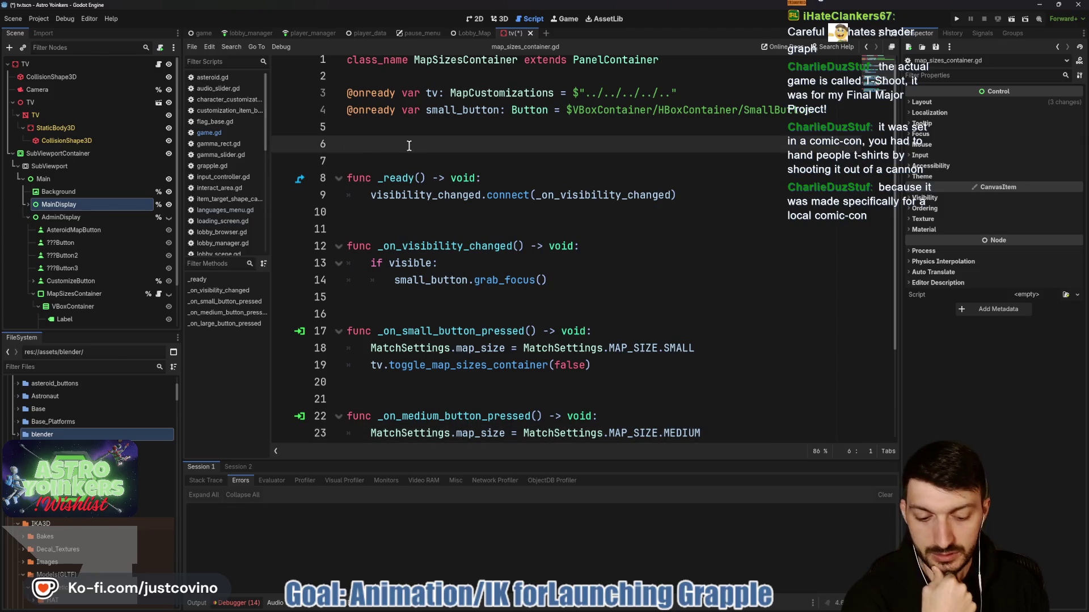
{"action": "key", "text": "BackSpace"}
{"action": "key", "text": "ctrl+s"}
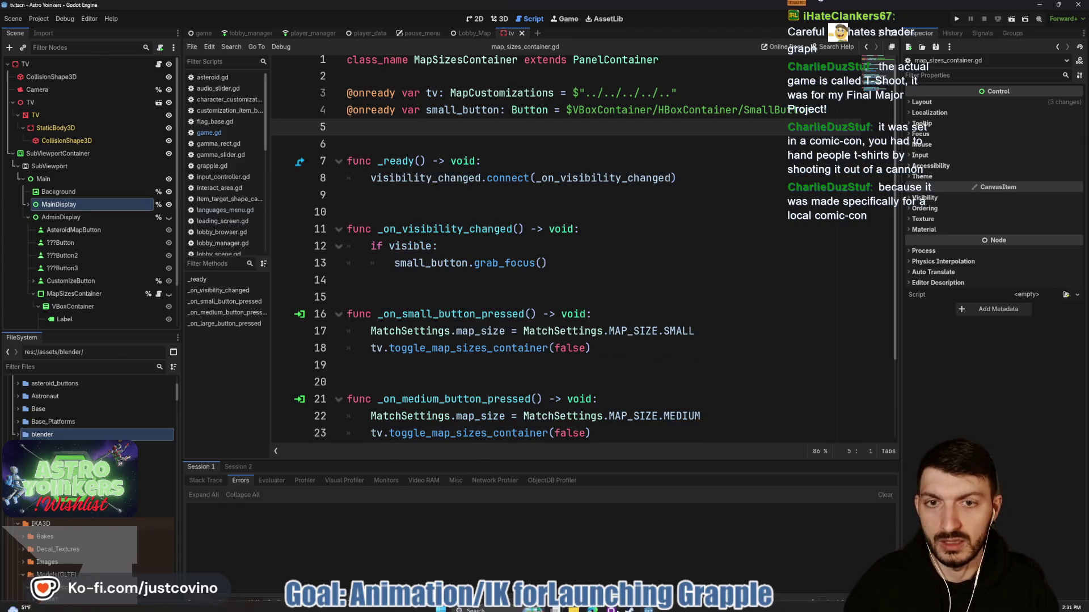
{"action": "key", "text": "alt+Tab"}
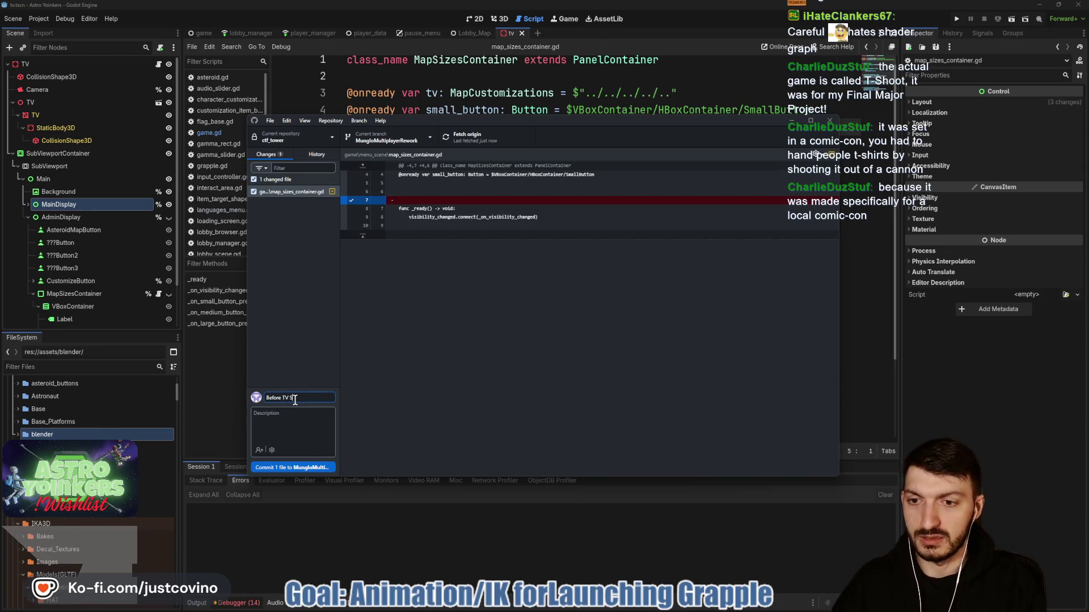
Commit with summary 'Before TV Screen Rework', push to origin, then select AdminDisplay in Godot.
{"action": "type", "text": "ework"}
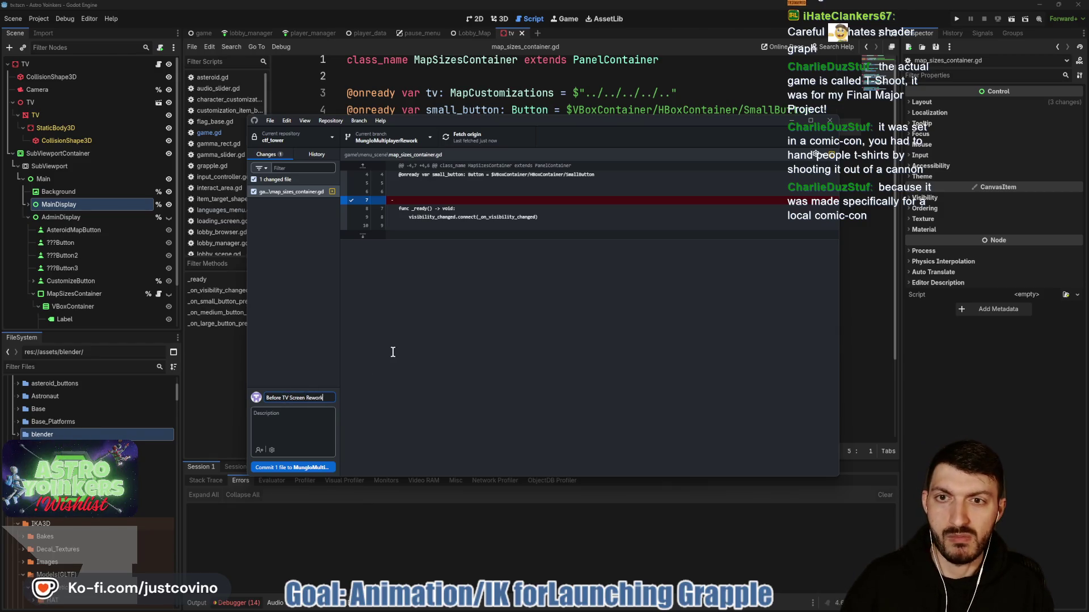
{"action": "left_click", "coordinate": [297, 468]}
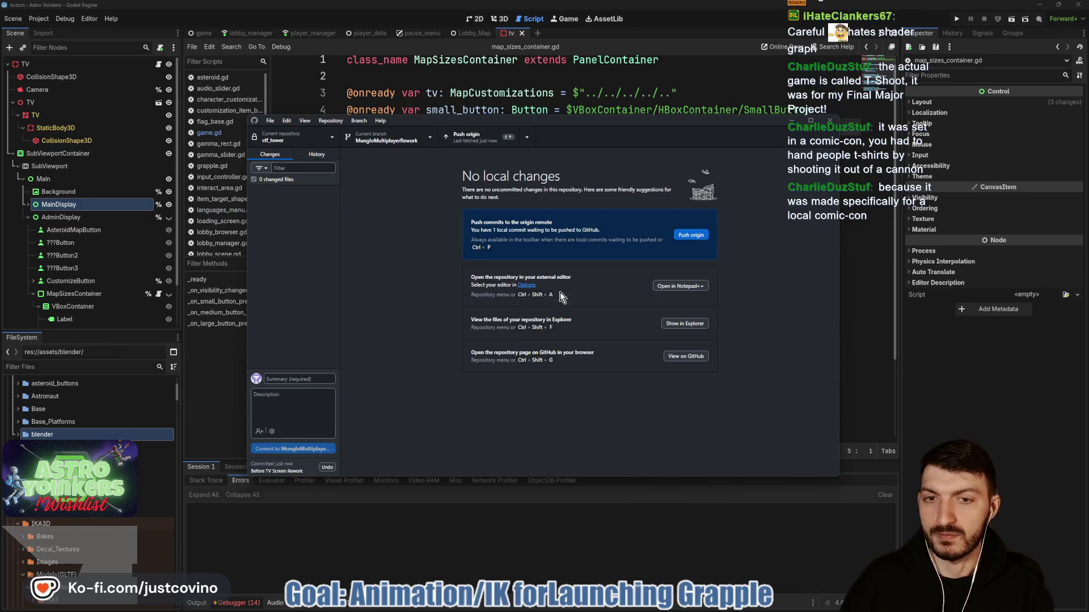
{"action": "left_click", "coordinate": [683, 237]}
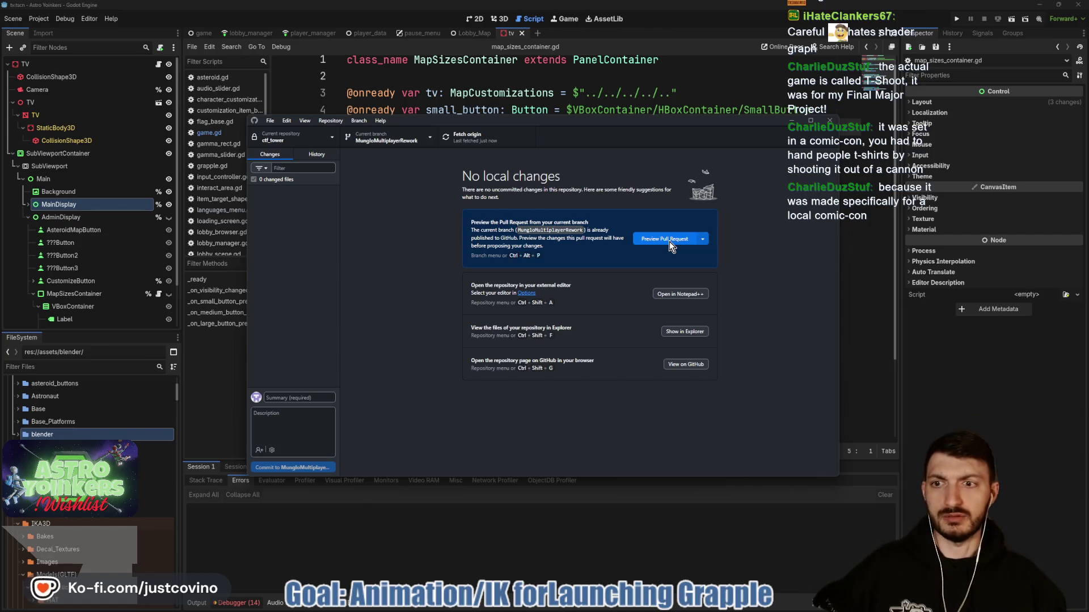
{"action": "left_click", "coordinate": [539, 107]}
{"action": "left_click", "coordinate": [85, 217]}
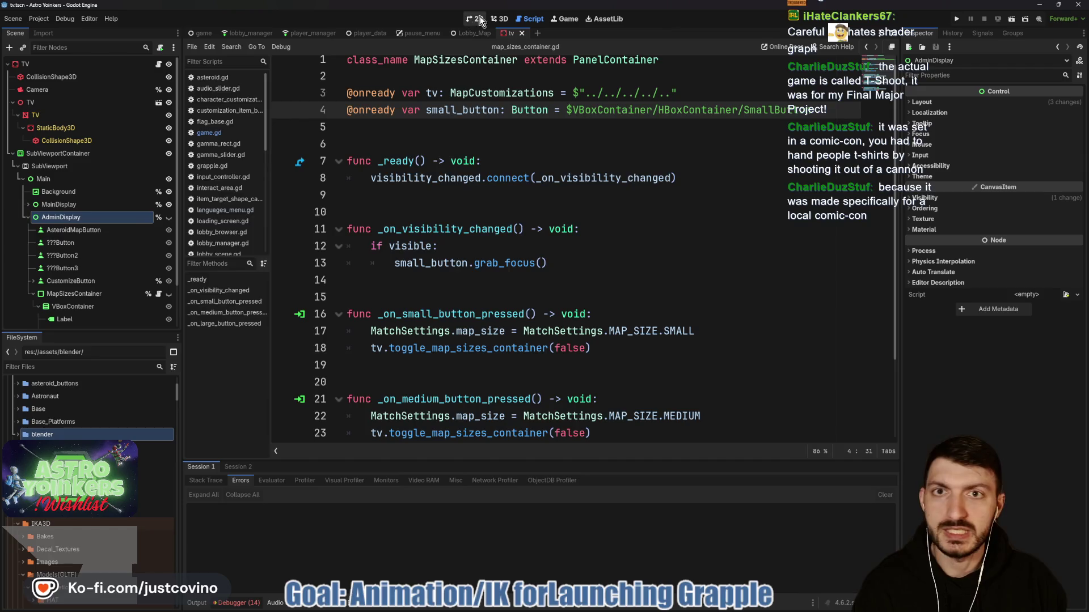
Save the AdminDisplay branch as admin_display.tscn inside res://game/custom_ui.
{"action": "left_click", "coordinate": [474, 19]}
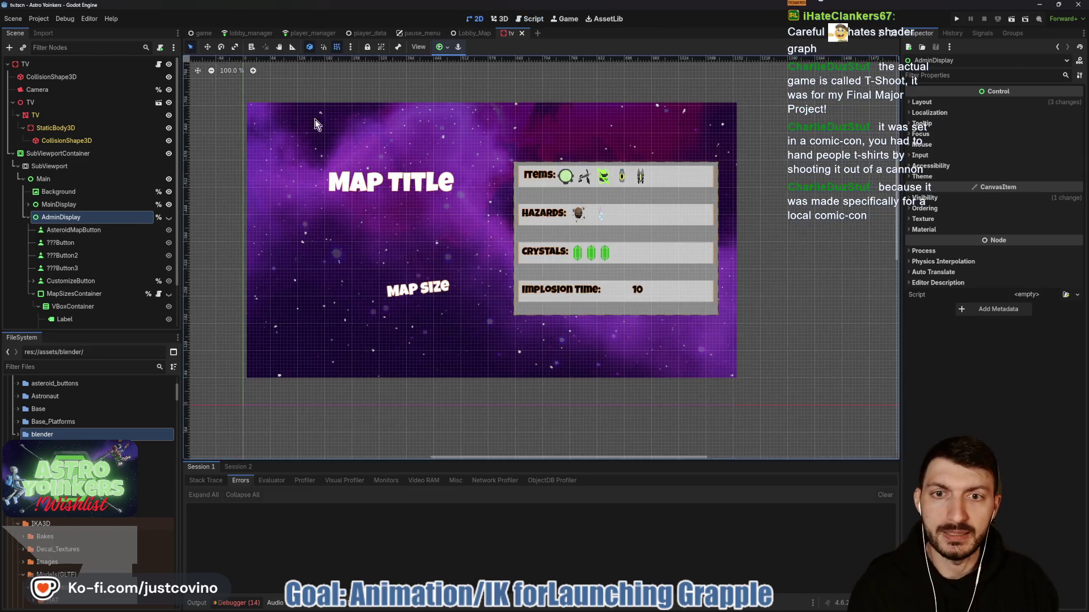
{"action": "right_click", "coordinate": [84, 223]}
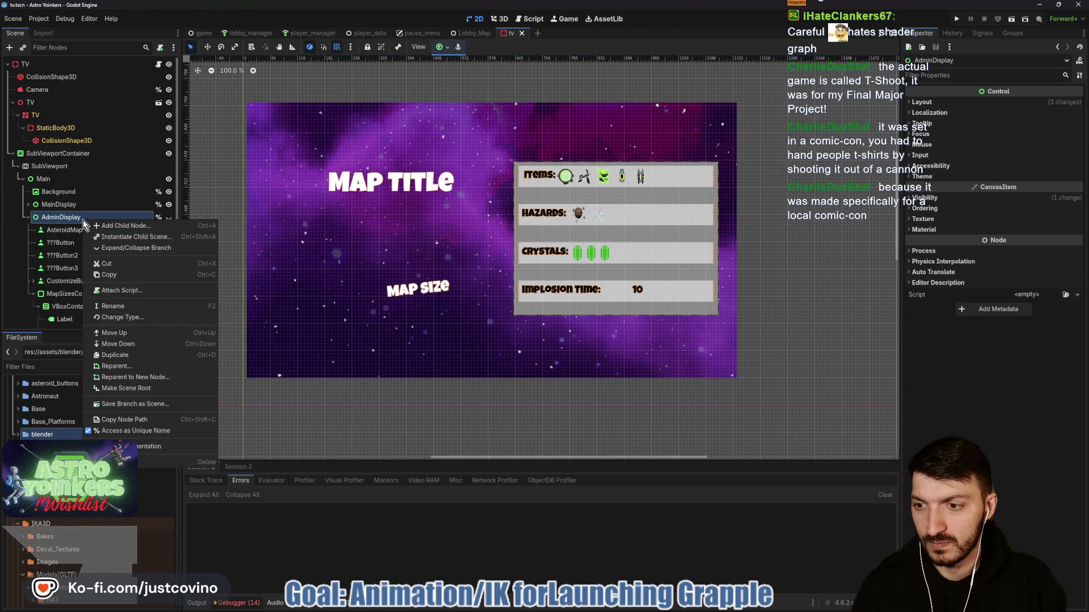
{"action": "left_click", "coordinate": [128, 404]}
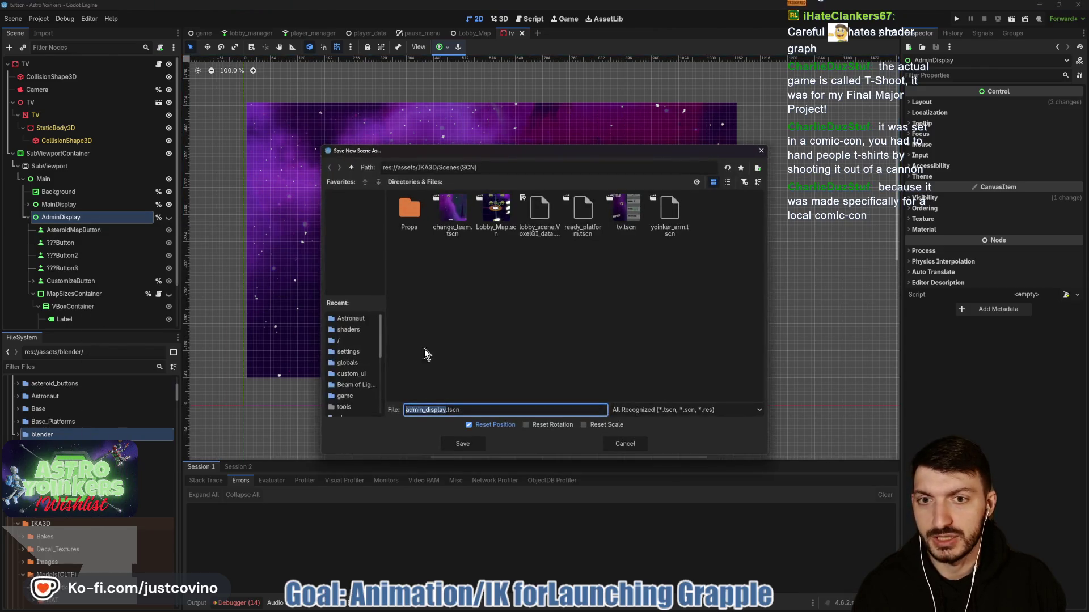
{"action": "left_click", "coordinate": [351, 168]}
{"action": "left_click", "coordinate": [351, 168]}
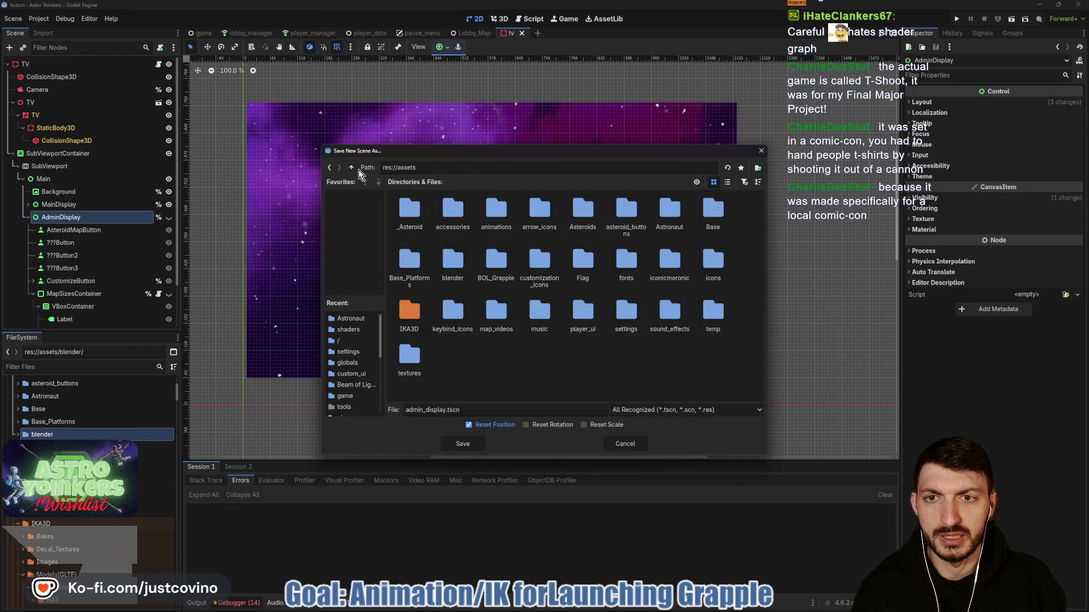
{"action": "left_click", "coordinate": [352, 168]}
{"action": "double_click", "coordinate": [497, 207]}
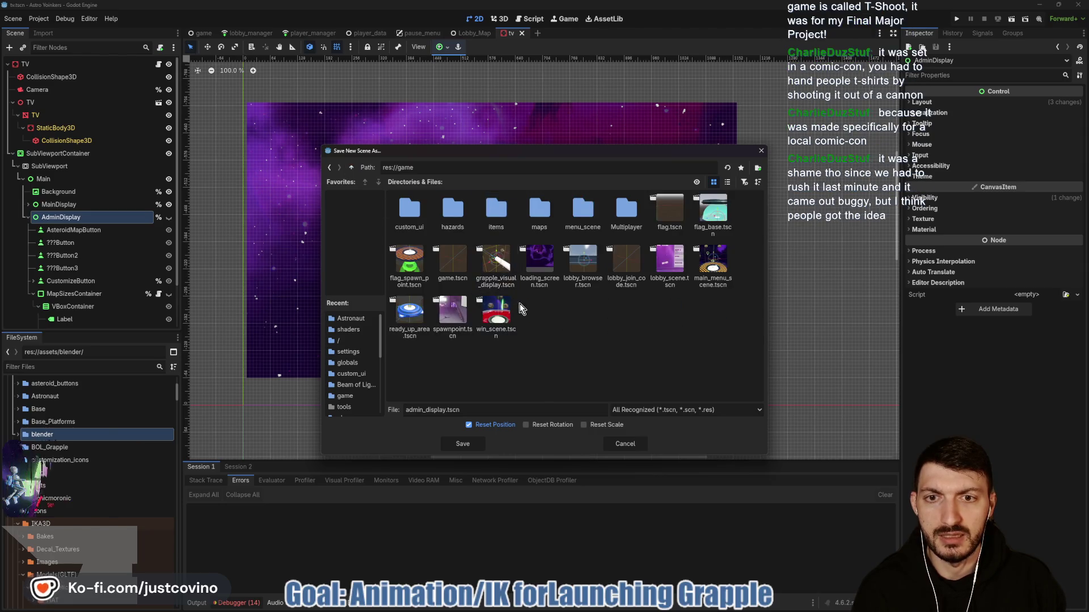
{"action": "double_click", "coordinate": [409, 212]}
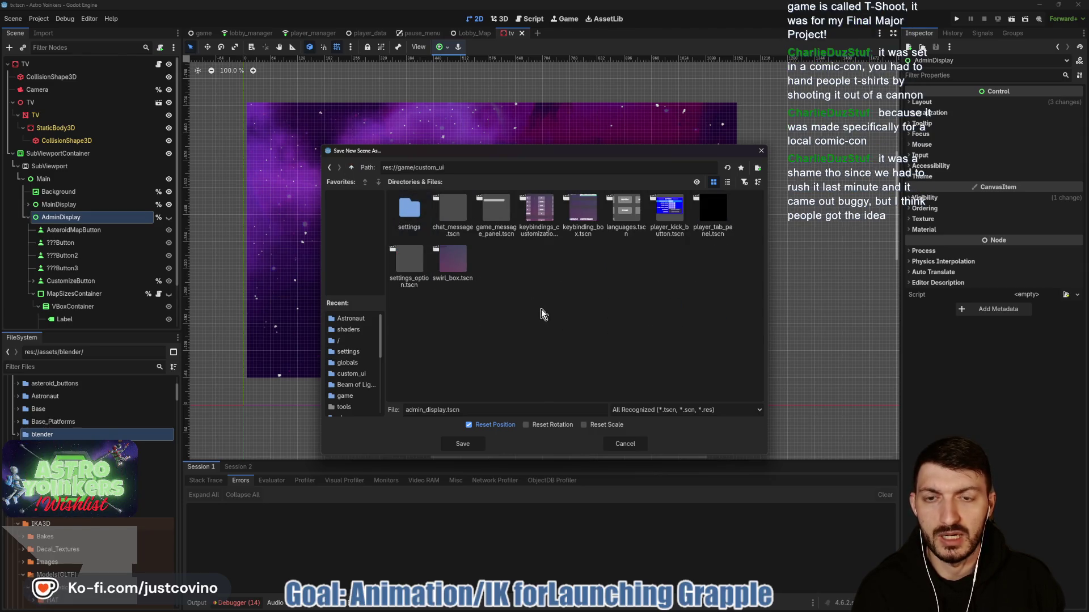
{"action": "left_click", "coordinate": [459, 449]}
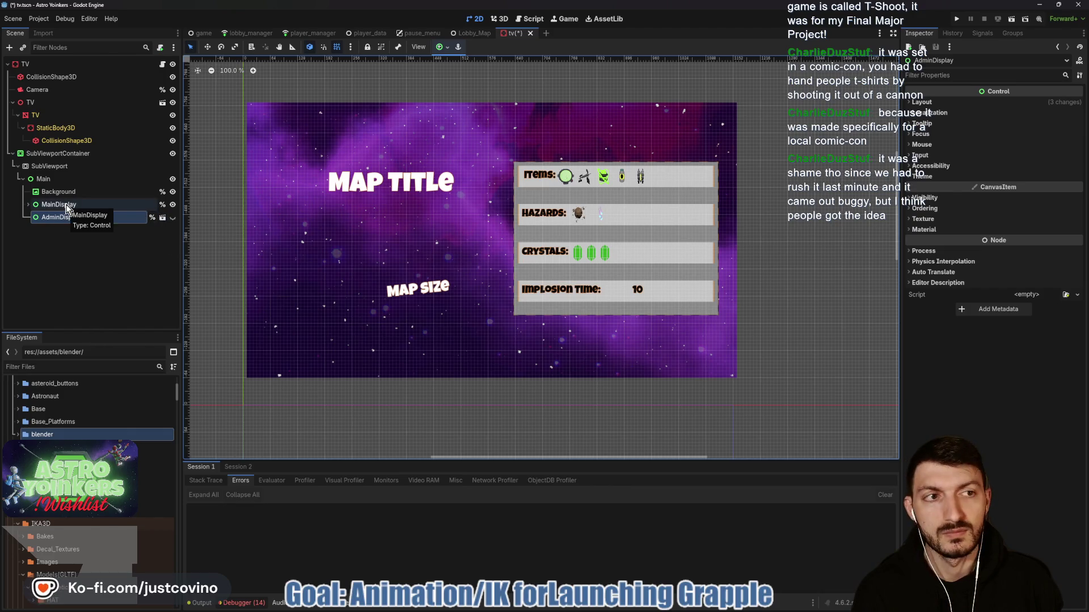
{"action": "left_click", "coordinate": [80, 65]}
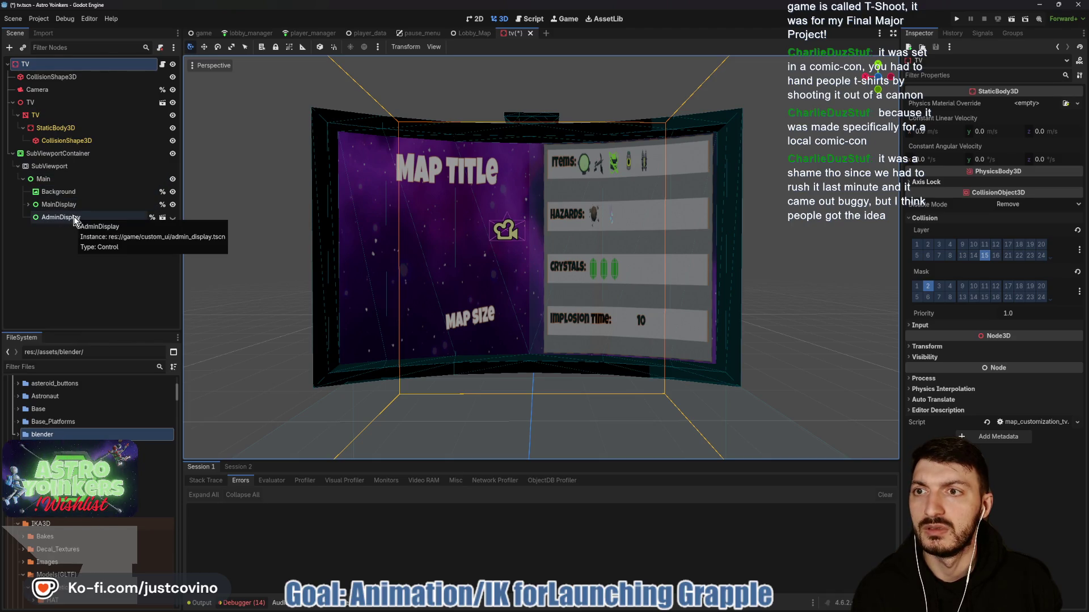
Open map_customization_tv.gd and scroll up to its AdminDisplay node paths.
{"action": "left_click", "coordinate": [164, 63]}
{"action": "scroll", "coordinate": [406, 215], "scroll_direction": "up", "scroll_amount": 15}
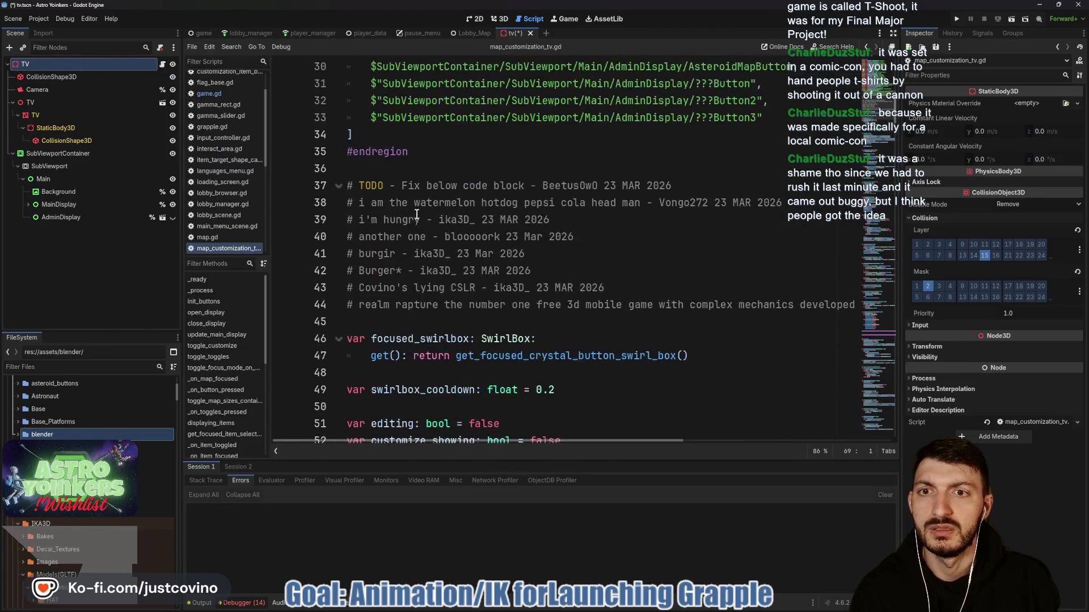
{"action": "scroll", "coordinate": [406, 215], "scroll_direction": "up", "scroll_amount": 2}
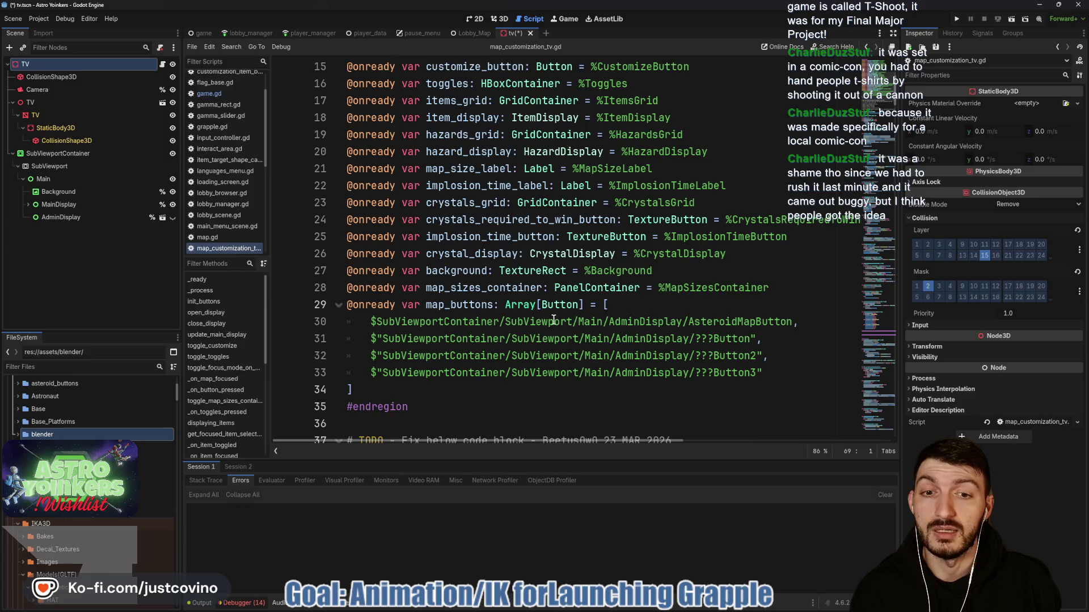
Expand AdminDisplay's child nodes, then open the AdminDisplay scene in its own editor tab.
{"action": "right_click", "coordinate": [87, 218]}
{"action": "left_click", "coordinate": [136, 247]}
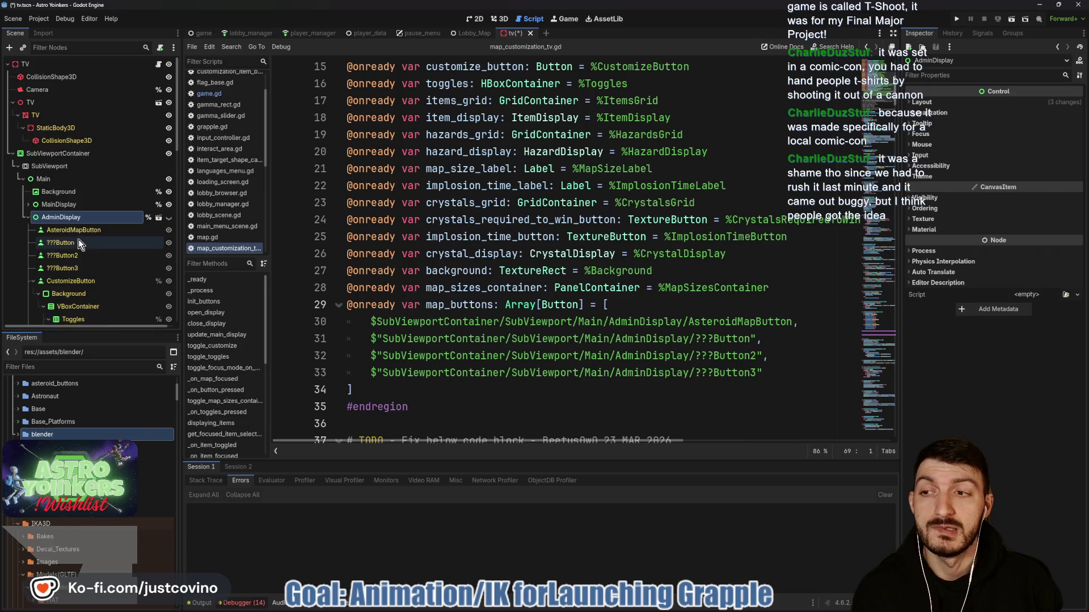
{"action": "scroll", "coordinate": [78, 239], "scroll_direction": "down", "scroll_amount": 3}
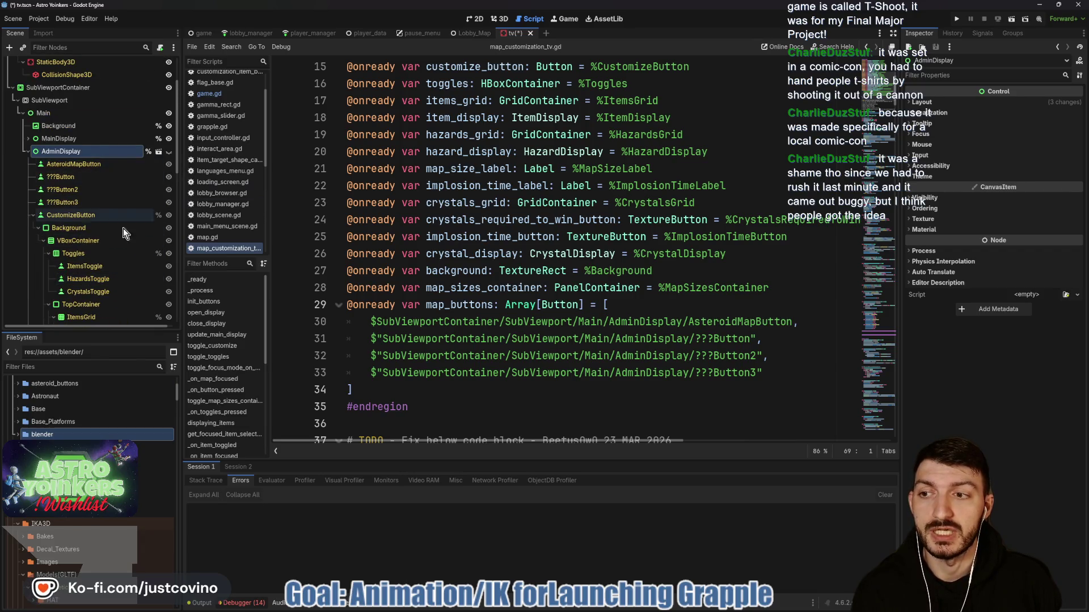
{"action": "scroll", "coordinate": [125, 267], "scroll_direction": "down", "scroll_amount": 3}
{"action": "scroll", "coordinate": [117, 270], "scroll_direction": "up", "scroll_amount": 2}
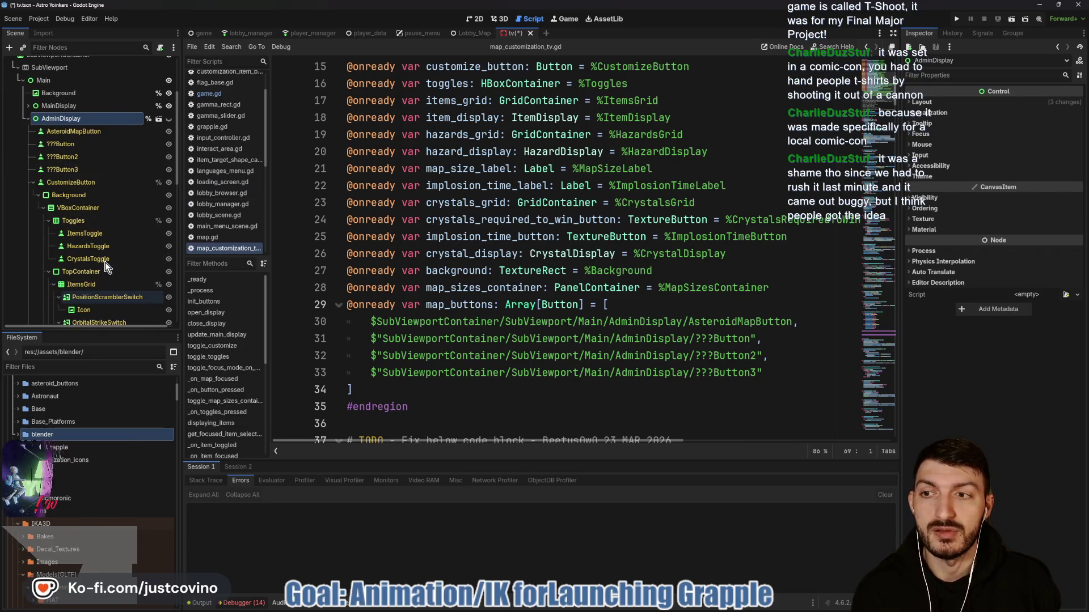
{"action": "scroll", "coordinate": [113, 261], "scroll_direction": "up", "scroll_amount": 3}
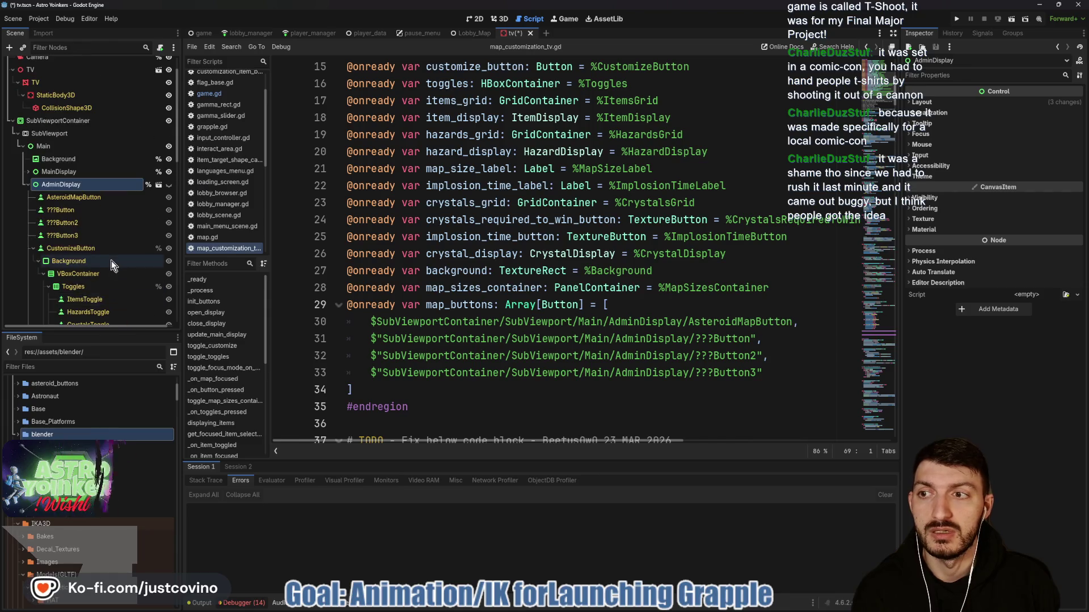
{"action": "left_click", "coordinate": [158, 186]}
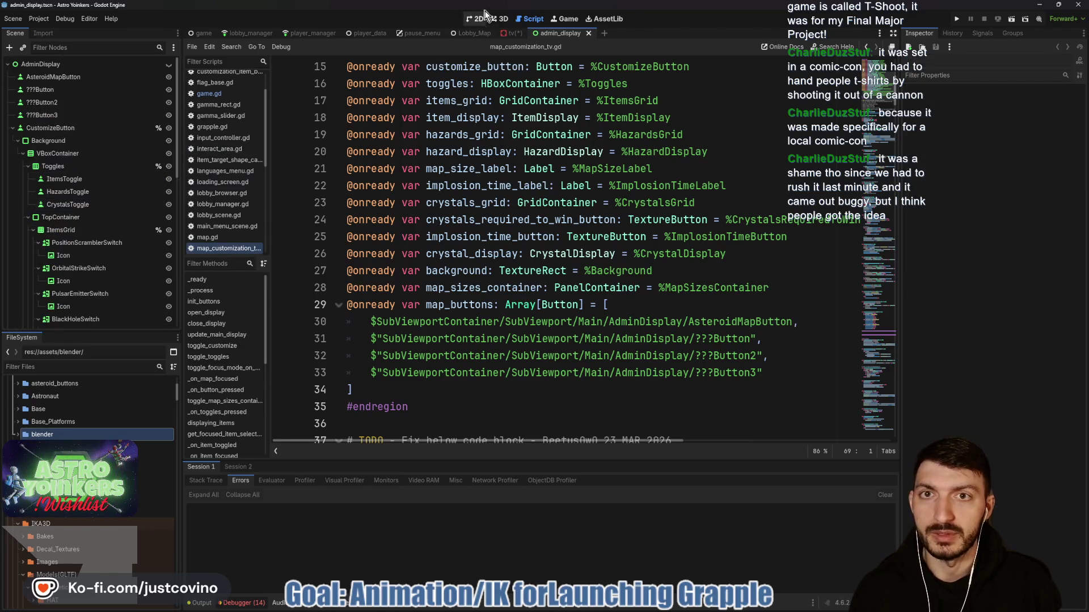
Show the AdminDisplay content in the 2D view and save admin_display.tscn with Ctrl+S.
{"action": "left_click", "coordinate": [480, 19]}
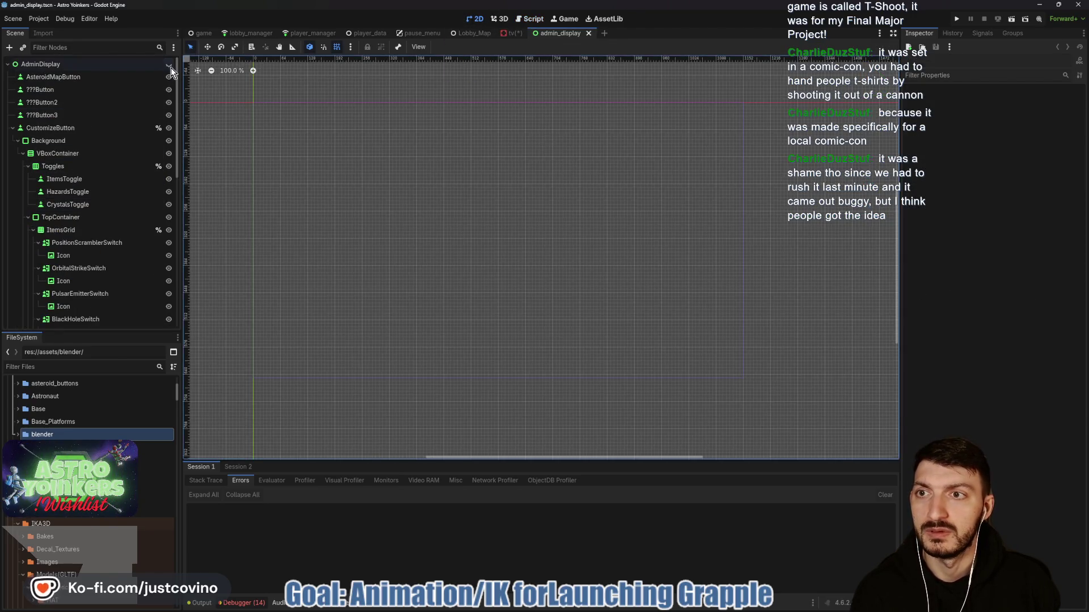
{"action": "left_click", "coordinate": [169, 66]}
{"action": "scroll", "coordinate": [471, 233], "scroll_direction": "down", "scroll_amount": 3}
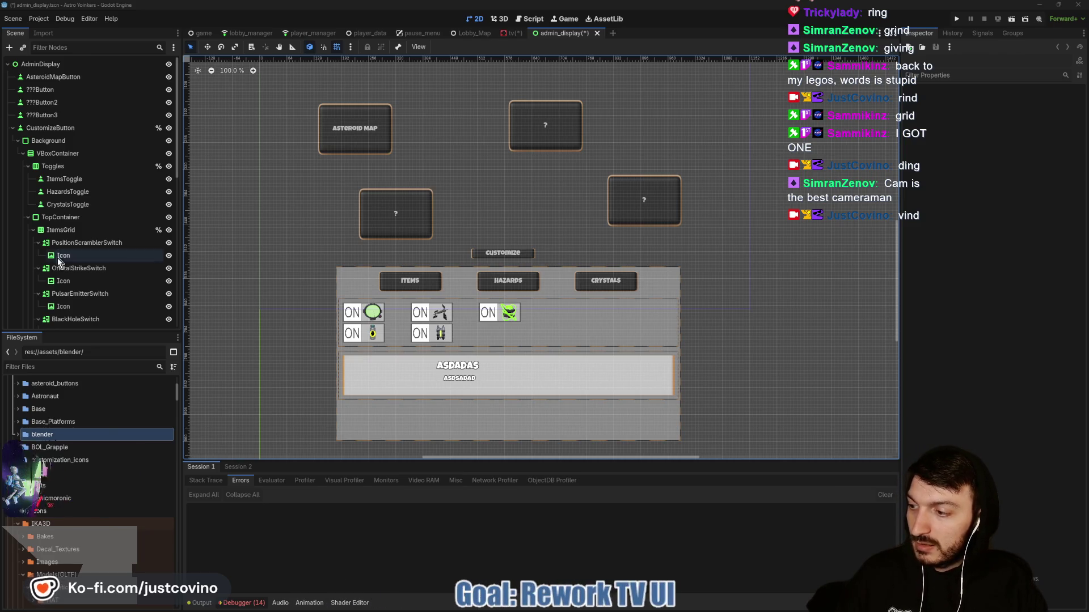
{"action": "key", "text": "ctrl+s"}
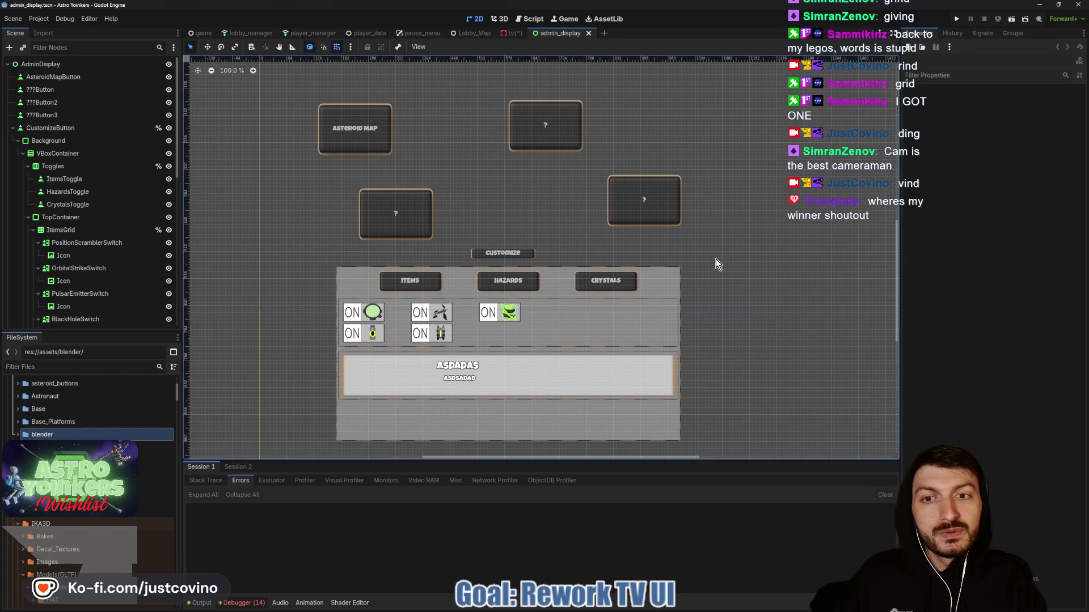
Pan around the admin_display canvas, then move over to the tv scene tab.
{"action": "left_click_drag", "start_coordinate": [681, 251], "coordinate": [670, 311]}
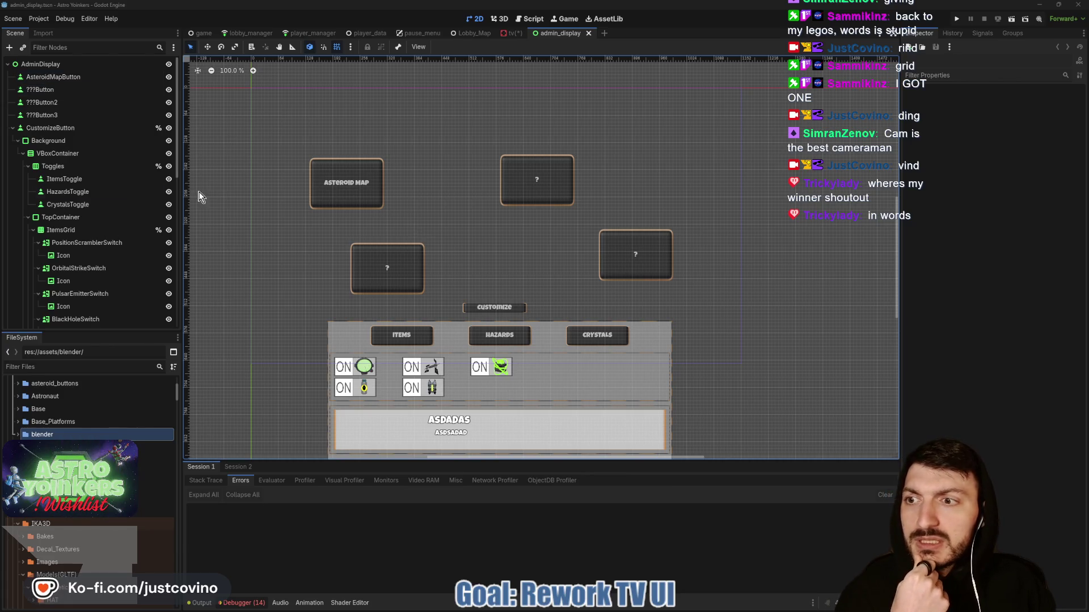
{"action": "scroll", "coordinate": [81, 218], "scroll_direction": "down", "scroll_amount": 10}
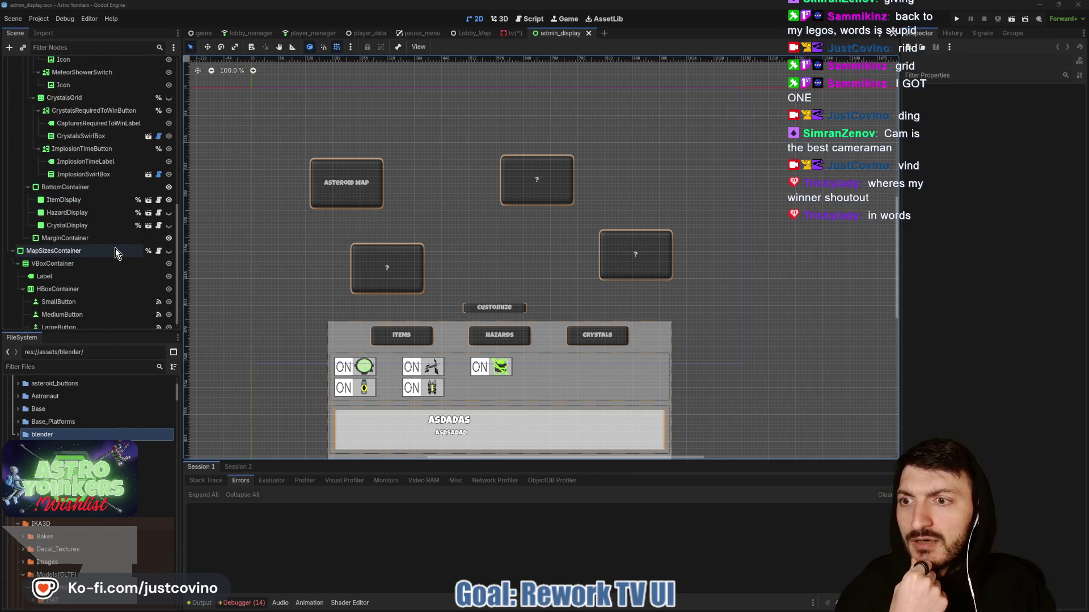
{"action": "scroll", "coordinate": [88, 244], "scroll_direction": "up", "scroll_amount": 10}
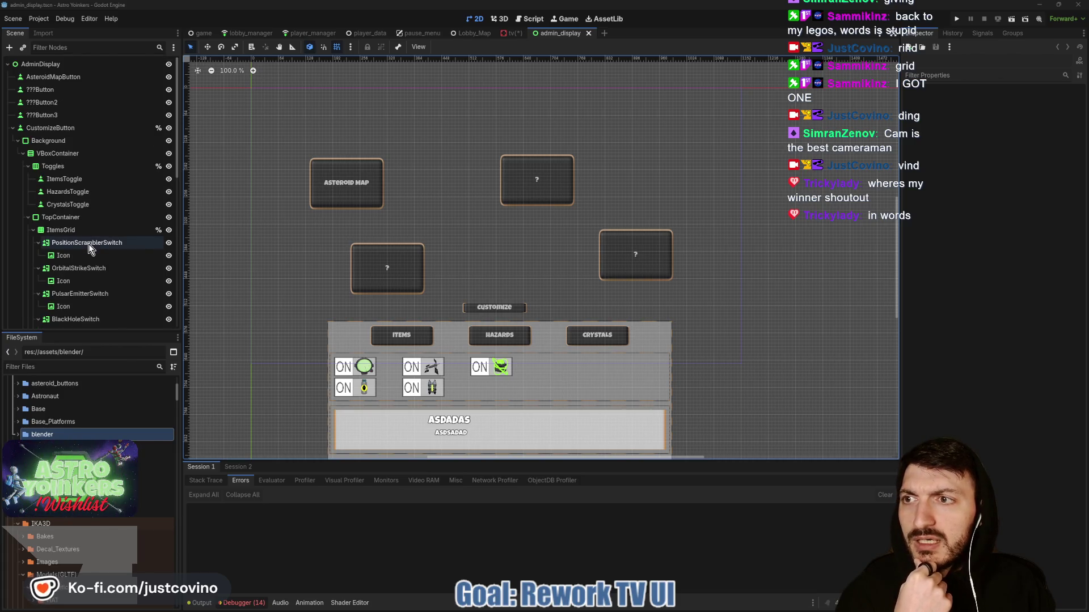
{"action": "left_click", "coordinate": [511, 33]}
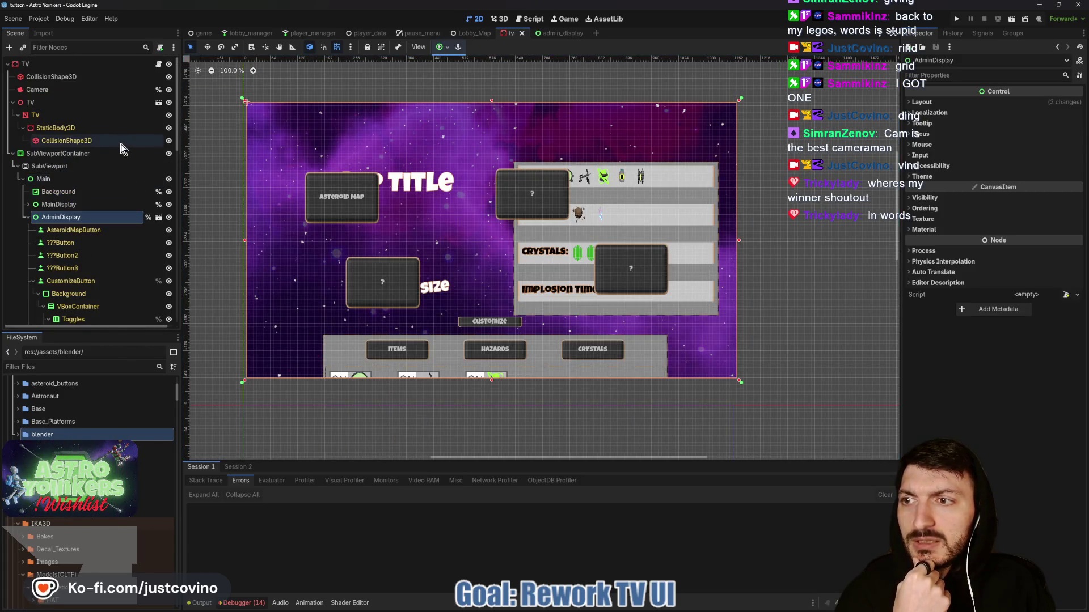
Open the TV node's map_customization_tv.gd and scroll through its node references and ready function.
{"action": "left_click", "coordinate": [159, 64]}
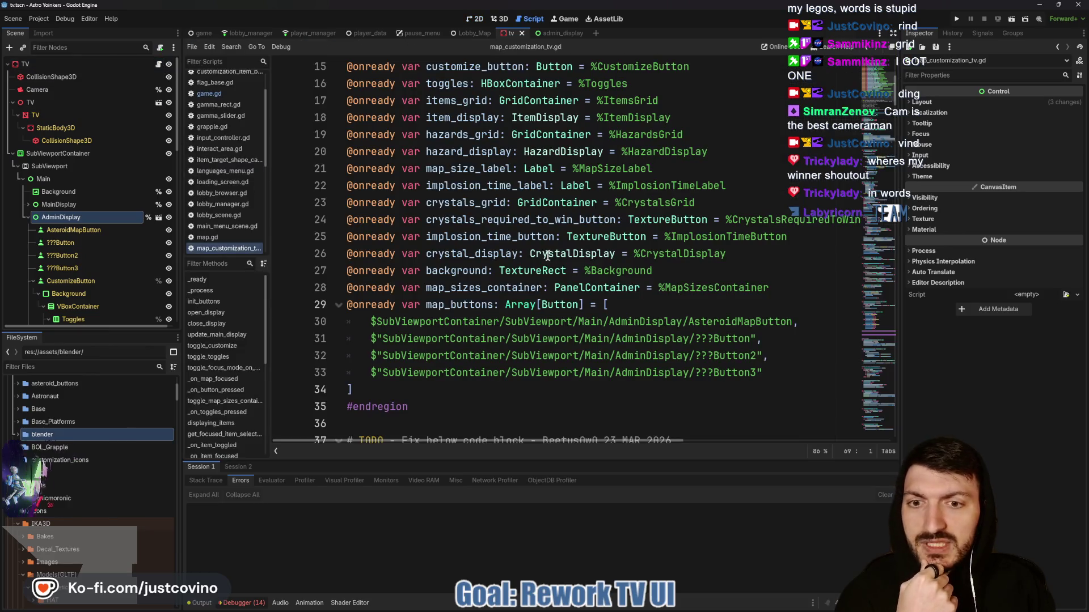
{"action": "scroll", "coordinate": [545, 260], "scroll_direction": "down", "scroll_amount": 10}
{"action": "scroll", "coordinate": [545, 259], "scroll_direction": "down", "scroll_amount": 4}
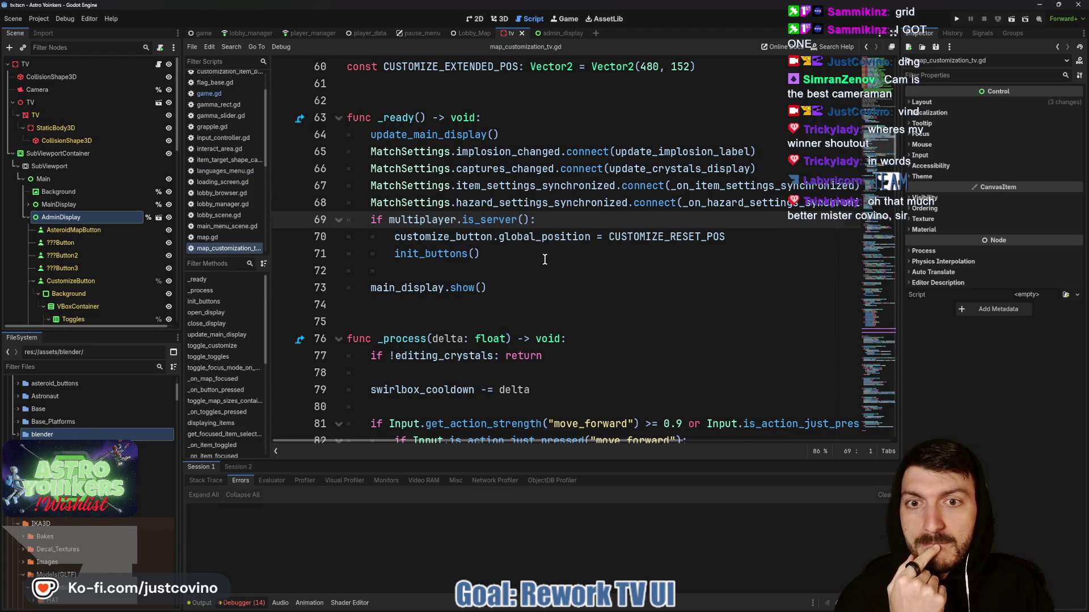
{"action": "scroll", "coordinate": [545, 260], "scroll_direction": "down", "scroll_amount": 3}
{"action": "scroll", "coordinate": [544, 260], "scroll_direction": "down", "scroll_amount": 8}
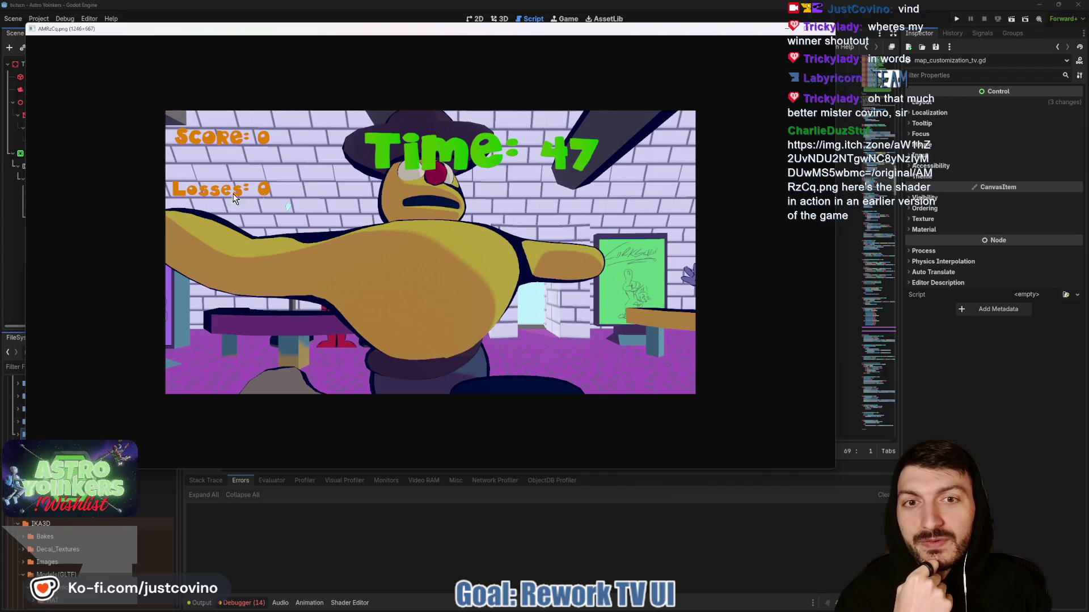
Close the game screenshot viewer and bring up GitHub Desktop's pending admin_display.tscn changes.
{"action": "left_click", "coordinate": [828, 32]}
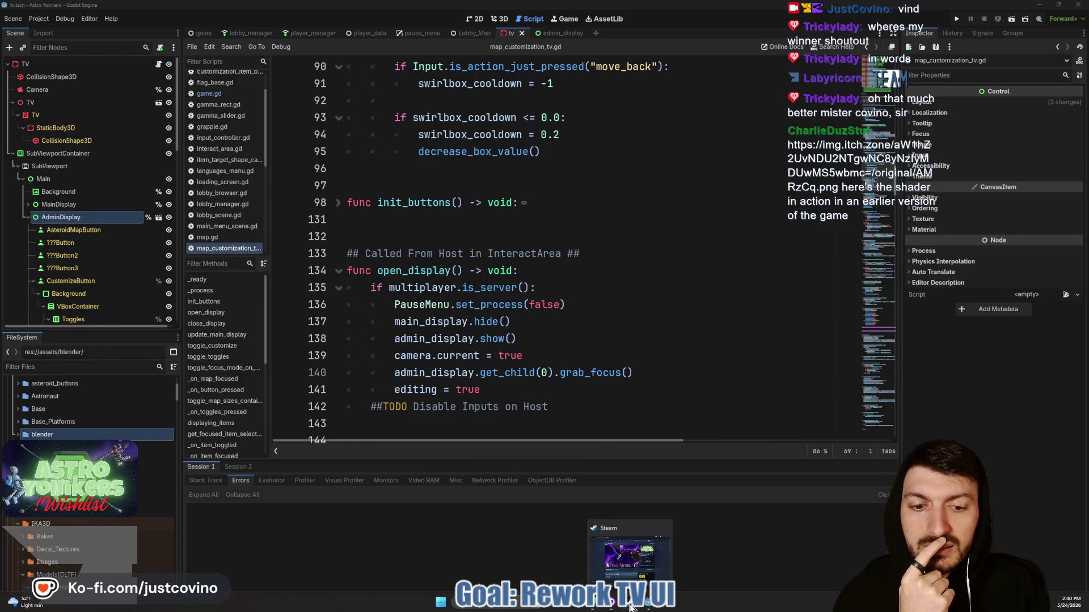
{"action": "left_click", "coordinate": [631, 605]}
{"action": "left_click", "coordinate": [612, 606]}
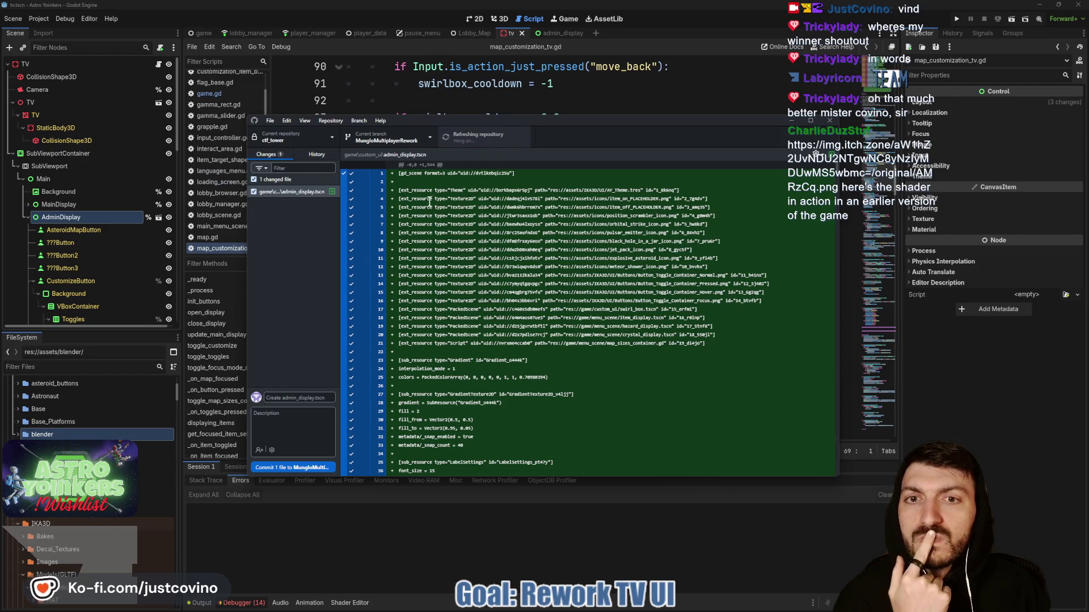
{"action": "key", "text": "alt+Tab"}
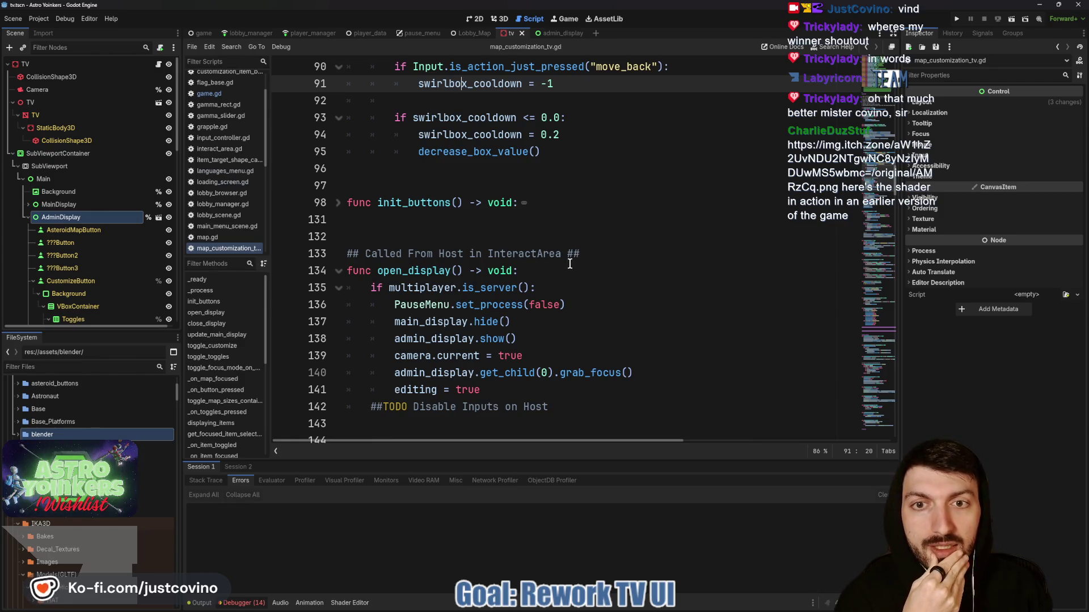
Read through map_customization_tv.gd and collapse its #region Nodes section.
{"action": "scroll", "coordinate": [567, 262], "scroll_direction": "down", "scroll_amount": 6}
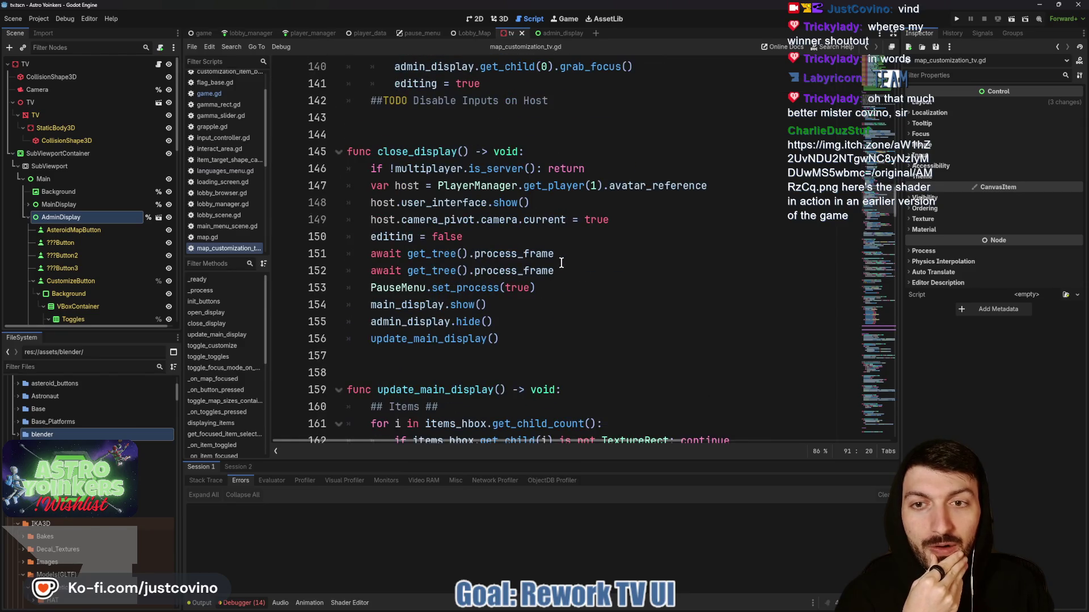
{"action": "scroll", "coordinate": [561, 263], "scroll_direction": "down", "scroll_amount": 3}
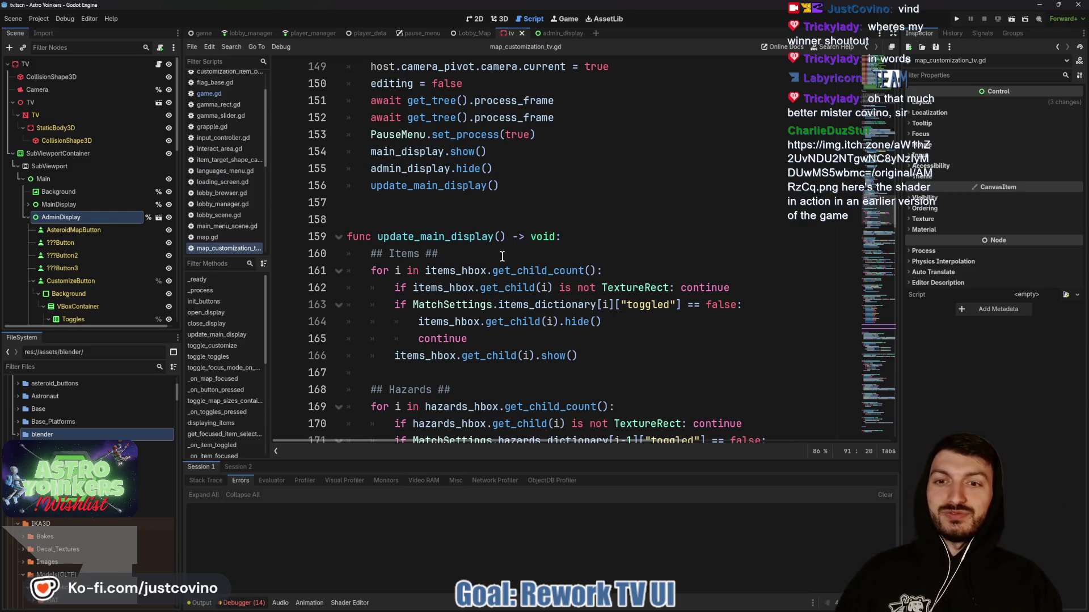
{"action": "scroll", "coordinate": [501, 255], "scroll_direction": "down", "scroll_amount": 1}
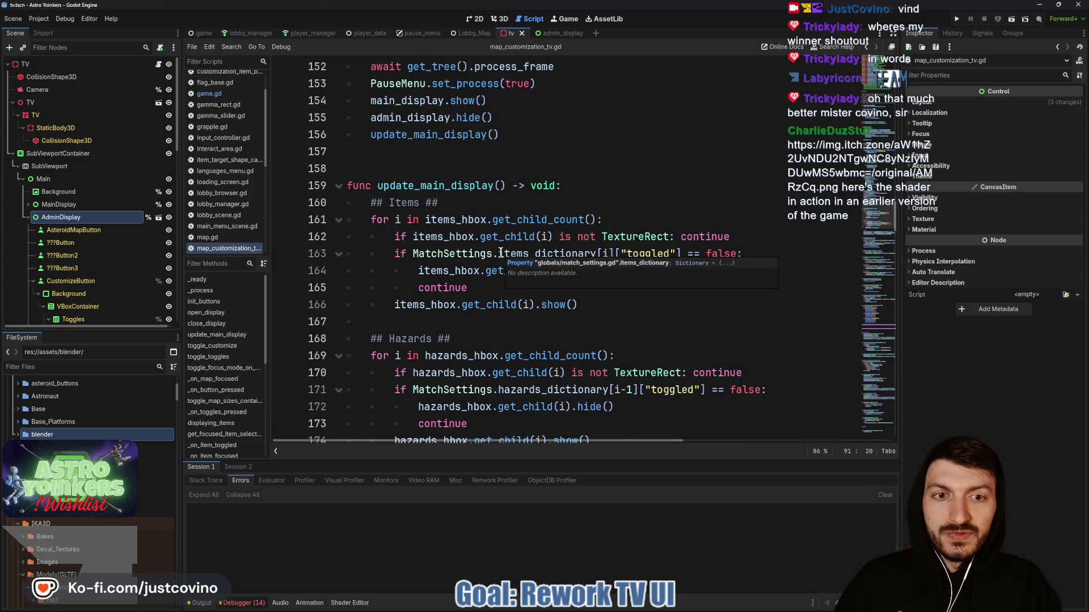
{"action": "scroll", "coordinate": [500, 252], "scroll_direction": "up", "scroll_amount": 13}
{"action": "scroll", "coordinate": [500, 252], "scroll_direction": "up", "scroll_amount": 15}
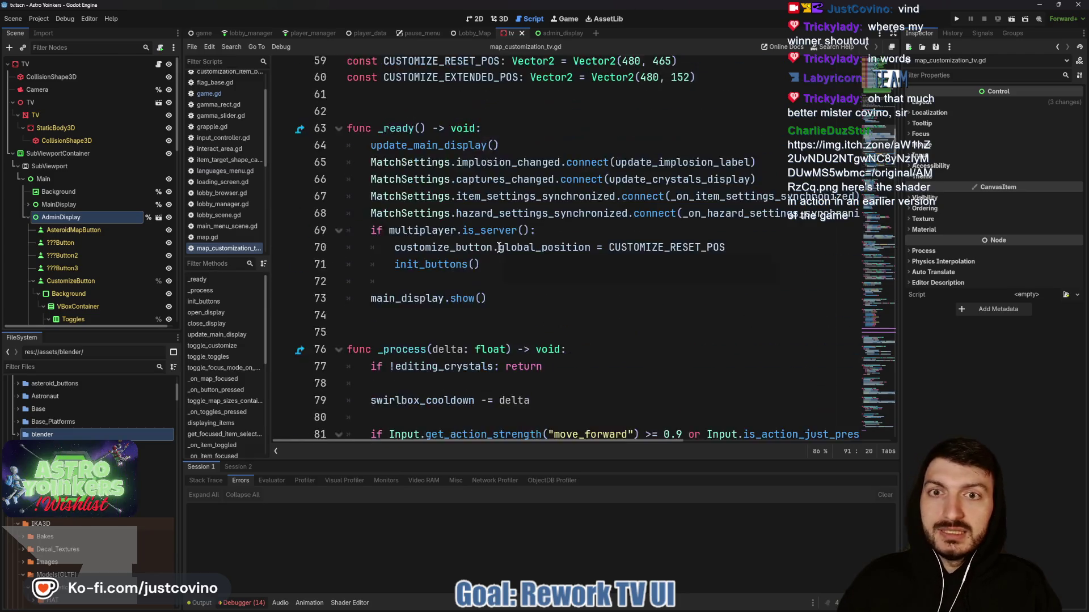
{"action": "scroll", "coordinate": [498, 248], "scroll_direction": "up", "scroll_amount": 12}
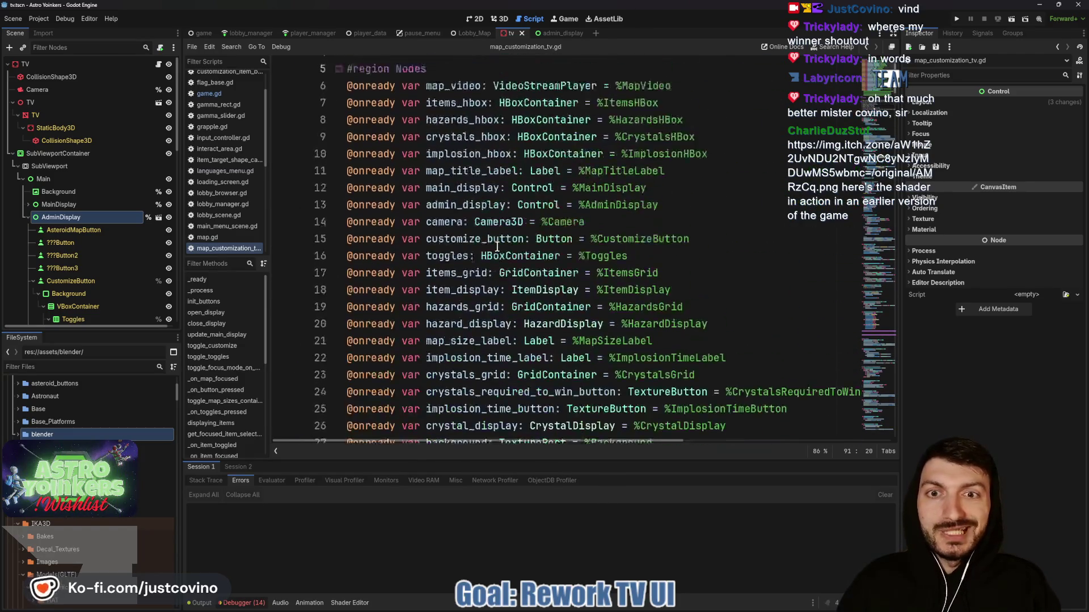
{"action": "left_click", "coordinate": [340, 136]}
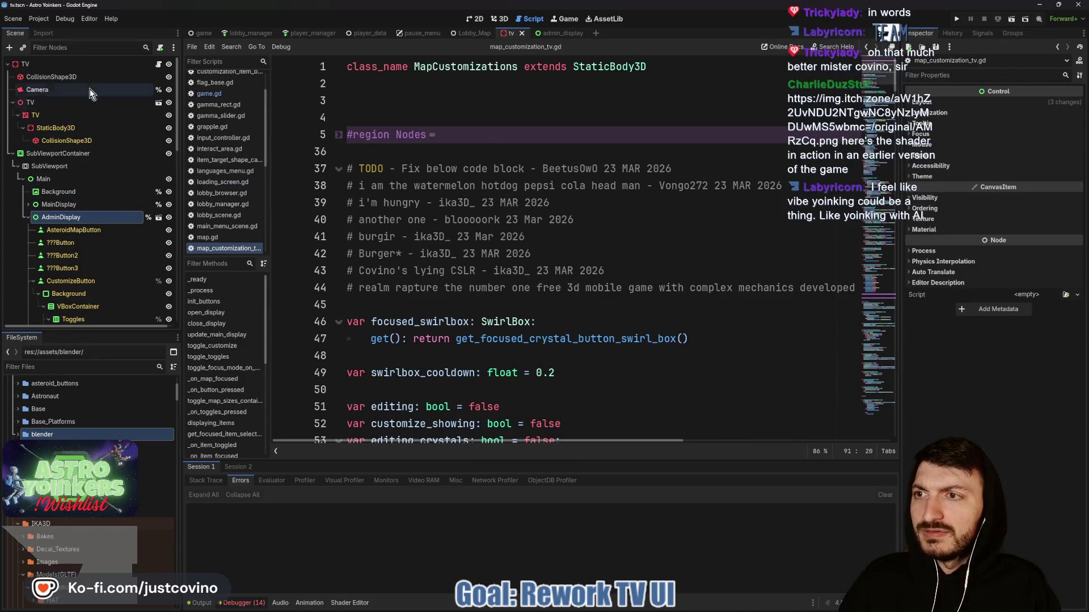
{"action": "left_click", "coordinate": [81, 64]}
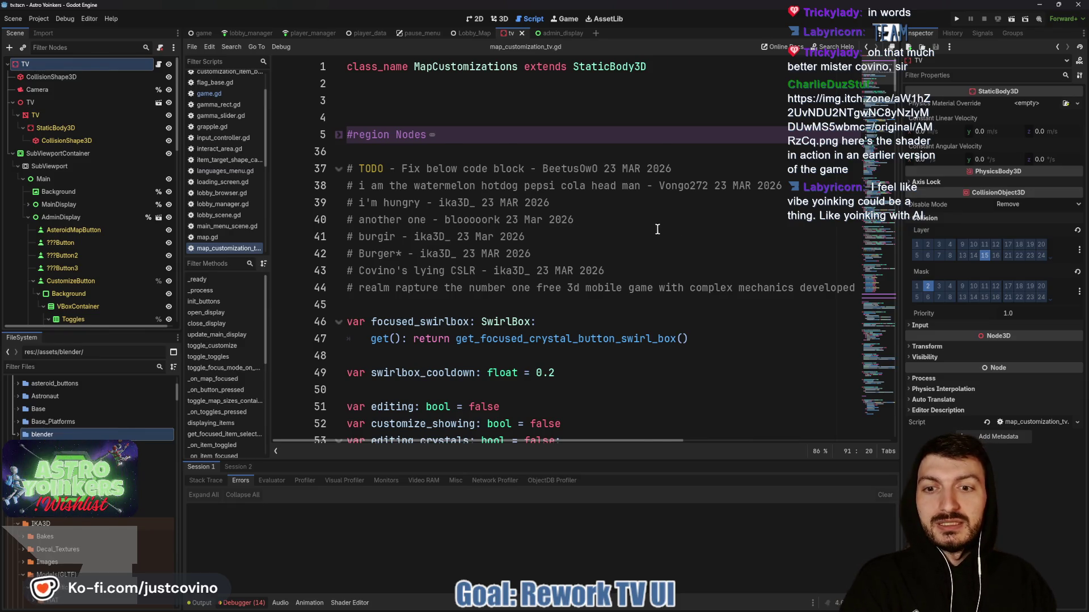
{"action": "scroll", "coordinate": [653, 228], "scroll_direction": "down", "scroll_amount": 2}
{"action": "double_click", "coordinate": [447, 220]}
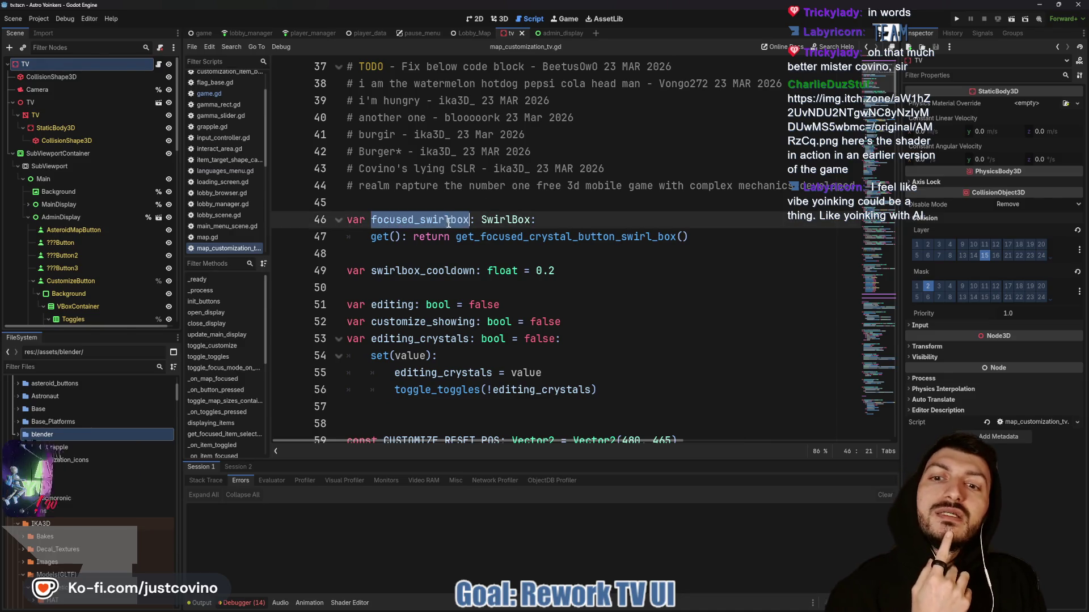
{"action": "scroll", "coordinate": [550, 252], "scroll_direction": "down", "scroll_amount": 2}
{"action": "scroll", "coordinate": [550, 252], "scroll_direction": "down", "scroll_amount": 1}
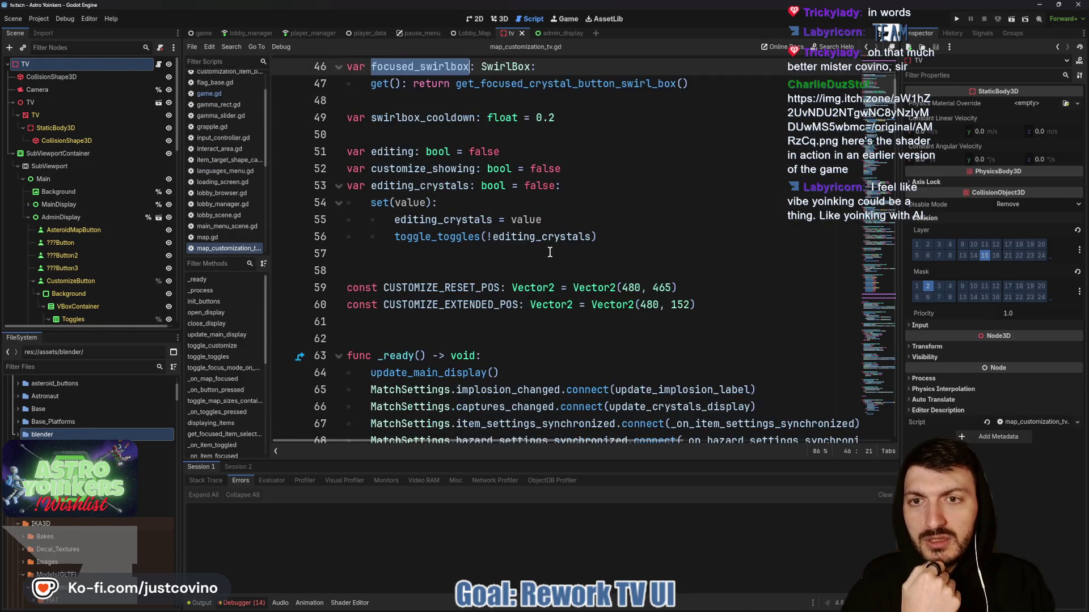
{"action": "scroll", "coordinate": [522, 198], "scroll_direction": "down", "scroll_amount": 8}
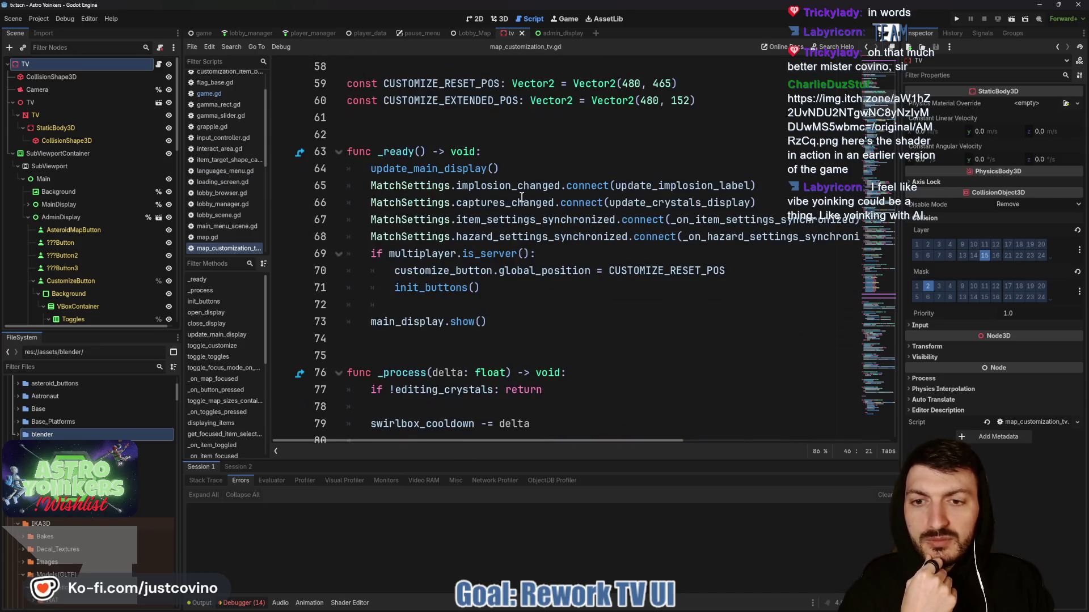
{"action": "scroll", "coordinate": [522, 197], "scroll_direction": "down", "scroll_amount": 1}
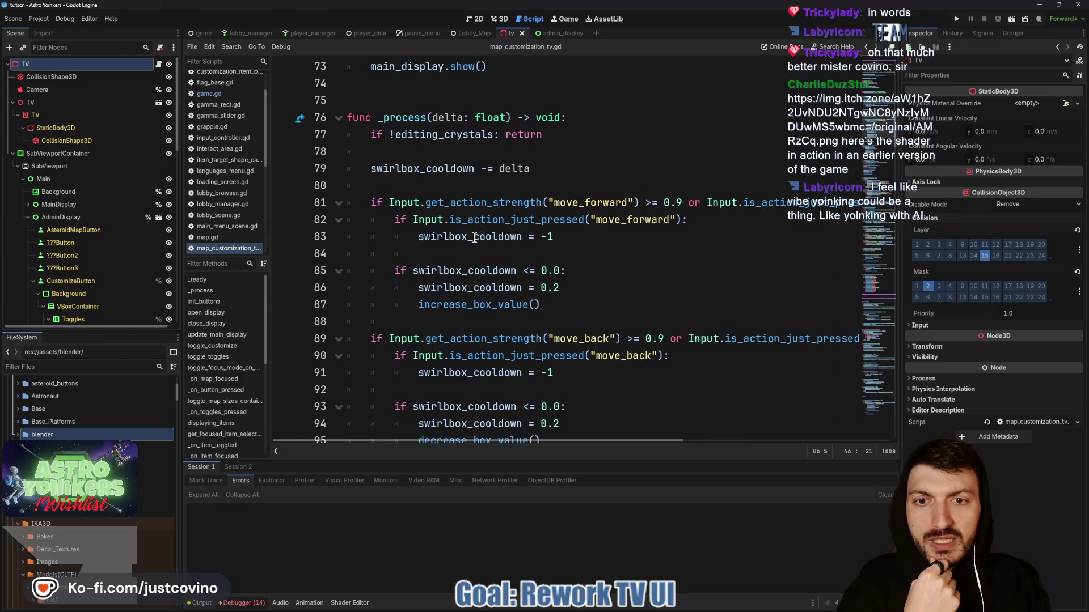
{"action": "scroll", "coordinate": [466, 227], "scroll_direction": "down", "scroll_amount": 1}
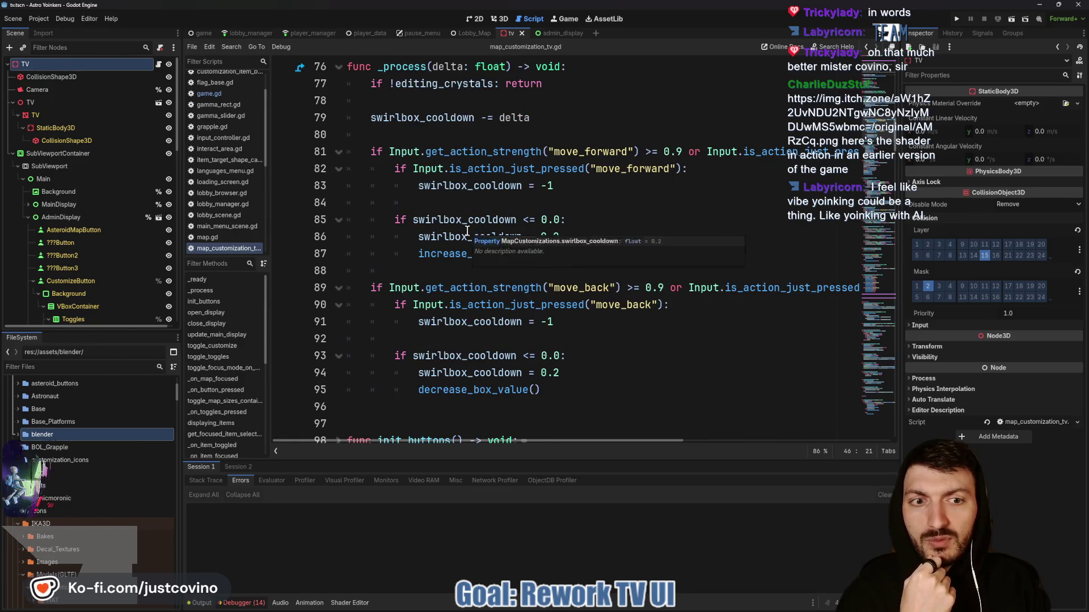
{"action": "scroll", "coordinate": [467, 231], "scroll_direction": "down", "scroll_amount": 1}
{"action": "double_click", "coordinate": [470, 203]}
{"action": "scroll", "coordinate": [623, 236], "scroll_direction": "down", "scroll_amount": 20}
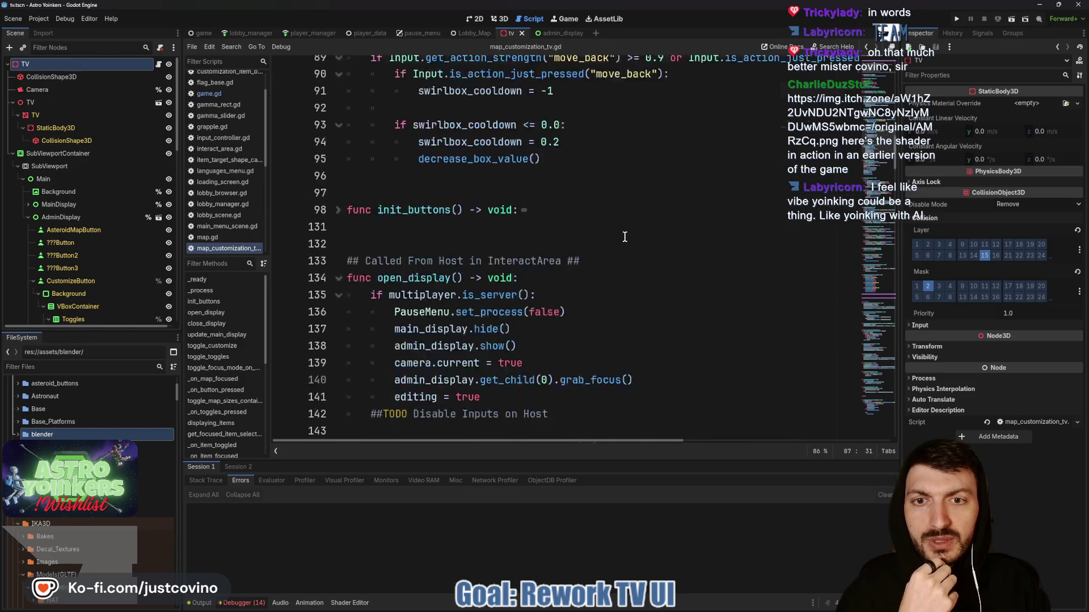
{"action": "scroll", "coordinate": [622, 236], "scroll_direction": "up", "scroll_amount": 18}
{"action": "scroll", "coordinate": [622, 236], "scroll_direction": "up", "scroll_amount": 3}
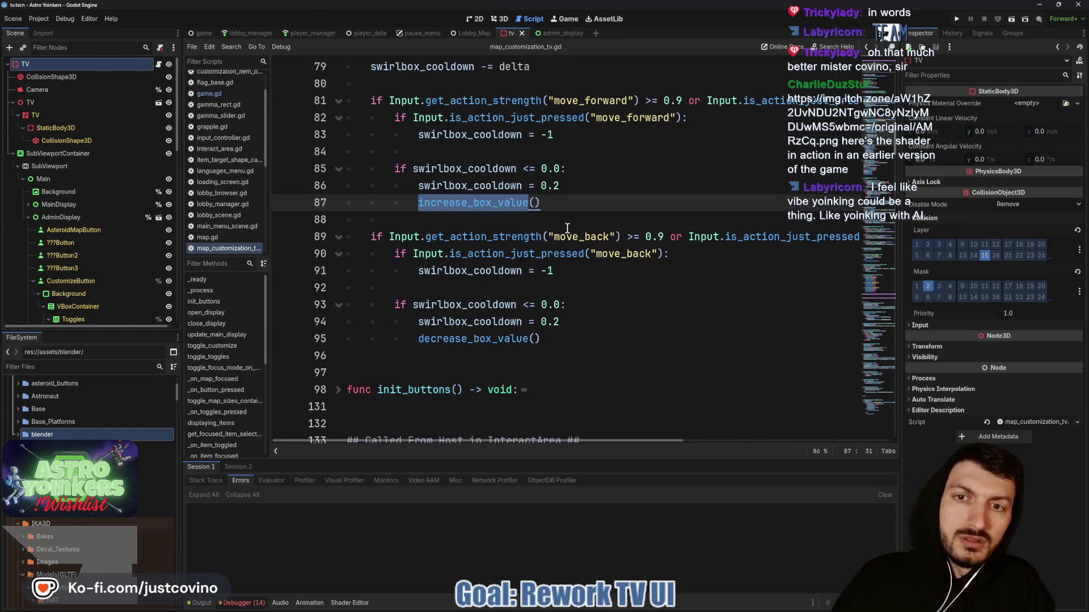
{"action": "left_click", "coordinate": [511, 202], "text": "ctrl"}
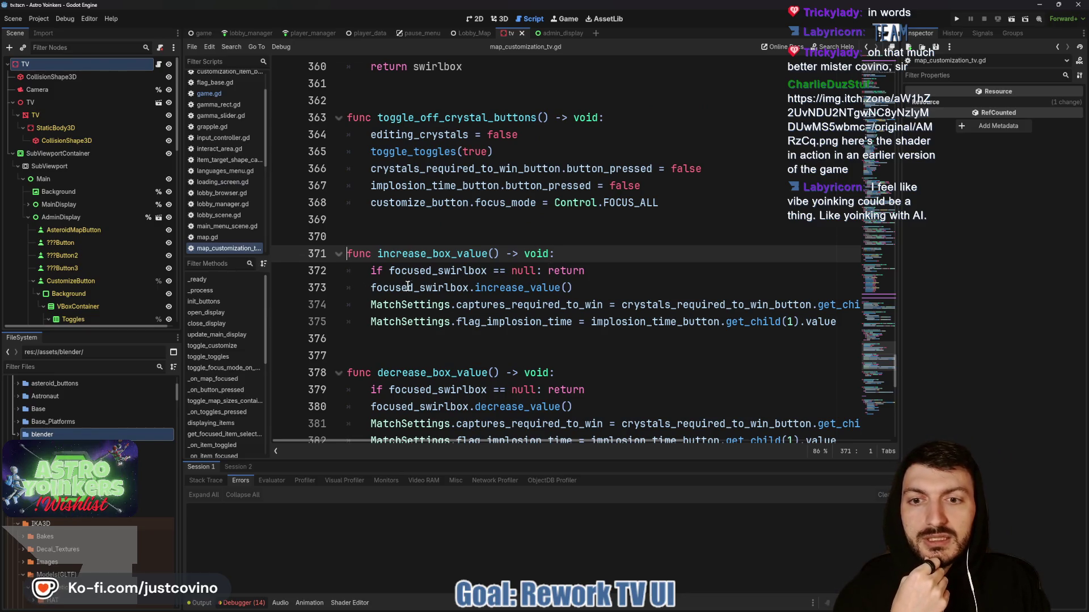
{"action": "double_click", "coordinate": [492, 289]}
{"action": "scroll", "coordinate": [482, 286], "scroll_direction": "down", "scroll_amount": 1}
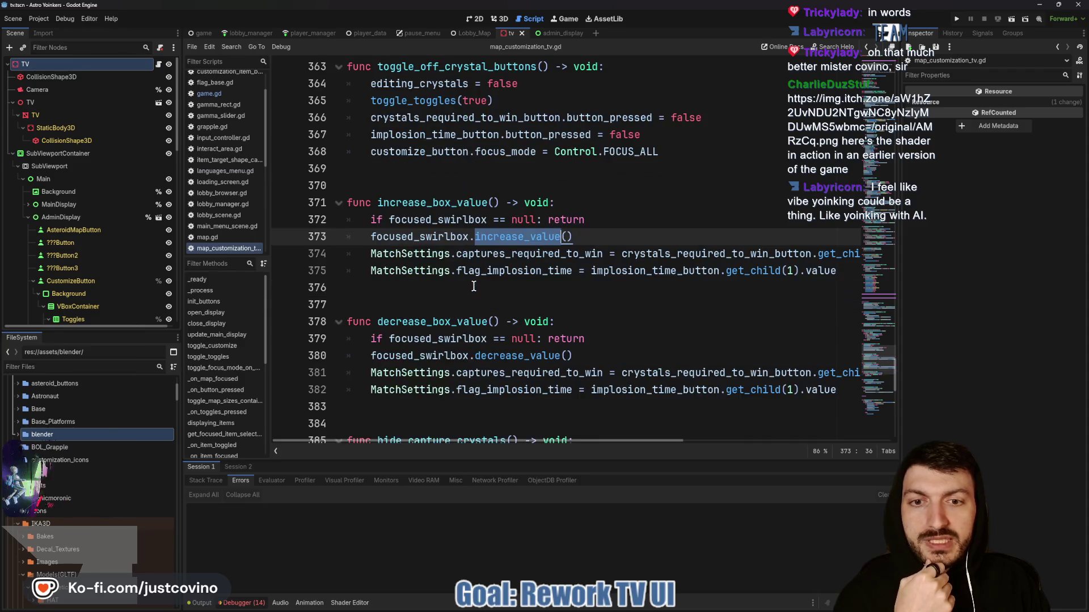
{"action": "scroll", "coordinate": [479, 283], "scroll_direction": "right", "scroll_amount": 2}
{"action": "scroll", "coordinate": [480, 279], "scroll_direction": "left", "scroll_amount": 2}
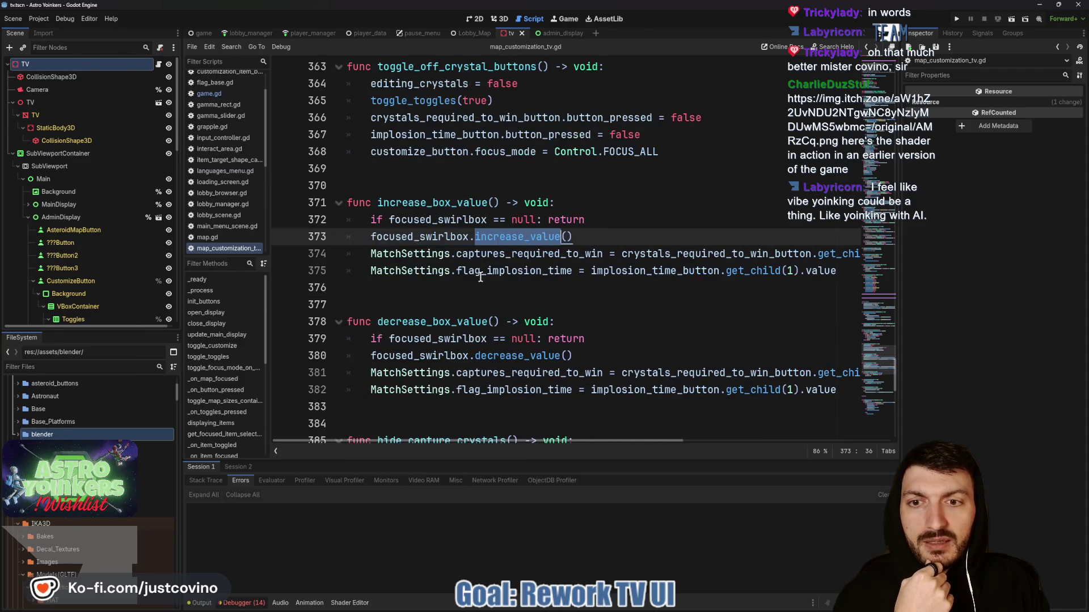
{"action": "scroll", "coordinate": [479, 278], "scroll_direction": "right", "scroll_amount": 4}
{"action": "scroll", "coordinate": [719, 258], "scroll_direction": "left", "scroll_amount": 4}
{"action": "scroll", "coordinate": [600, 266], "scroll_direction": "down", "scroll_amount": 3}
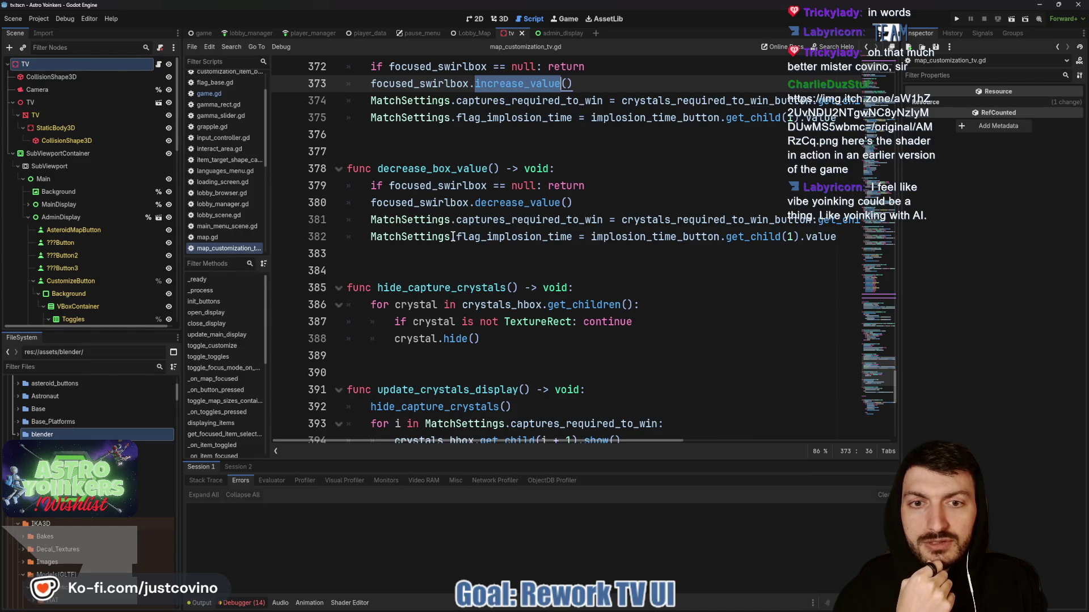
{"action": "scroll", "coordinate": [453, 238], "scroll_direction": "right", "scroll_amount": 5}
{"action": "scroll", "coordinate": [452, 238], "scroll_direction": "left", "scroll_amount": 5}
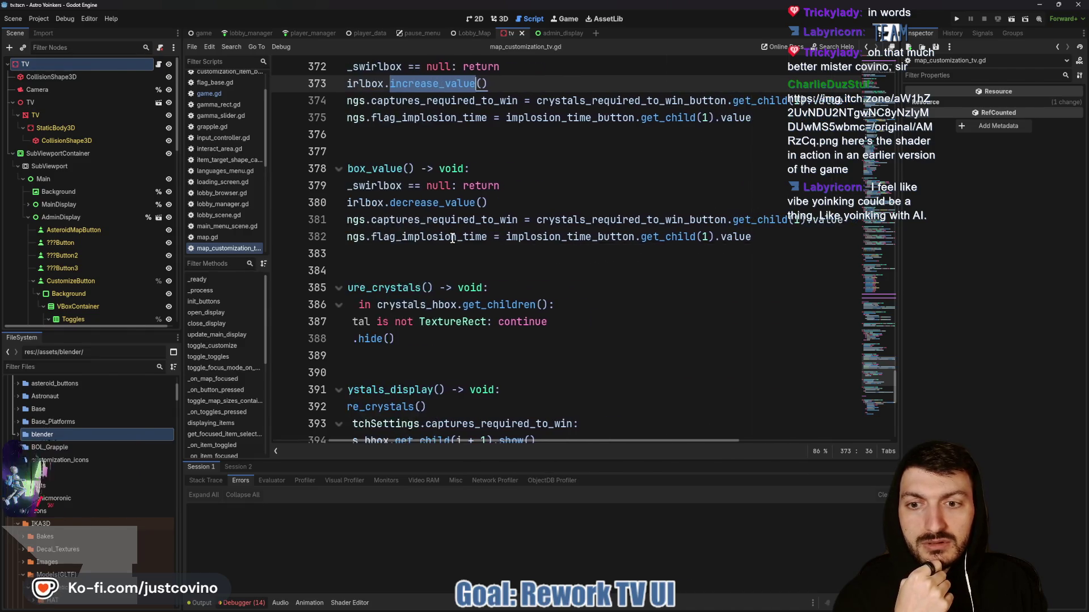
{"action": "scroll", "coordinate": [452, 239], "scroll_direction": "down", "scroll_amount": 3}
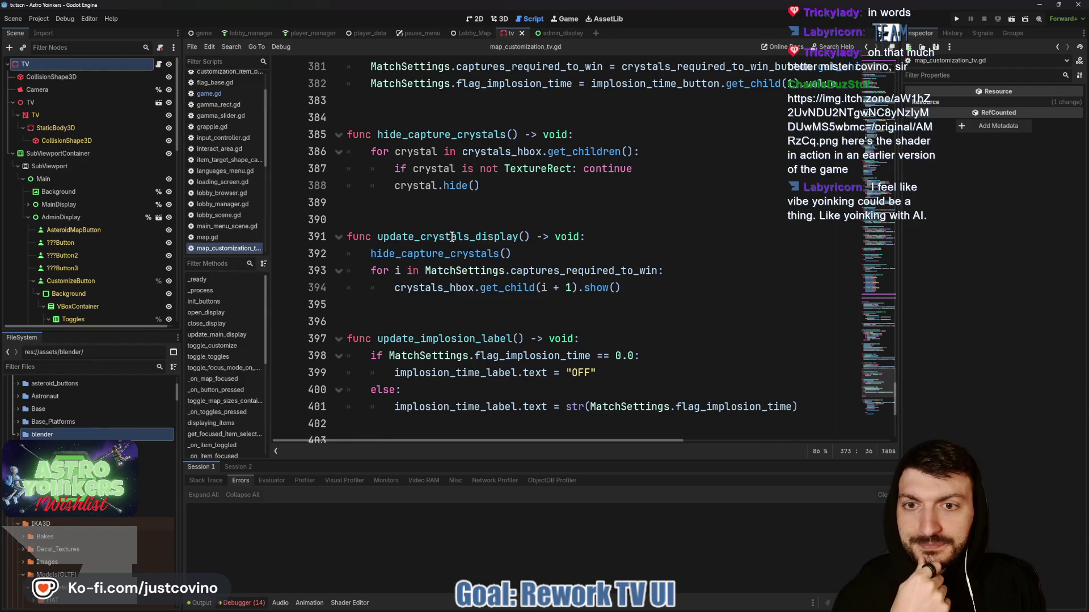
{"action": "scroll", "coordinate": [499, 185], "scroll_direction": "down", "scroll_amount": 4}
{"action": "scroll", "coordinate": [509, 213], "scroll_direction": "down", "scroll_amount": 2}
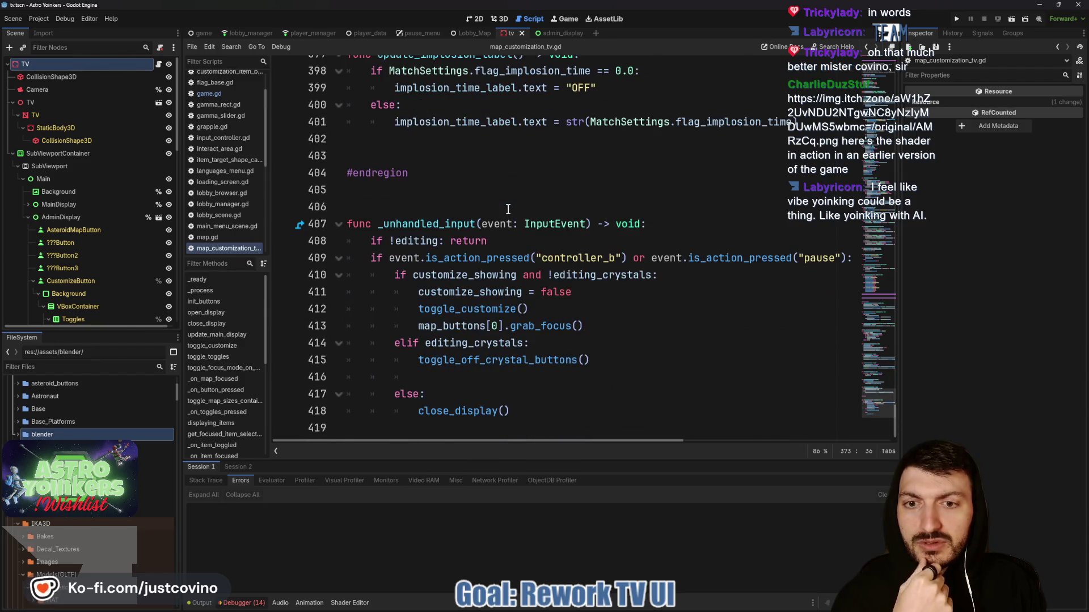
{"action": "scroll", "coordinate": [634, 269], "scroll_direction": "right", "scroll_amount": 2}
{"action": "scroll", "coordinate": [638, 268], "scroll_direction": "left", "scroll_amount": 2}
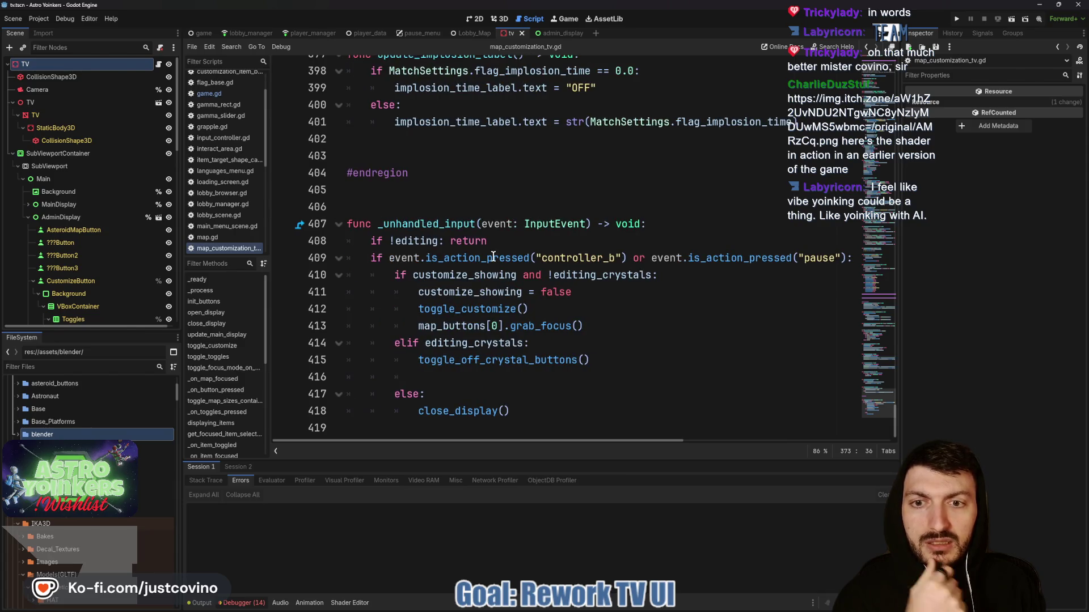
{"action": "mouse_move", "coordinate": [493, 256]}
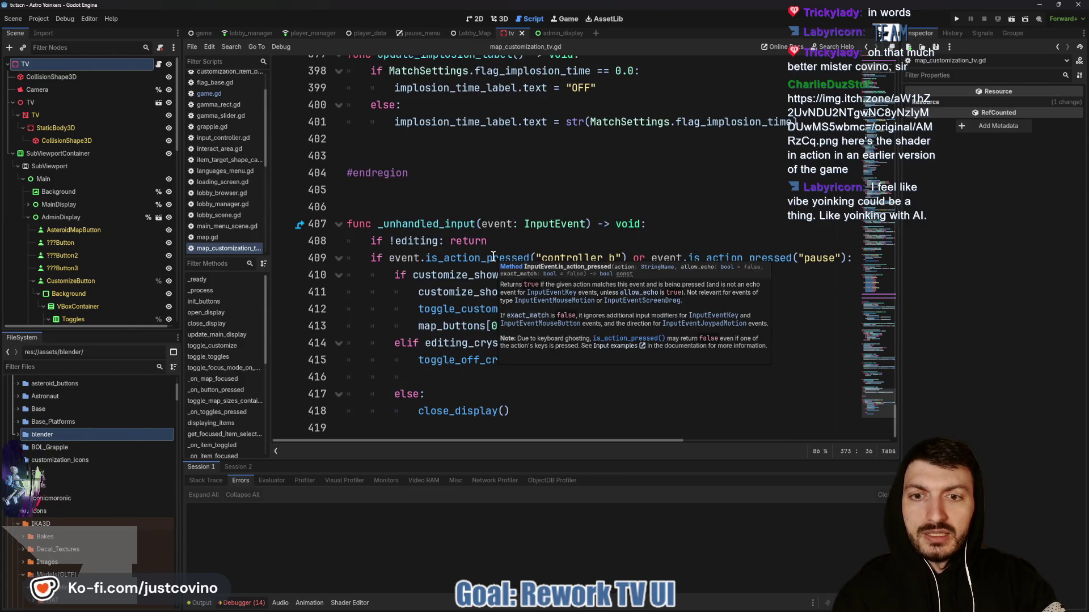
{"action": "mouse_move", "coordinate": [474, 329]}
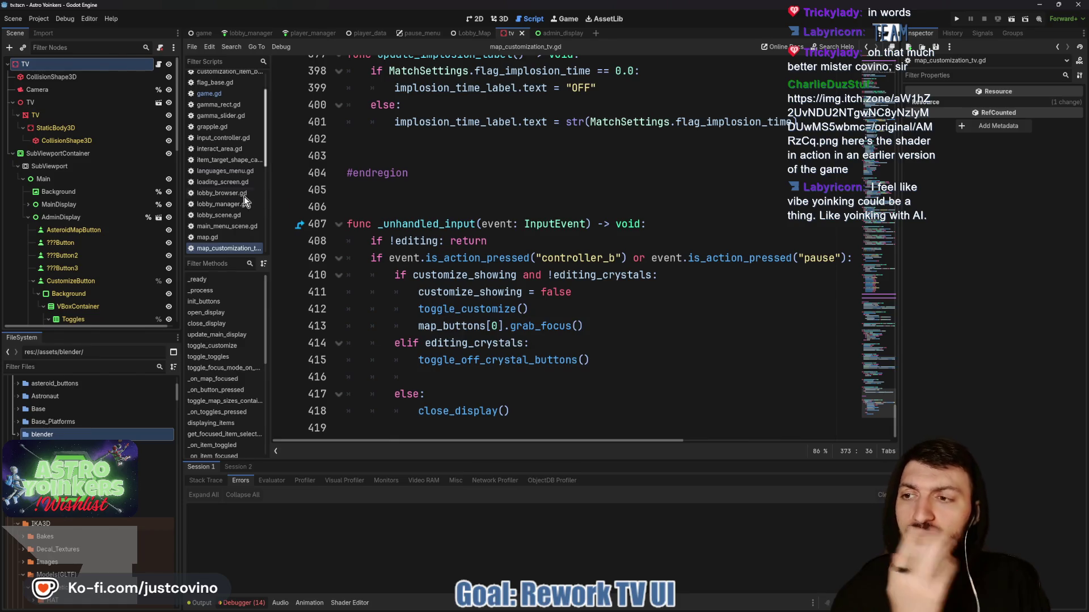
Change the AdminDisplay node's instance setting from its context menu in the TV scene.
{"action": "left_click", "coordinate": [91, 218]}
{"action": "right_click", "coordinate": [91, 218]}
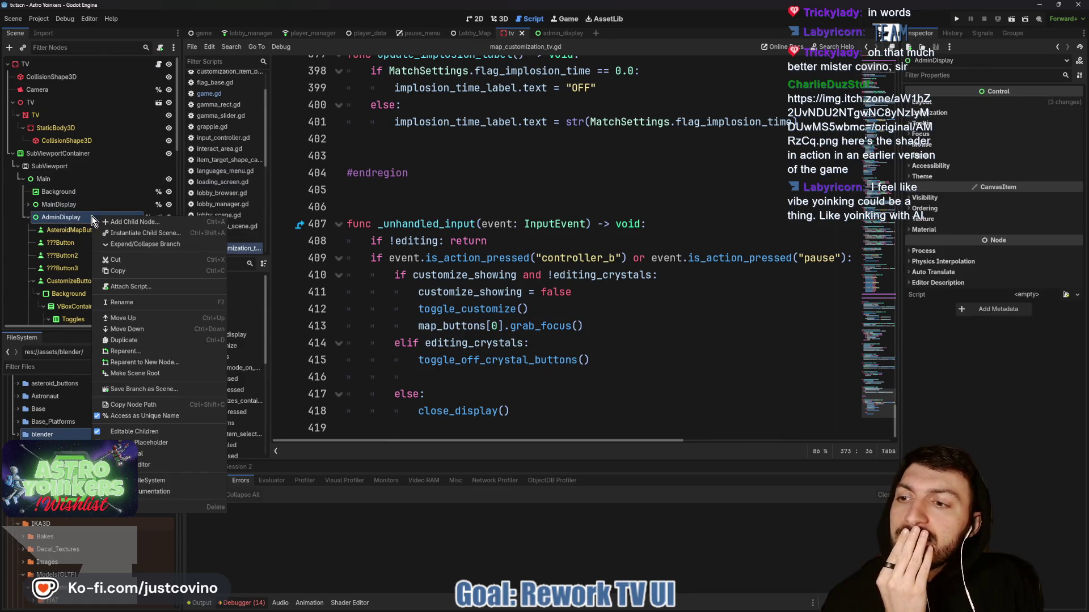
{"action": "left_click", "coordinate": [147, 454]}
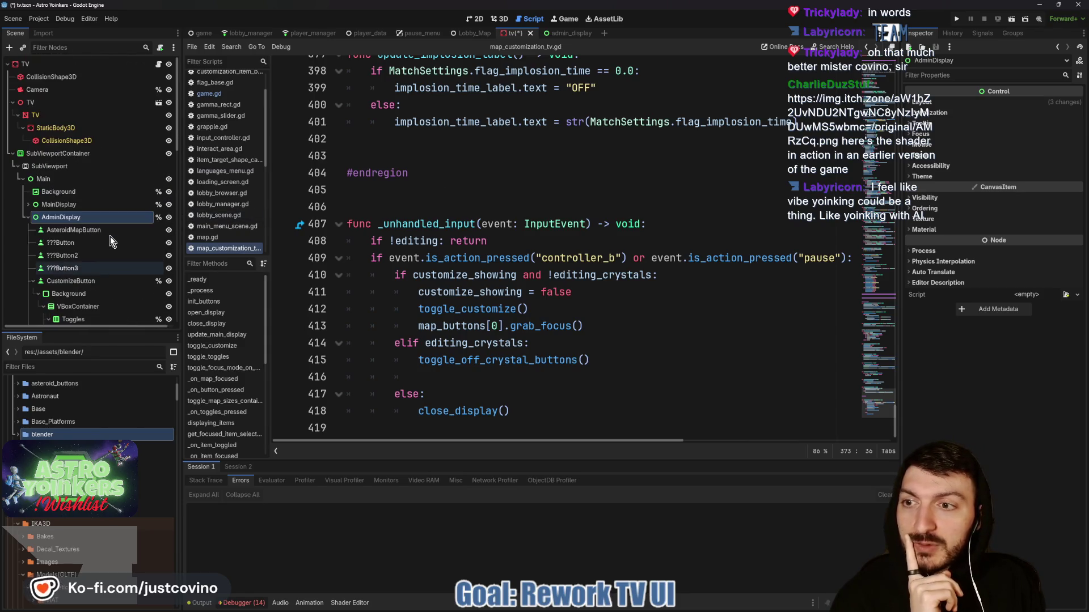
Save the TV scene and switch to the admin_display scene tab.
{"action": "left_click", "coordinate": [422, 189]}
{"action": "key", "text": "ctrl+s"}
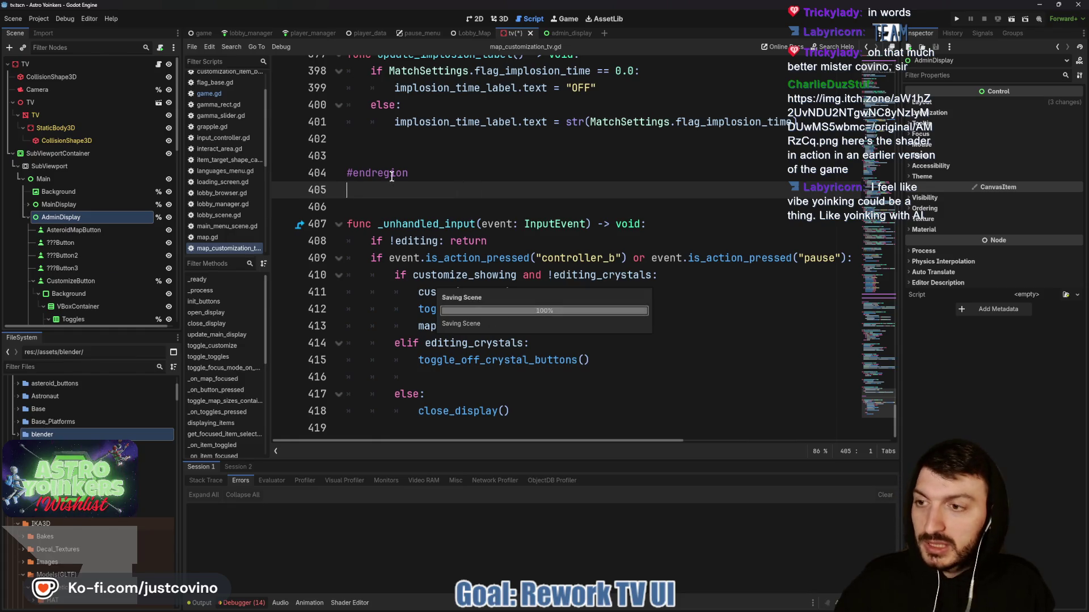
{"action": "left_click", "coordinate": [549, 33]}
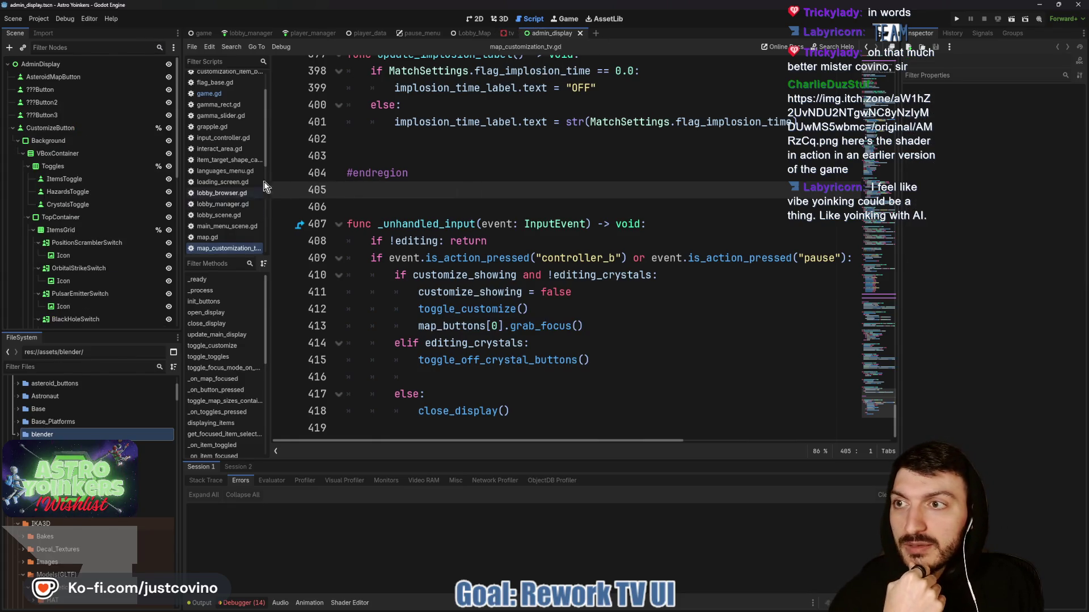
View the admin display in 2D and collapse TopContainer, Background and MapSizesContainer.
{"action": "left_click", "coordinate": [88, 66]}
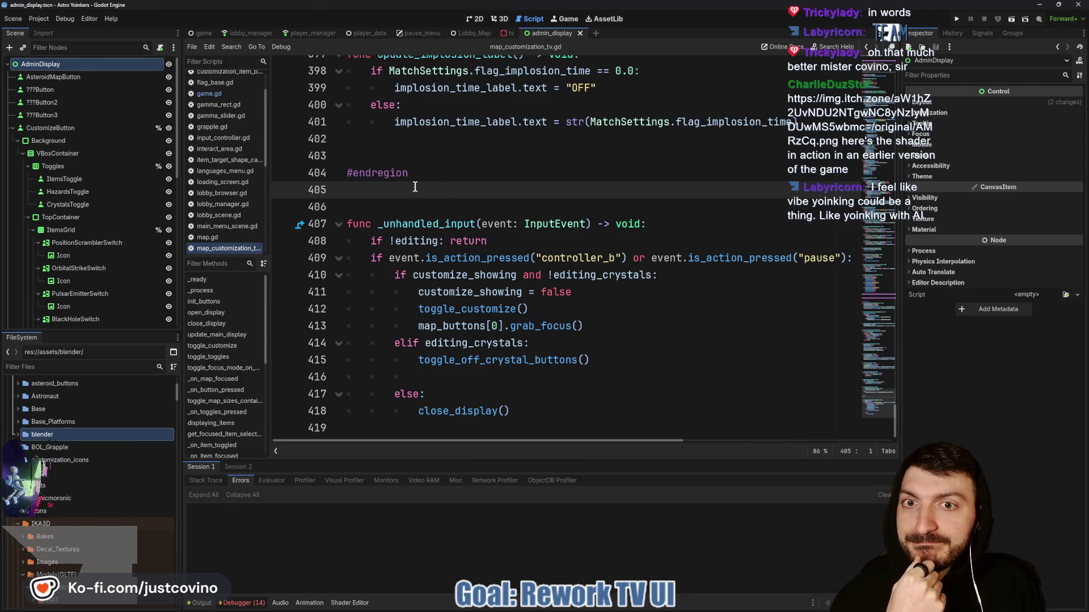
{"action": "scroll", "coordinate": [393, 183], "scroll_direction": "up", "scroll_amount": 20}
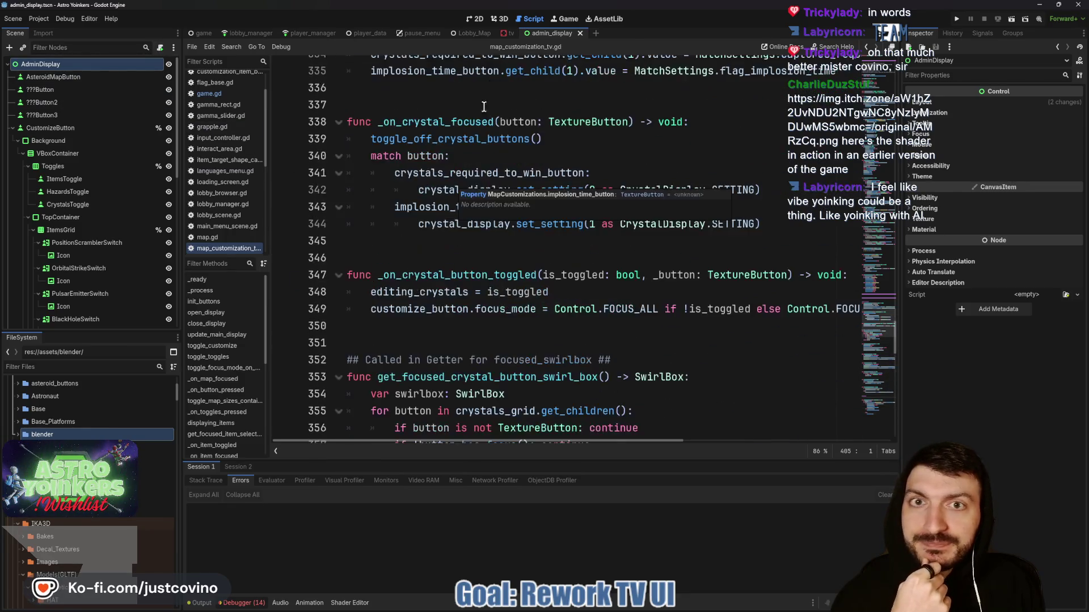
{"action": "left_click", "coordinate": [499, 19]}
{"action": "left_click", "coordinate": [475, 19]}
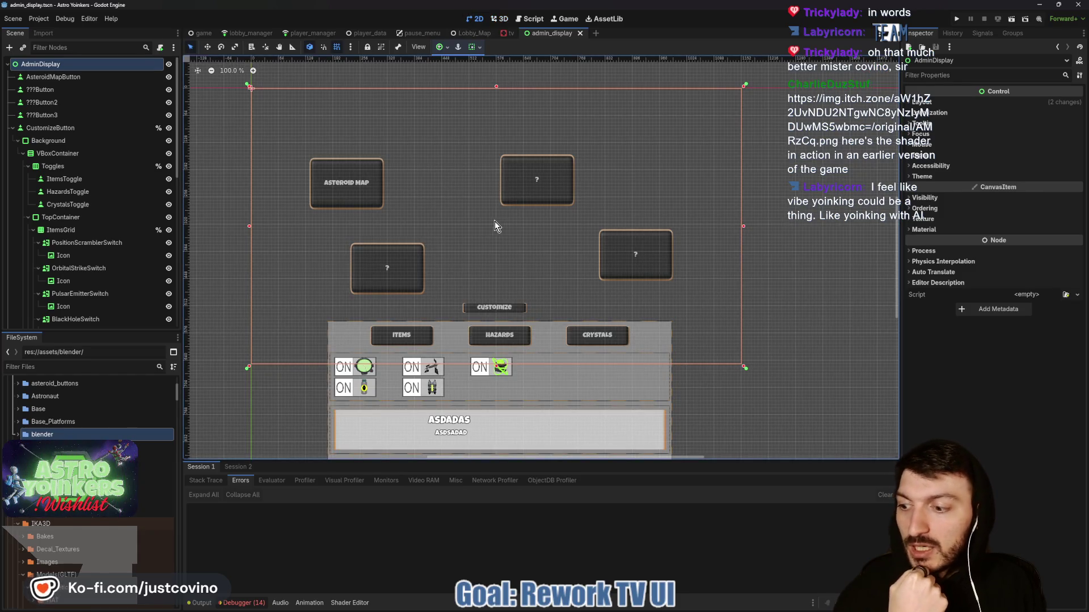
{"action": "left_click", "coordinate": [29, 217]}
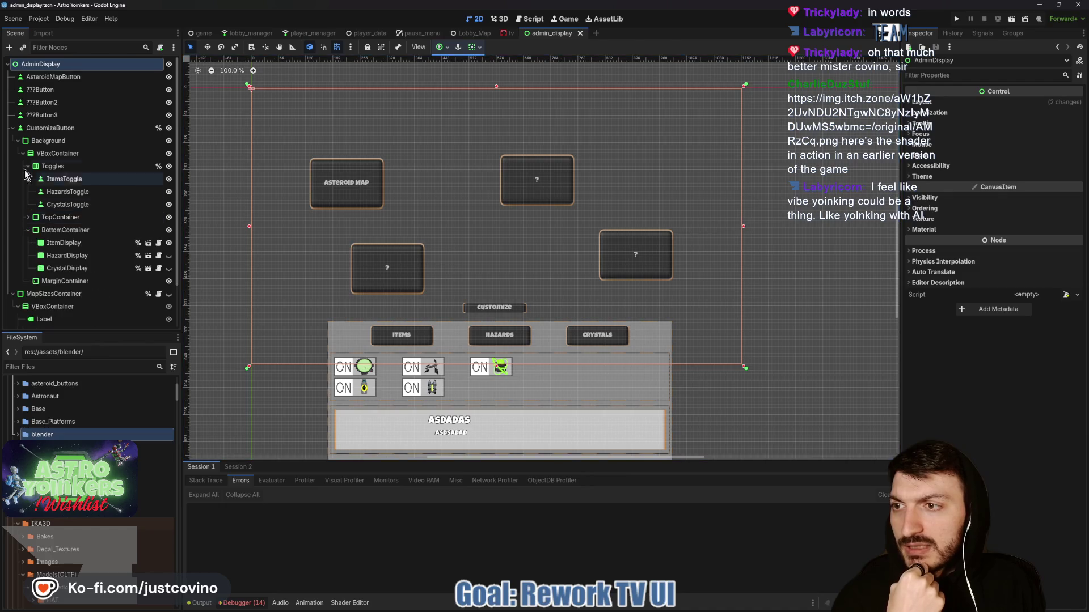
{"action": "left_click", "coordinate": [17, 142]}
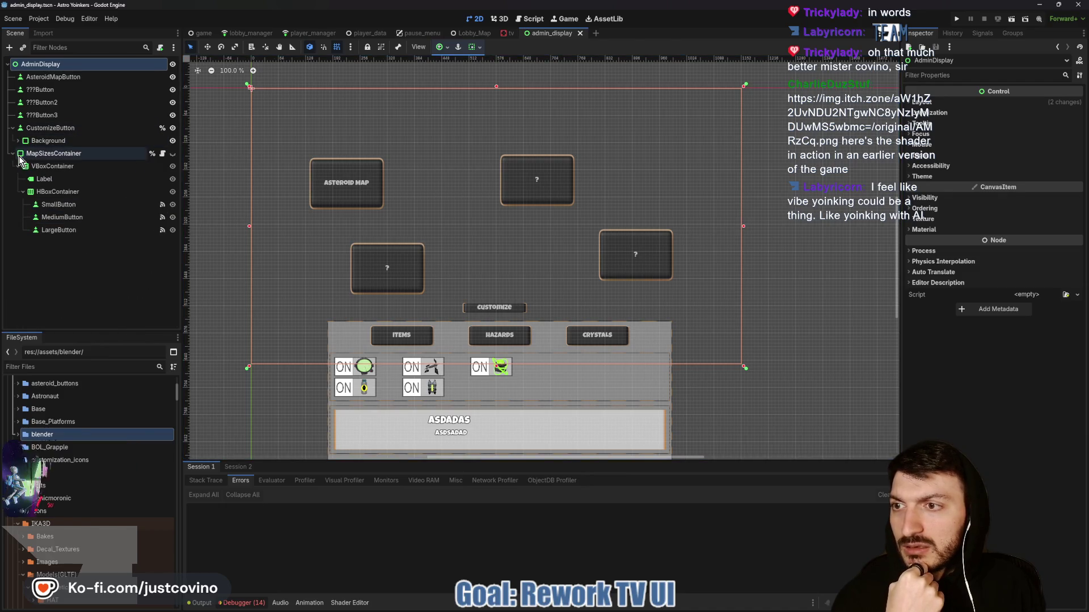
{"action": "left_click", "coordinate": [14, 153]}
Toggle the MAP SIZE panel's visibility, leaving it hidden, and open map_sizes_container.gd.
{"action": "left_click", "coordinate": [172, 153]}
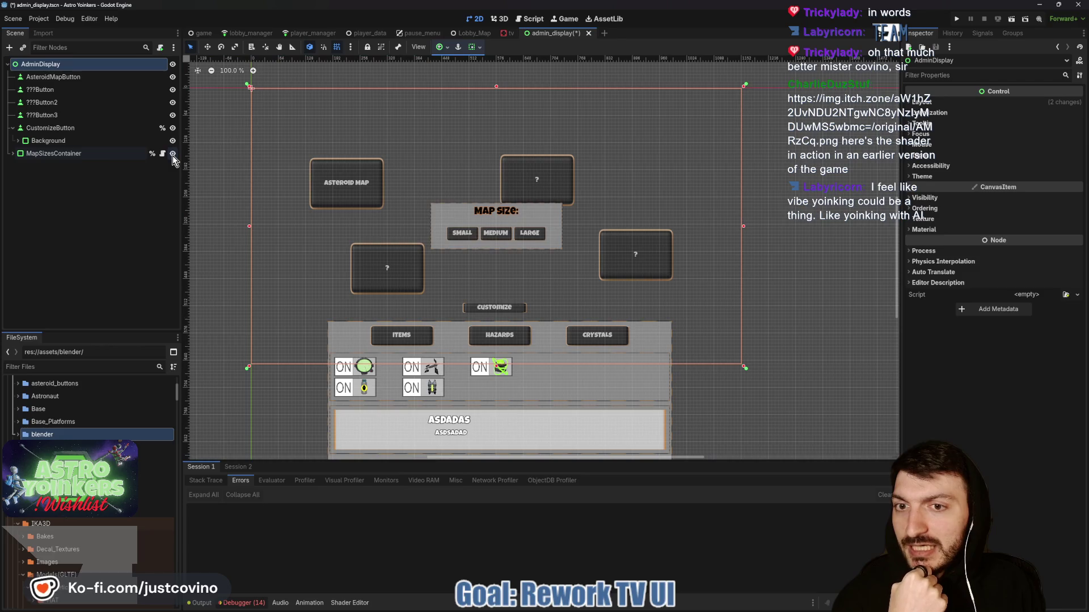
{"action": "left_click", "coordinate": [173, 154]}
{"action": "left_click", "coordinate": [172, 154]}
{"action": "left_click", "coordinate": [172, 153]}
{"action": "left_click", "coordinate": [162, 154]}
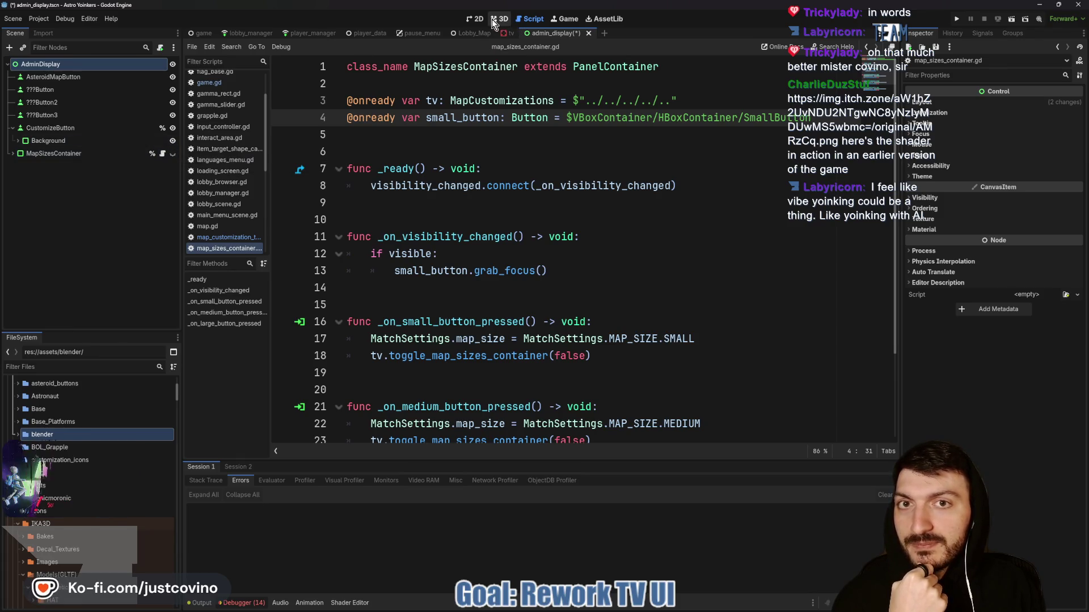
Switch from map_sizes_container.gd back to the 2D workspace showing the admin display layout.
{"action": "left_click", "coordinate": [475, 19]}
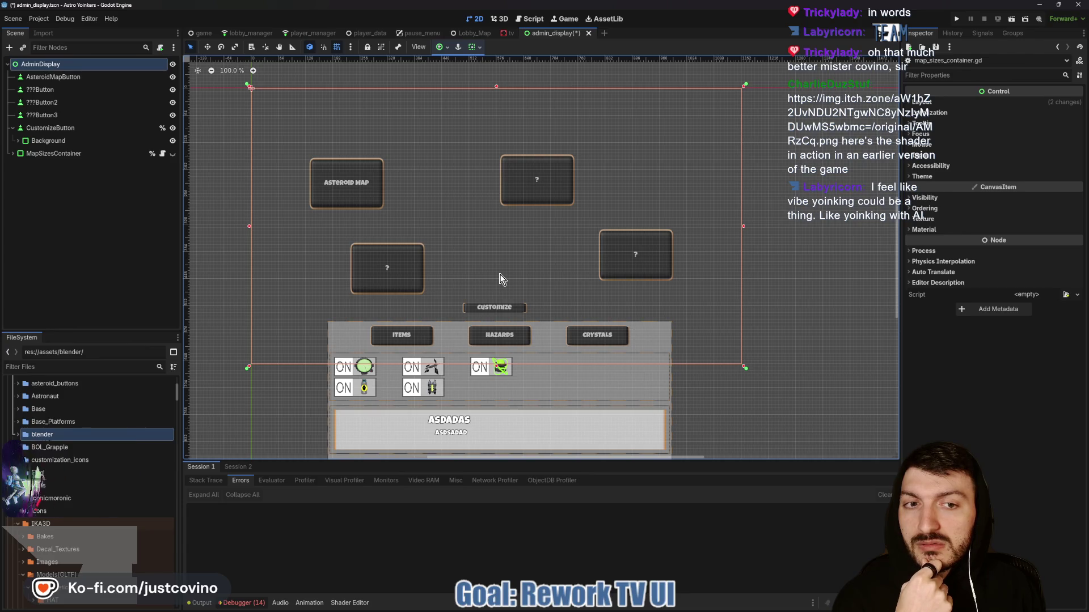
{"action": "left_click", "coordinate": [508, 33]}
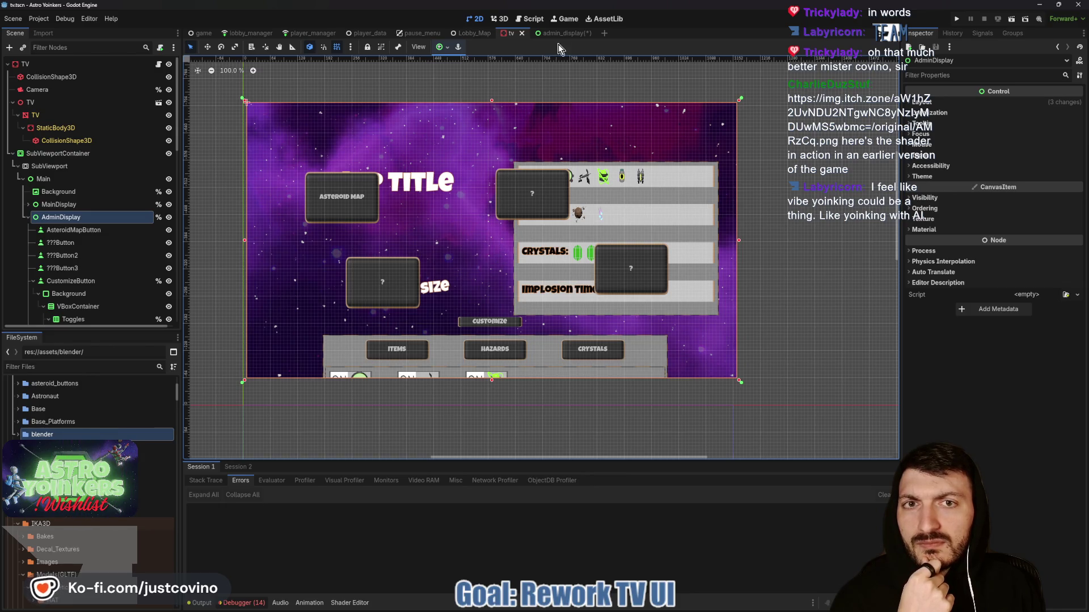
{"action": "mouse_move", "coordinate": [560, 37]}
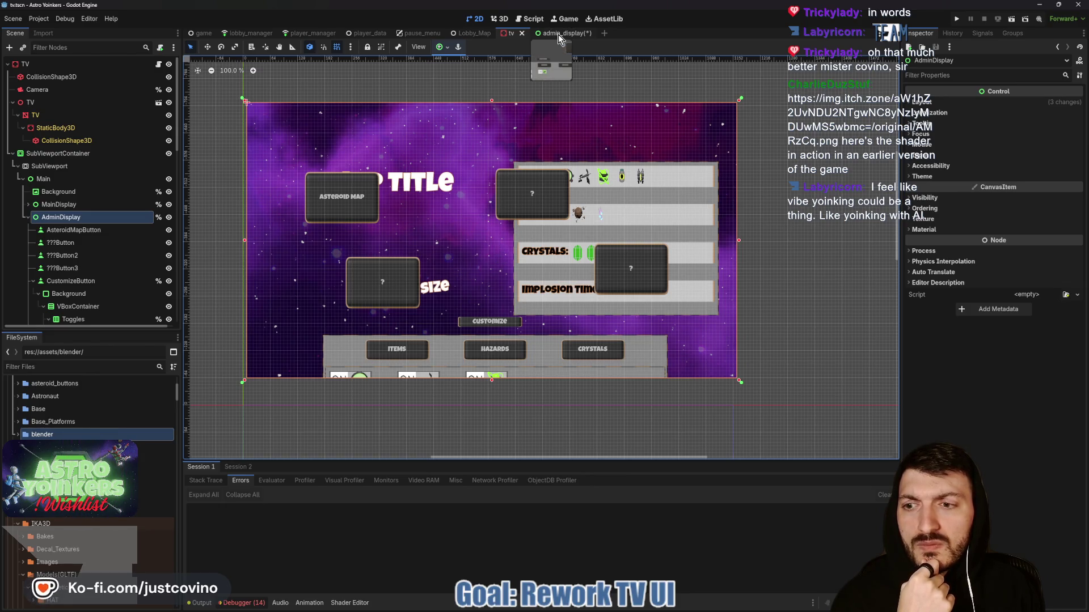
{"action": "left_click", "coordinate": [558, 34]}
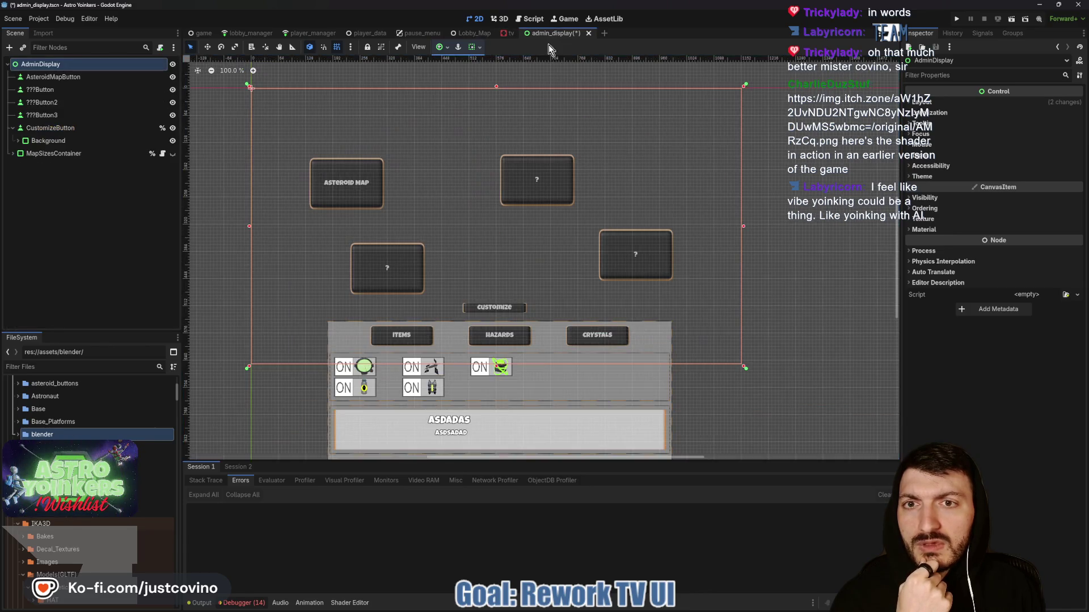
{"action": "left_click", "coordinate": [51, 77]}
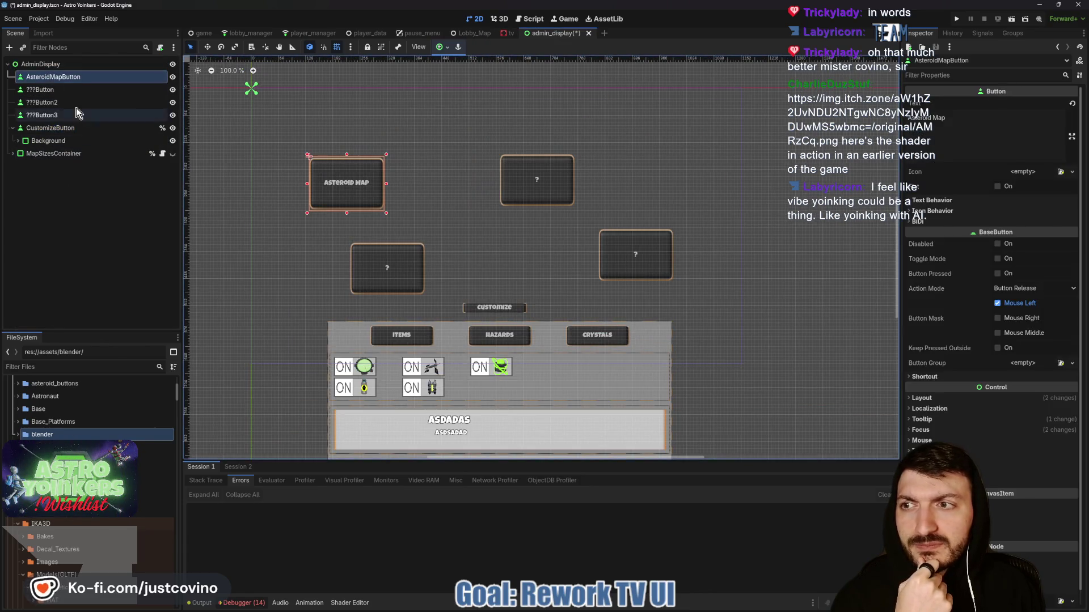
{"action": "left_click", "coordinate": [62, 128]}
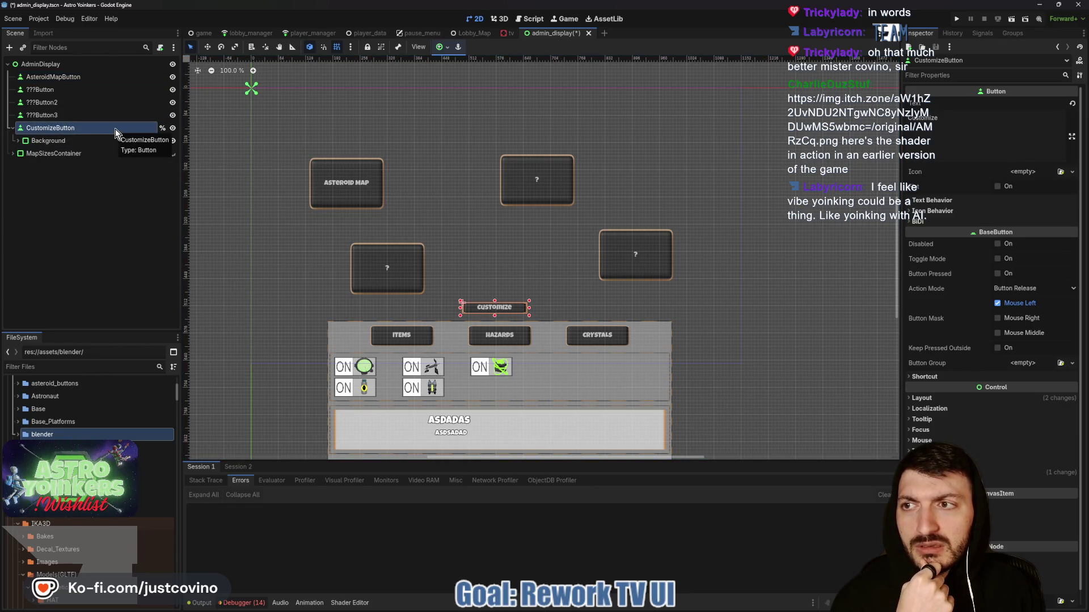
{"action": "left_click", "coordinate": [13, 154]}
{"action": "left_click", "coordinate": [42, 114]}
{"action": "left_click", "coordinate": [46, 103]}
{"action": "left_click", "coordinate": [42, 89]}
{"action": "left_click", "coordinate": [42, 77]}
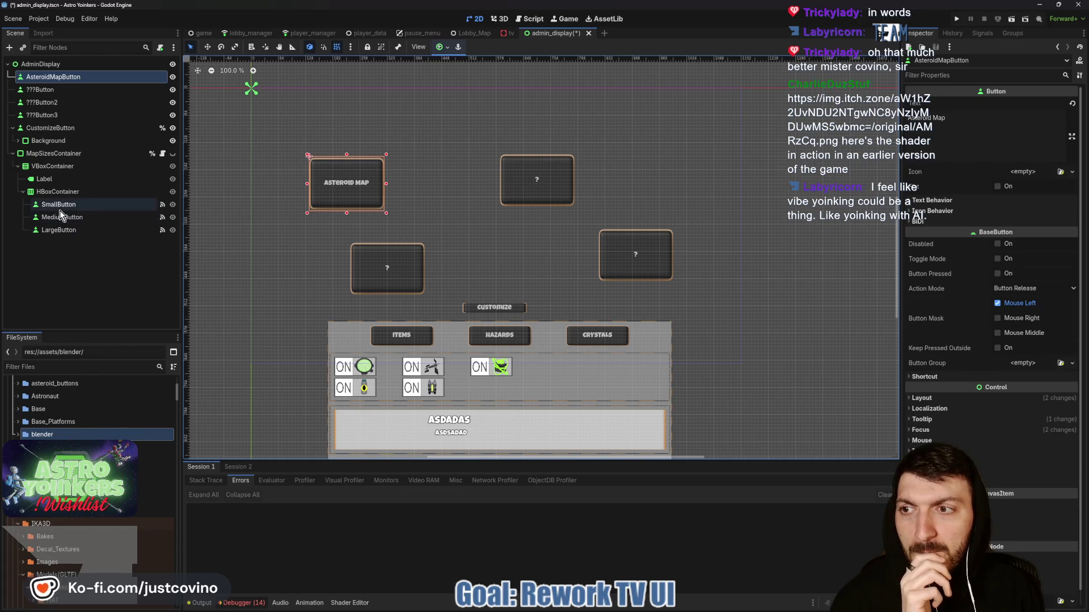
{"action": "left_click", "coordinate": [172, 154]}
{"action": "left_click", "coordinate": [173, 154]}
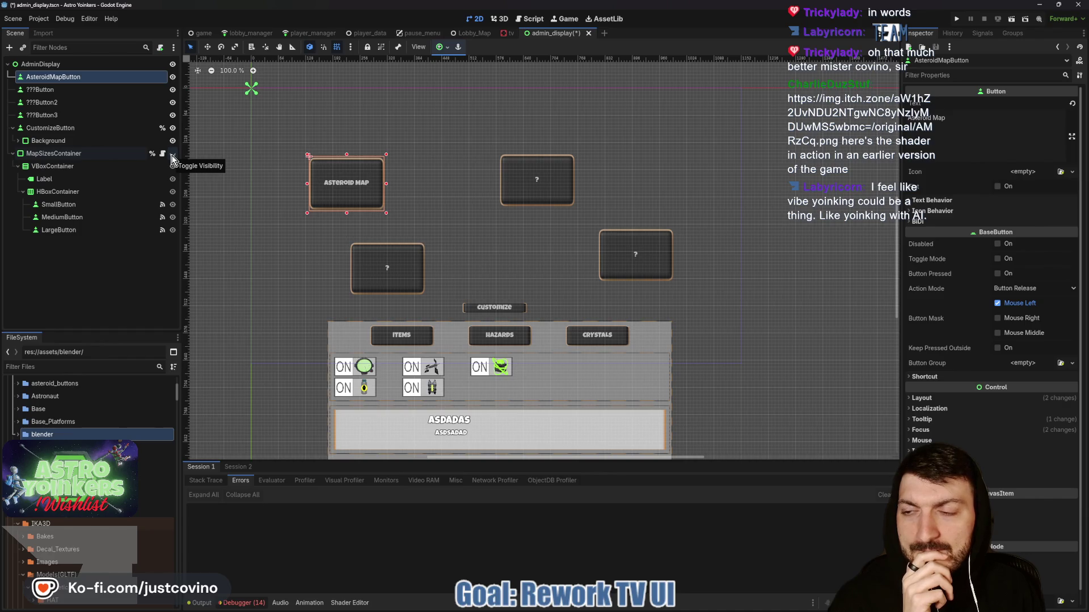
{"action": "left_click", "coordinate": [172, 155]}
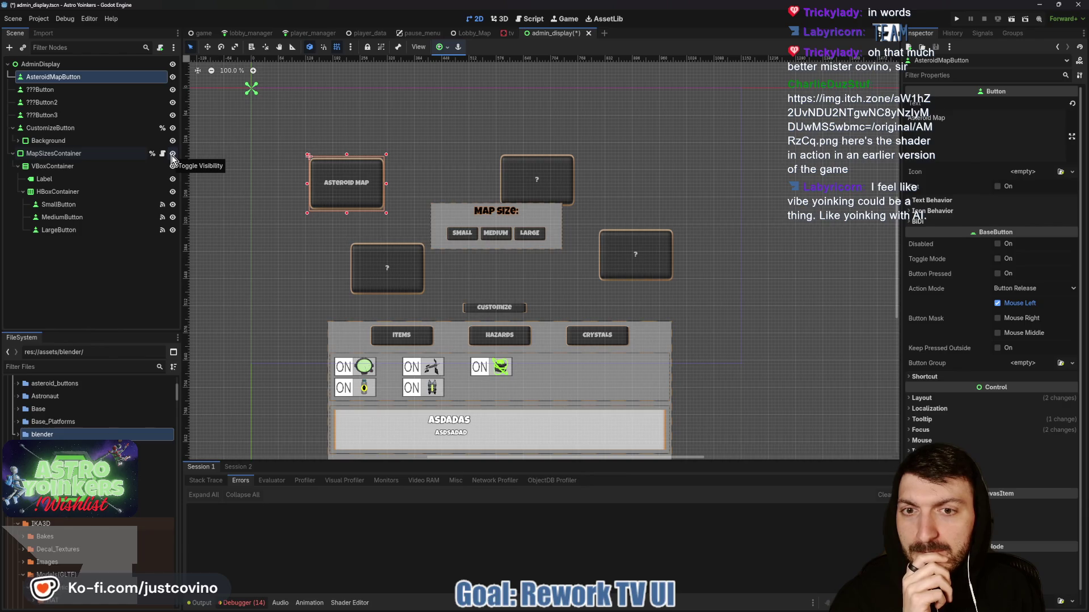
{"action": "left_click", "coordinate": [64, 166]}
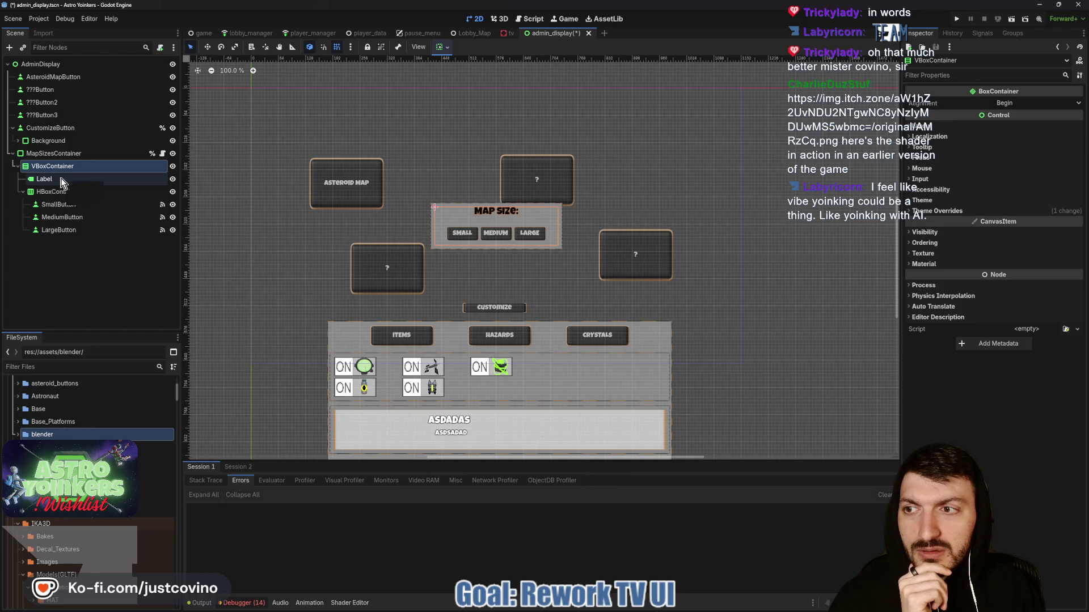
{"action": "left_click", "coordinate": [62, 180]}
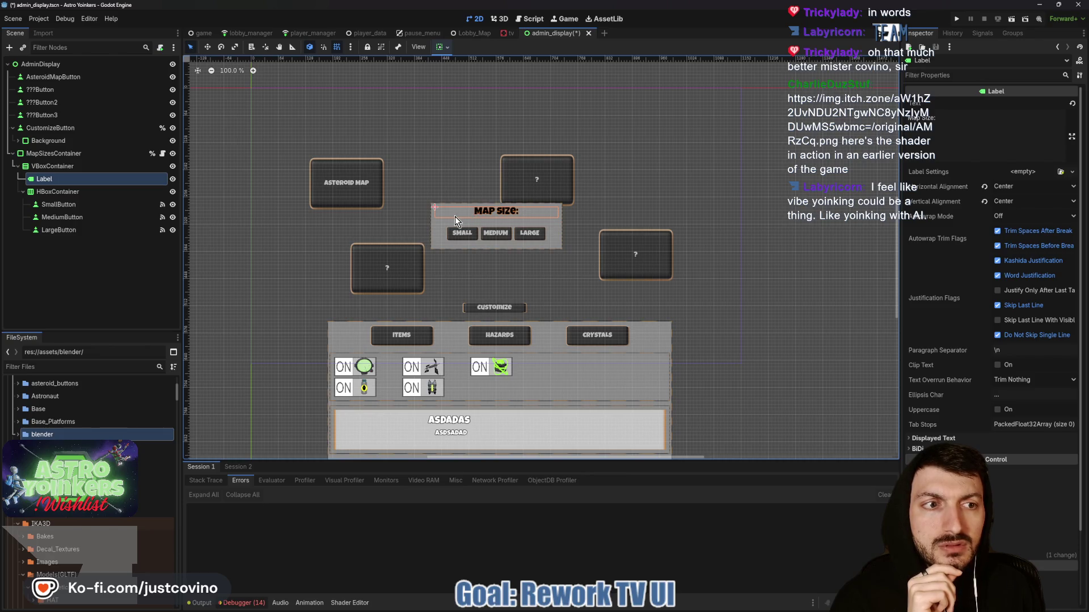
{"action": "left_click", "coordinate": [55, 192]}
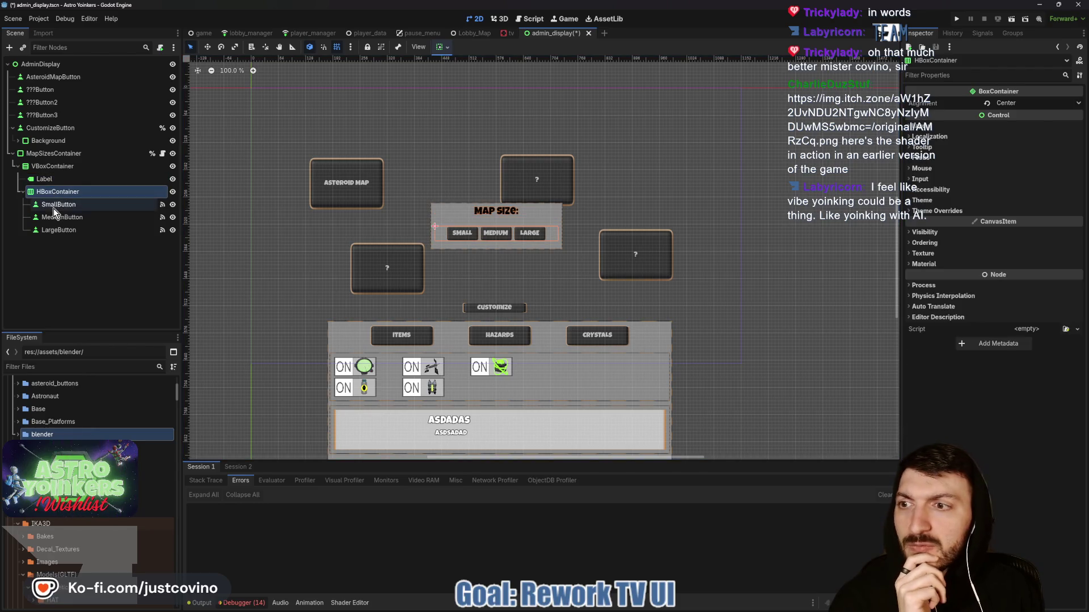
{"action": "left_click", "coordinate": [53, 153]}
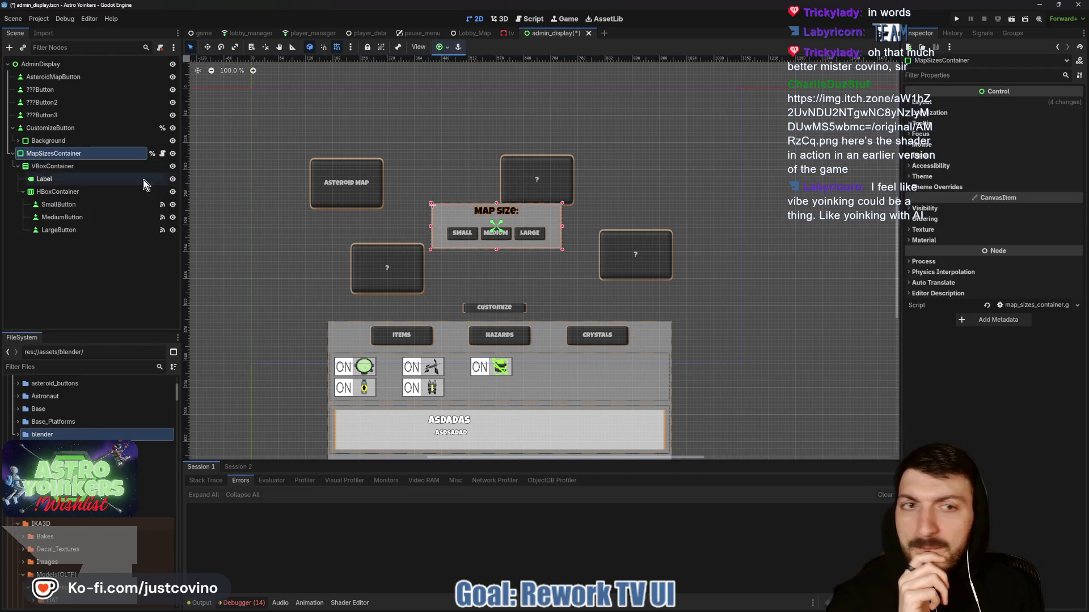
Replace MapSizesContainer's Panel style override with a new StyleBoxTexture using a new GradientTexture2D.
{"action": "left_click", "coordinate": [940, 187]}
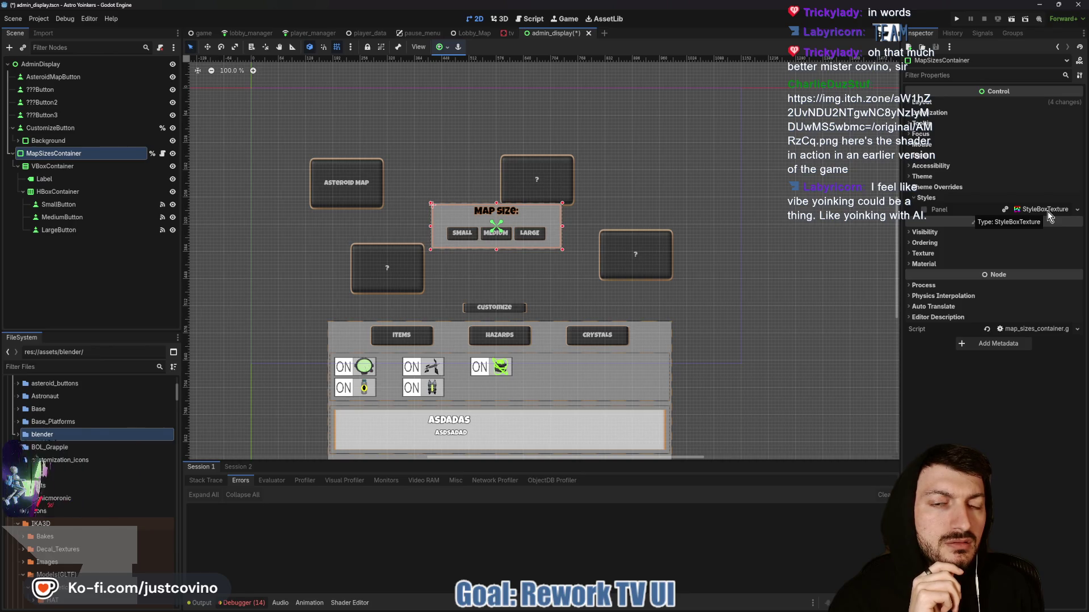
{"action": "left_click", "coordinate": [1046, 210]}
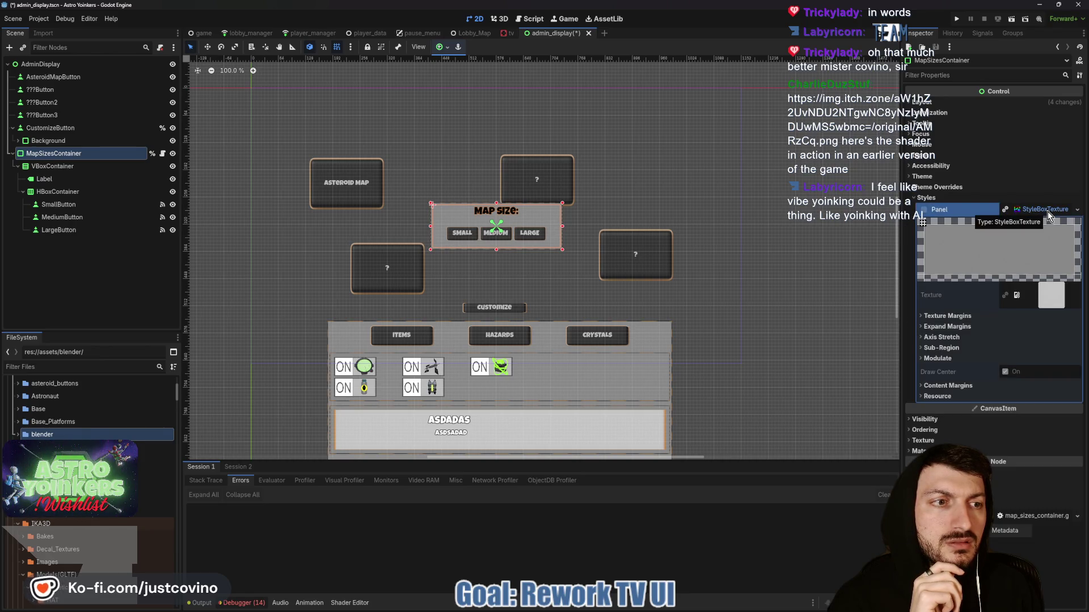
{"action": "right_click", "coordinate": [1048, 214]}
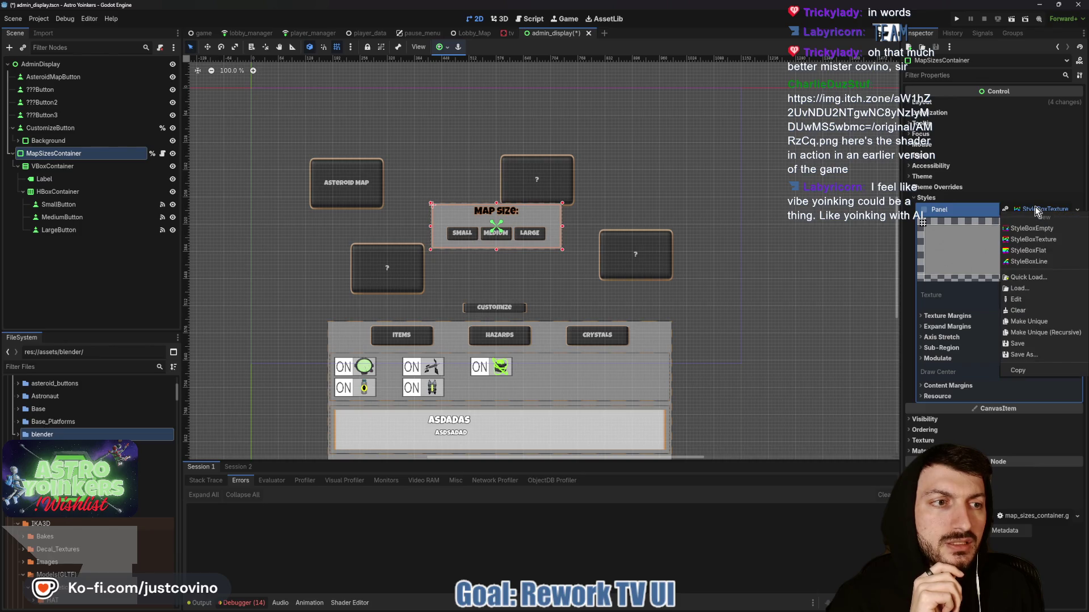
{"action": "left_click", "coordinate": [1033, 239]}
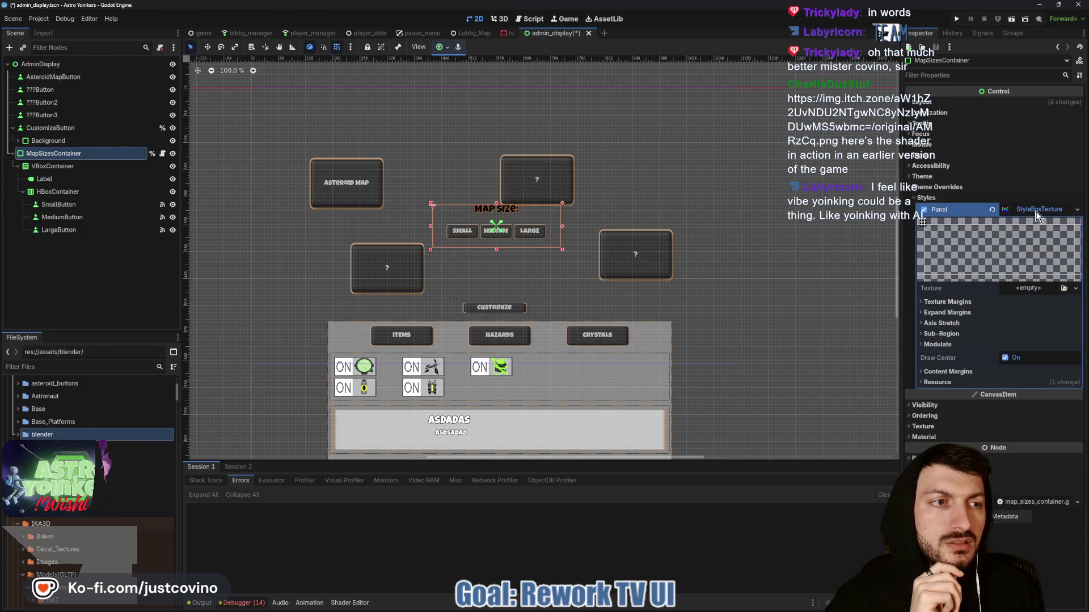
{"action": "left_click", "coordinate": [1016, 288]}
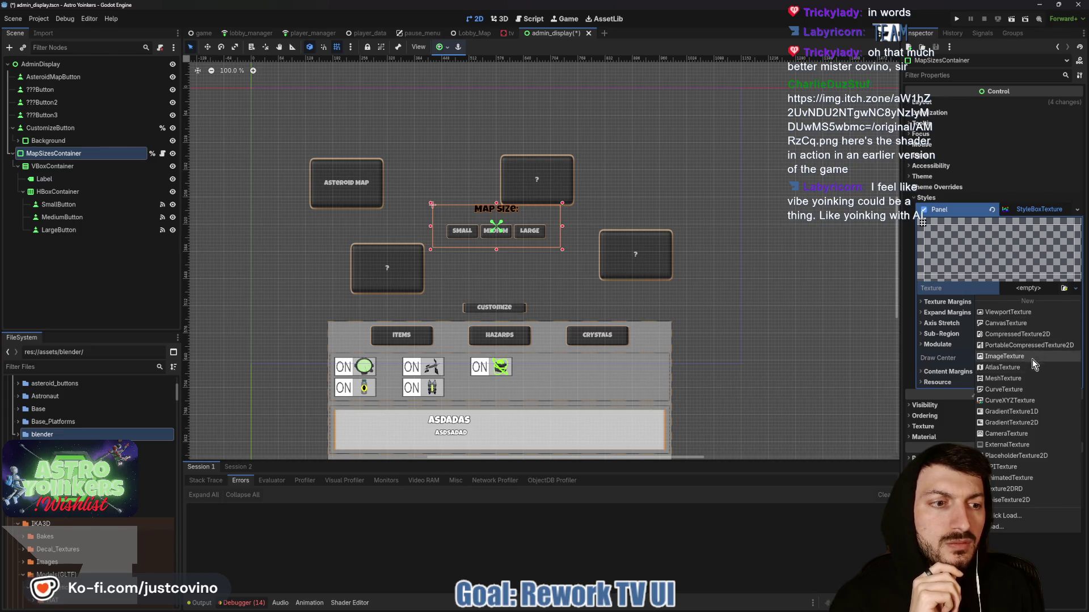
{"action": "left_click", "coordinate": [1030, 425]}
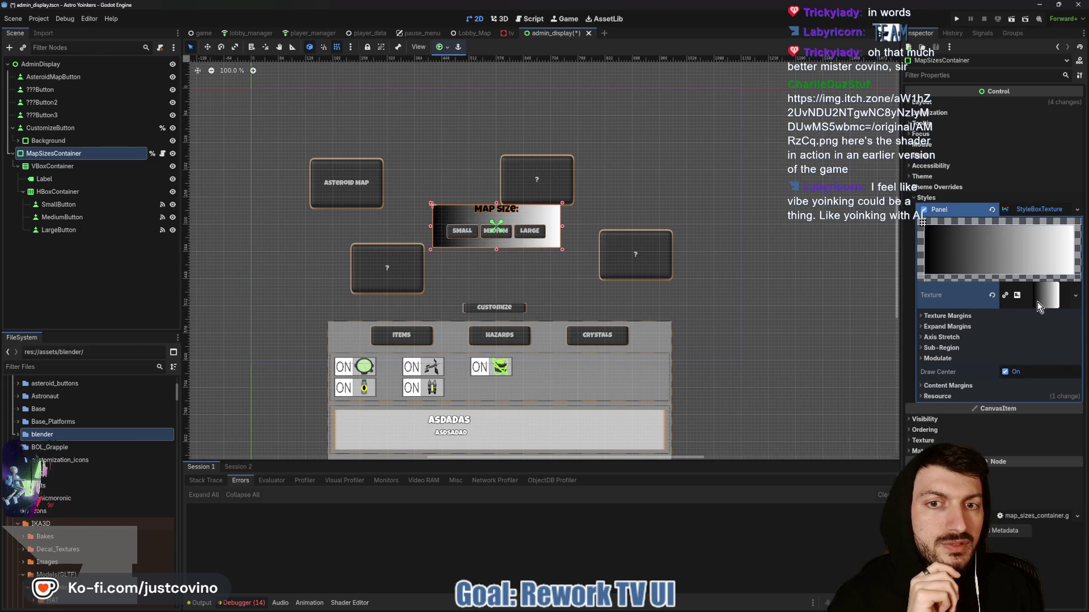
{"action": "left_click", "coordinate": [1040, 306]}
{"action": "scroll", "coordinate": [1038, 317], "scroll_direction": "down", "scroll_amount": 3}
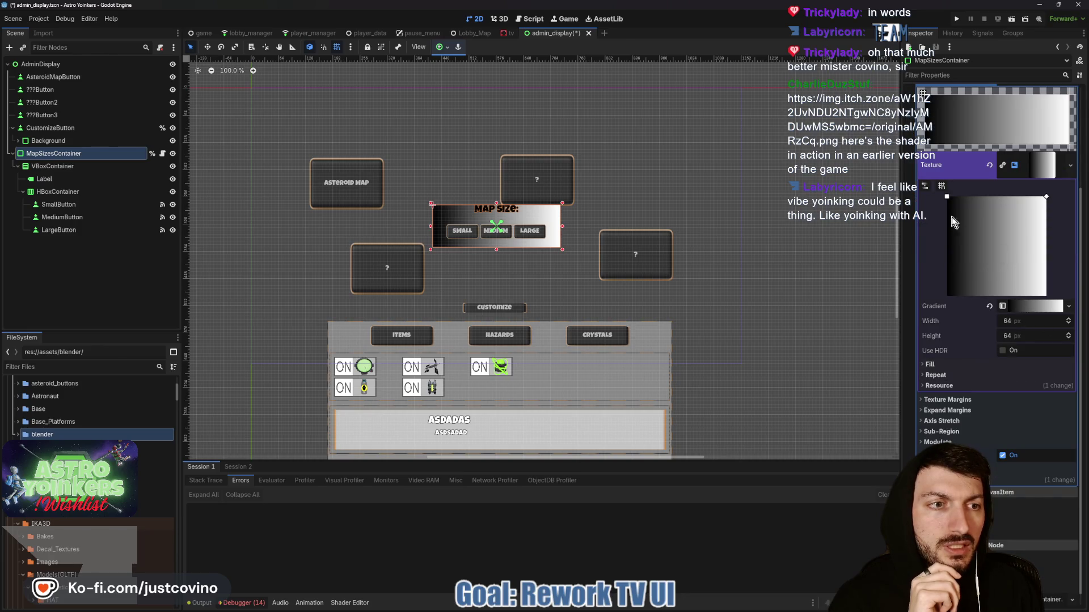
Switch the gradient to a square fill with its start point centred in the panel.
{"action": "left_click", "coordinate": [942, 186]}
{"action": "mouse_move", "coordinate": [947, 199]}
{"action": "left_mouse_down"}
{"action": "mouse_move", "coordinate": [1031, 263]}
{"action": "mouse_move", "coordinate": [1000, 259]}
{"action": "left_mouse_up"}
{"action": "left_click", "coordinate": [950, 365]}
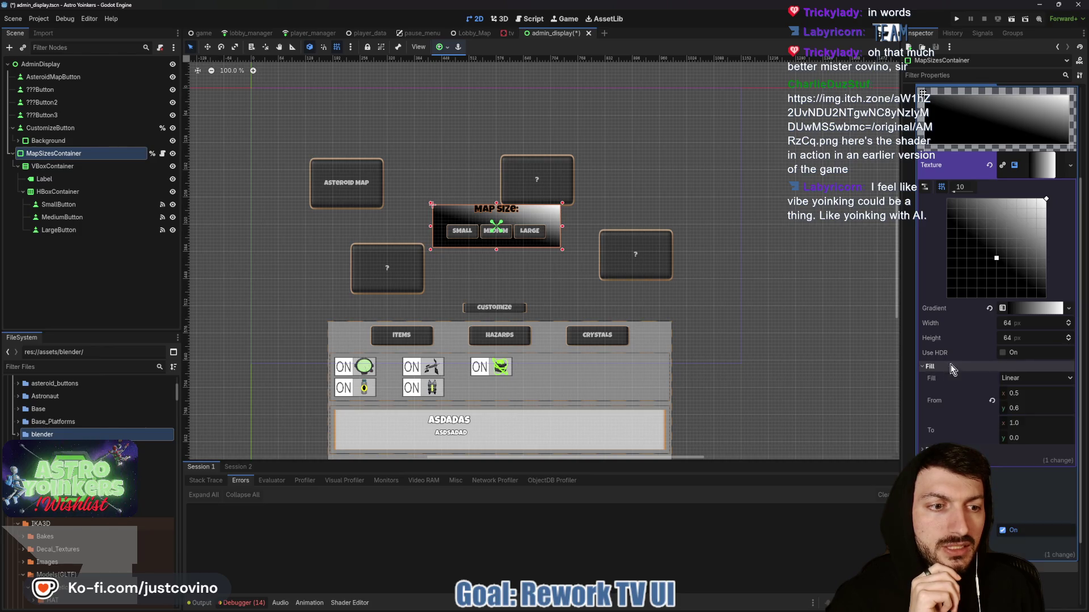
{"action": "left_click", "coordinate": [1015, 381]}
{"action": "left_click", "coordinate": [1029, 409]}
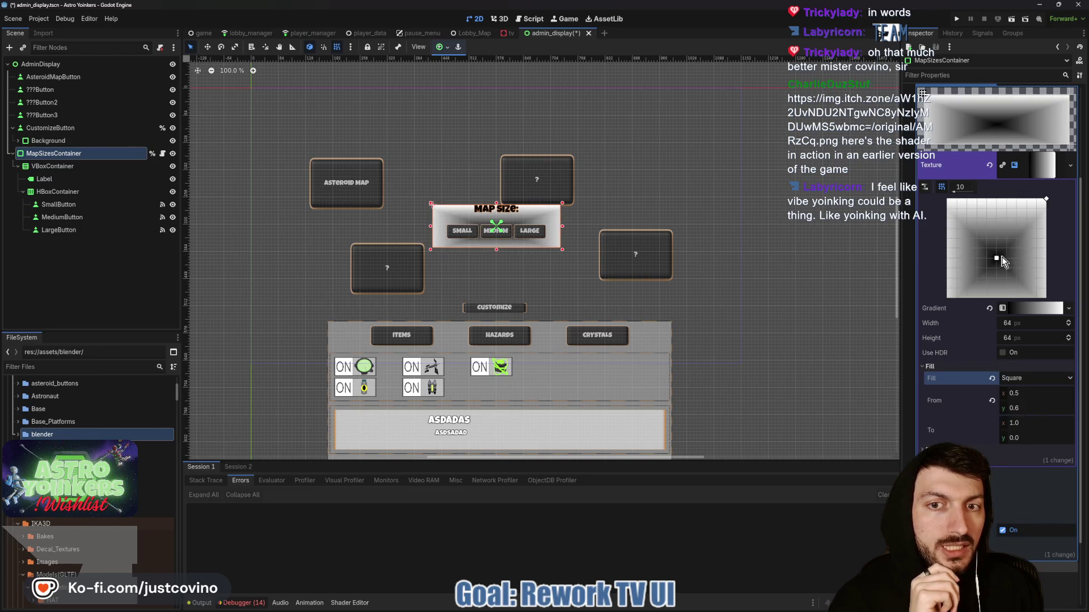
{"action": "left_click_drag", "start_coordinate": [998, 259], "coordinate": [997, 249]}
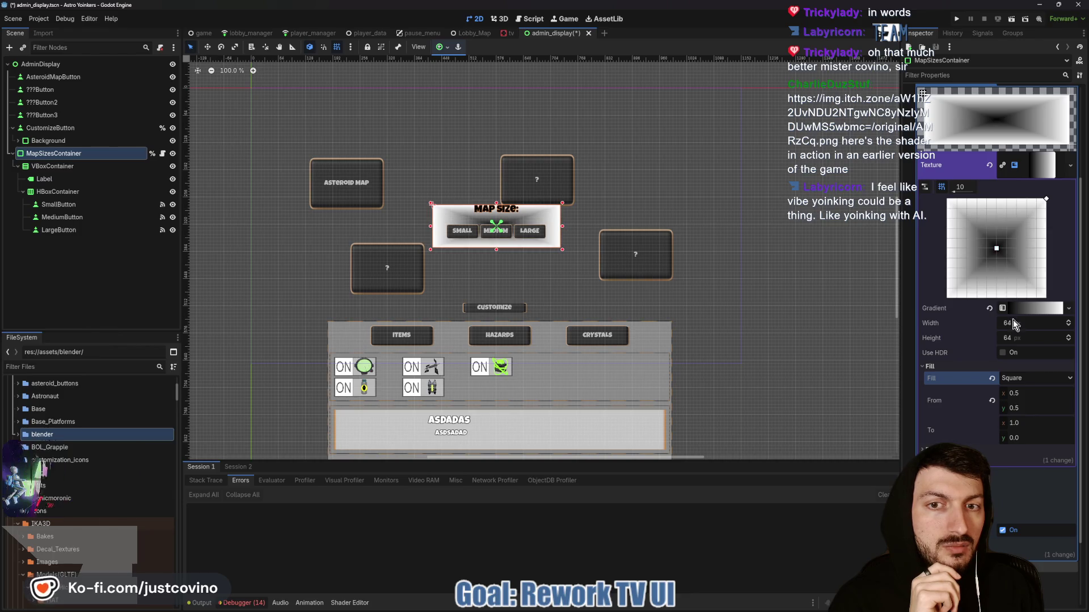
Make the gradient's left colour stop fully transparent and darken the right stop to grey.
{"action": "left_click", "coordinate": [1035, 308]}
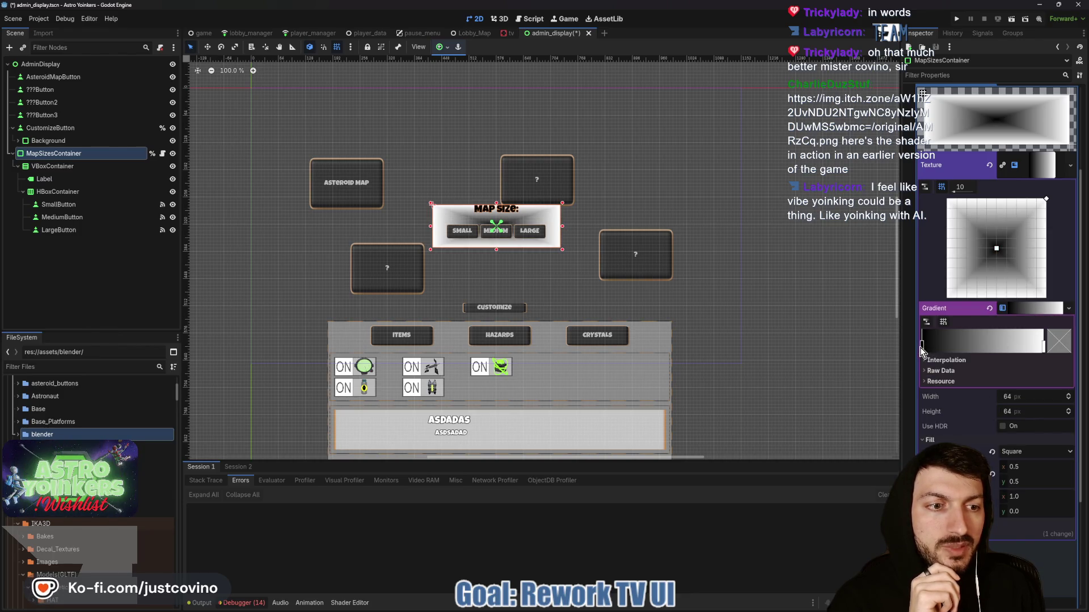
{"action": "left_click", "coordinate": [923, 349]}
{"action": "left_click", "coordinate": [1058, 340]}
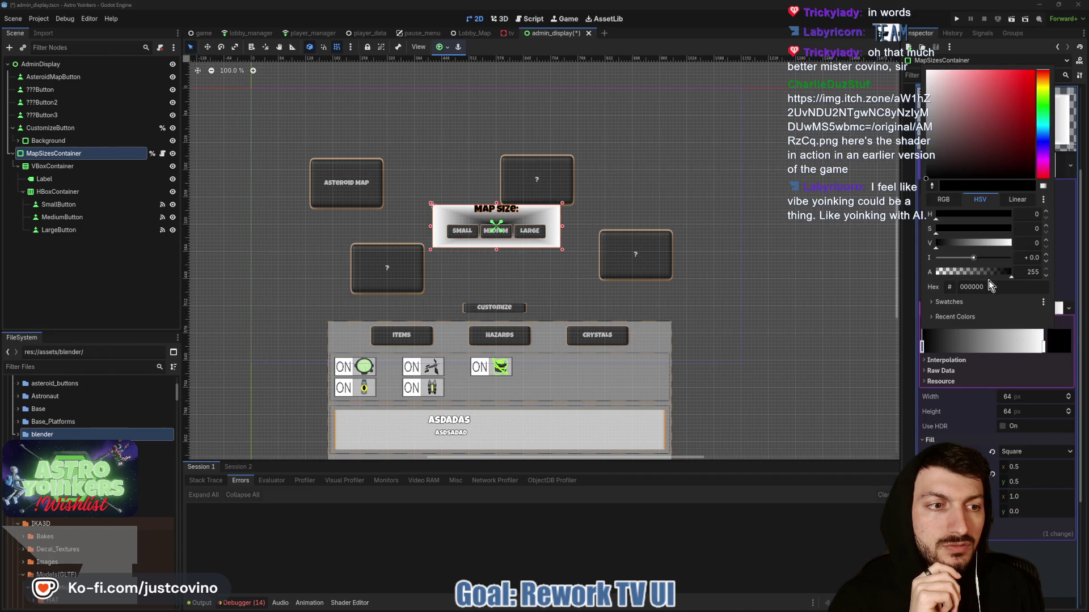
{"action": "left_click_drag", "start_coordinate": [992, 272], "coordinate": [883, 280]}
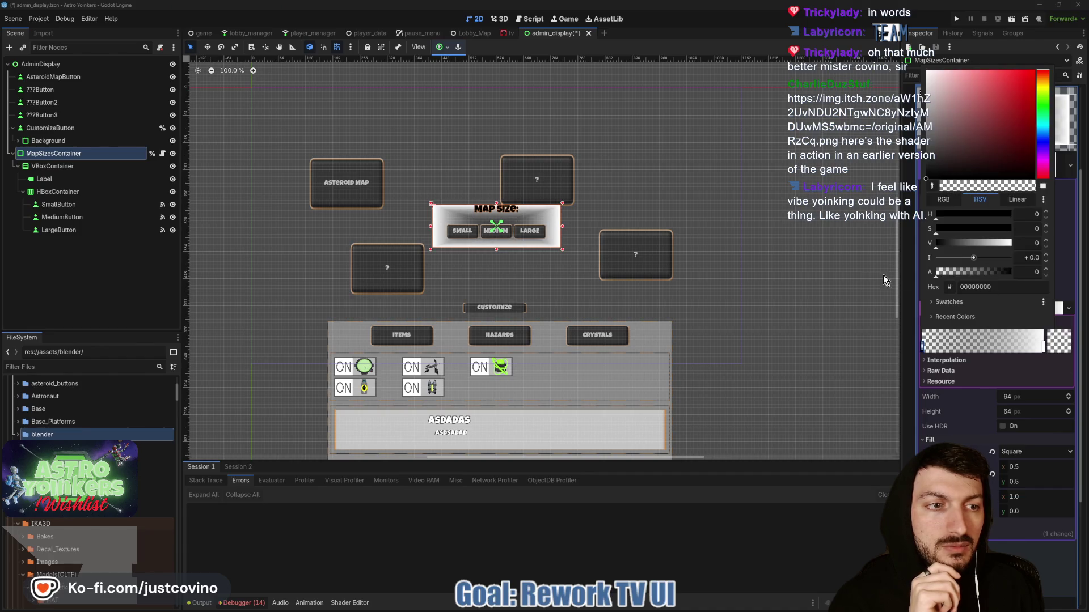
{"action": "left_click", "coordinate": [1044, 347]}
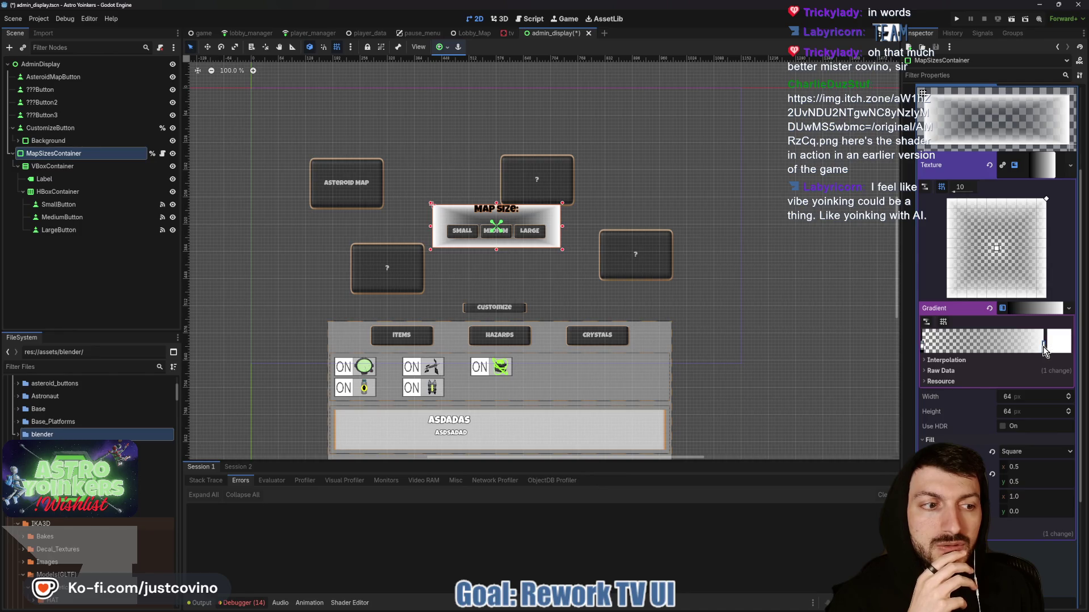
{"action": "left_click", "coordinate": [1059, 343]}
{"action": "mouse_move", "coordinate": [951, 248]}
{"action": "left_mouse_down"}
{"action": "mouse_move", "coordinate": [1026, 254]}
{"action": "mouse_move", "coordinate": [994, 248]}
{"action": "left_mouse_up"}
{"action": "left_click", "coordinate": [1059, 343]}
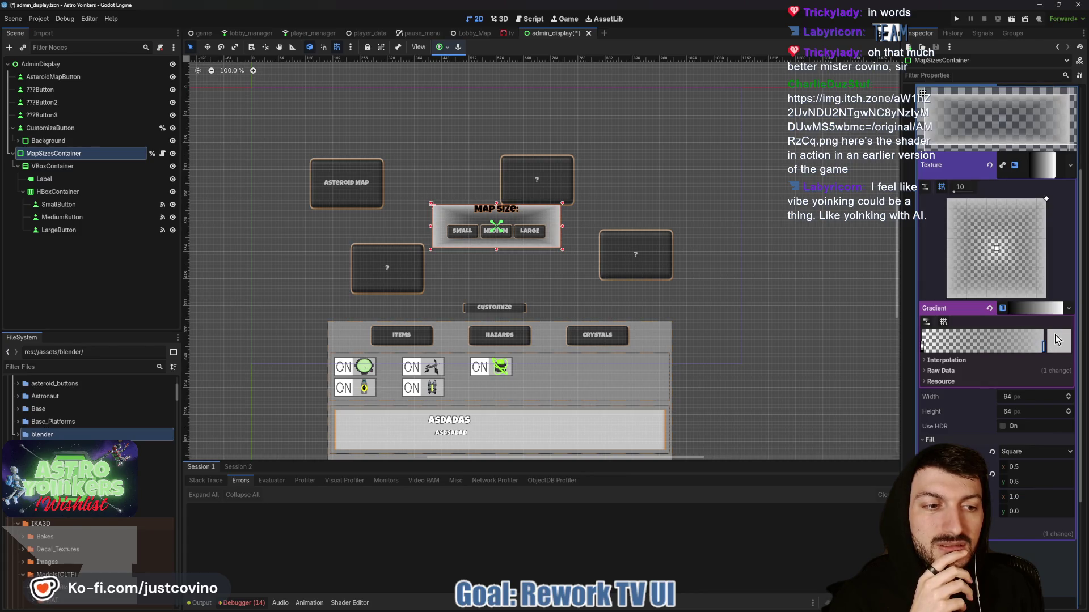
Pull the gradient end point inward, reposition the colour stops, and make the right stop mostly transparent.
{"action": "left_click_drag", "start_coordinate": [1045, 200], "coordinate": [1035, 207]}
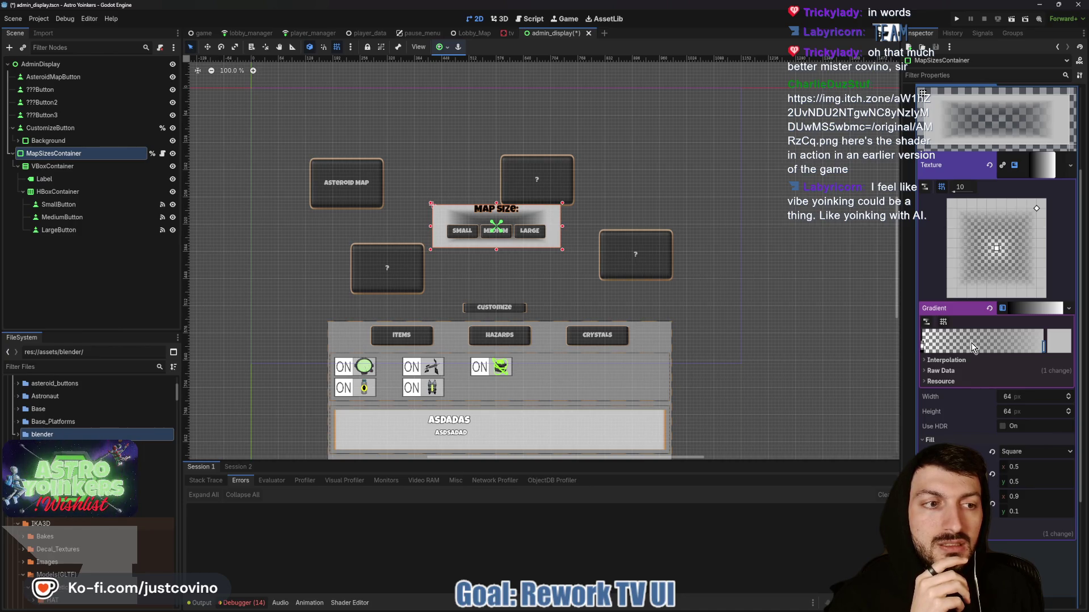
{"action": "mouse_move", "coordinate": [962, 346]}
{"action": "left_mouse_down"}
{"action": "mouse_move", "coordinate": [1040, 348]}
{"action": "mouse_move", "coordinate": [932, 350]}
{"action": "left_mouse_up"}
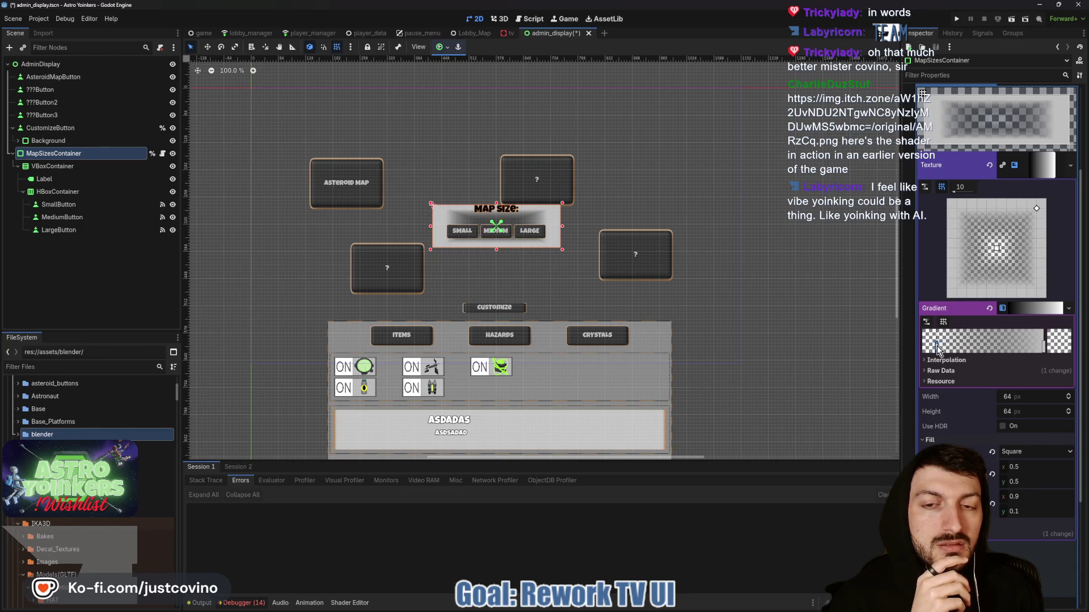
{"action": "left_click_drag", "start_coordinate": [936, 349], "coordinate": [922, 348]}
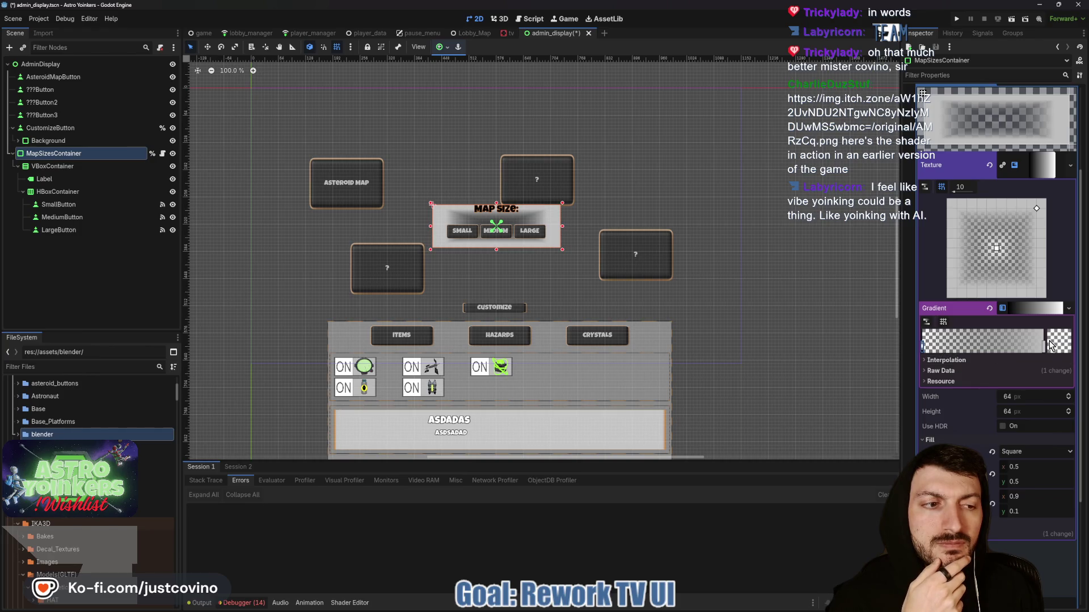
{"action": "left_click_drag", "start_coordinate": [1044, 346], "coordinate": [1032, 347]}
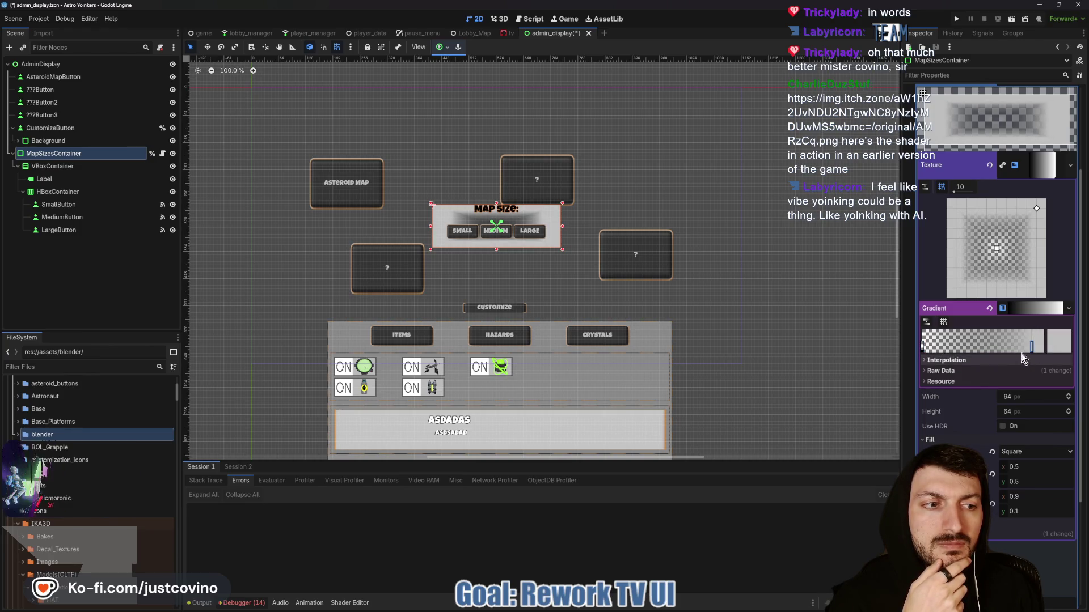
{"action": "left_click", "coordinate": [1057, 342]}
{"action": "mouse_move", "coordinate": [979, 273]}
{"action": "left_mouse_down"}
{"action": "mouse_move", "coordinate": [959, 278]}
{"action": "mouse_move", "coordinate": [1022, 278]}
{"action": "left_mouse_up"}
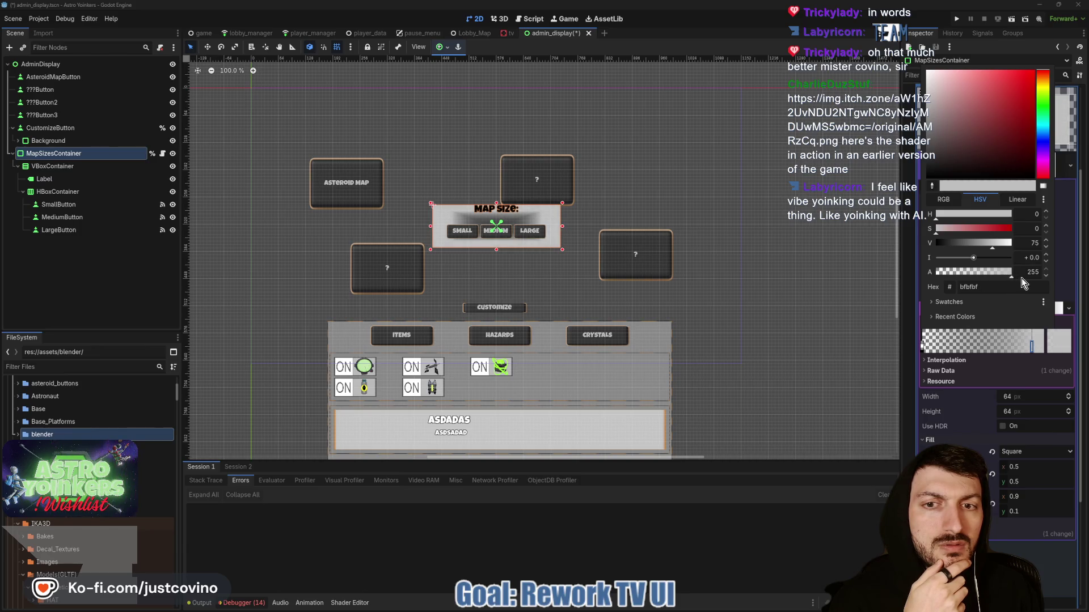
{"action": "left_click", "coordinate": [922, 349]}
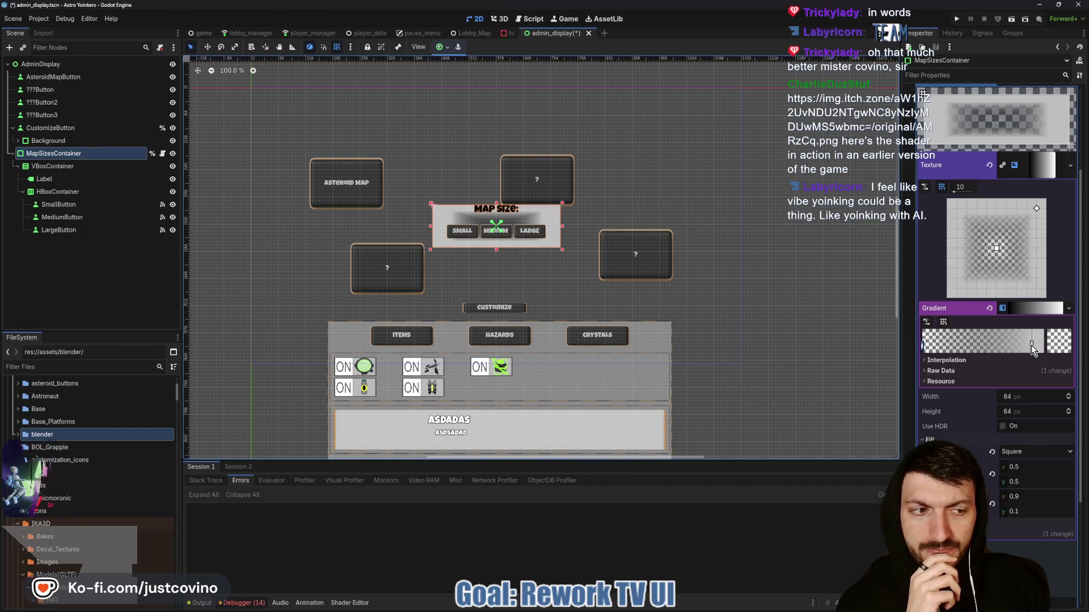
Move the last colour stop to the far right and set its colour to hex bfbfbf.
{"action": "left_click", "coordinate": [1032, 347]}
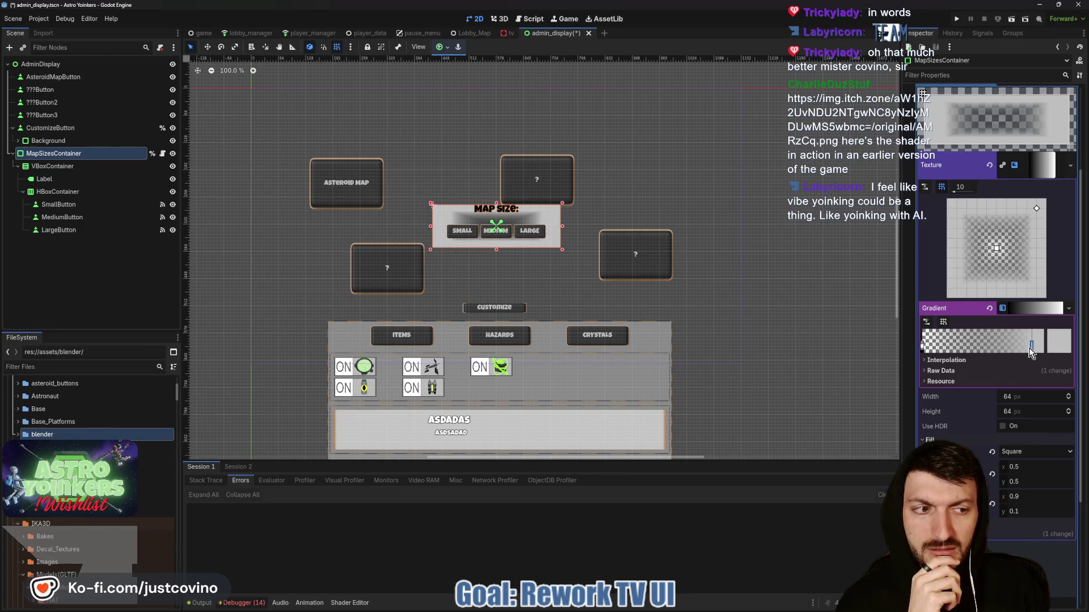
{"action": "left_click_drag", "start_coordinate": [1036, 348], "coordinate": [1061, 344]}
{"action": "left_click", "coordinate": [1062, 349]}
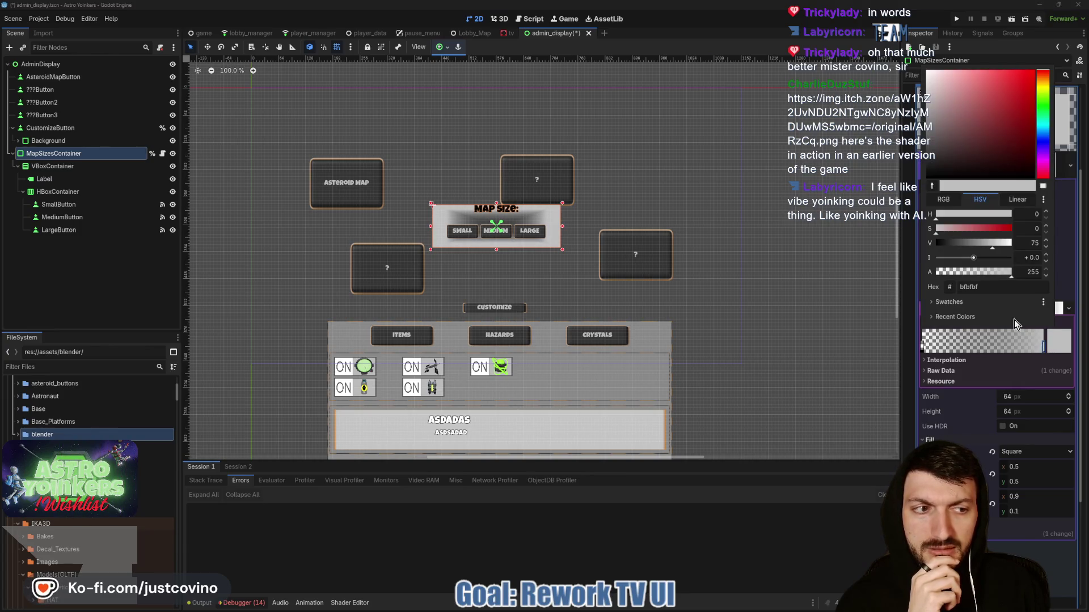
{"action": "left_click", "coordinate": [992, 287]}
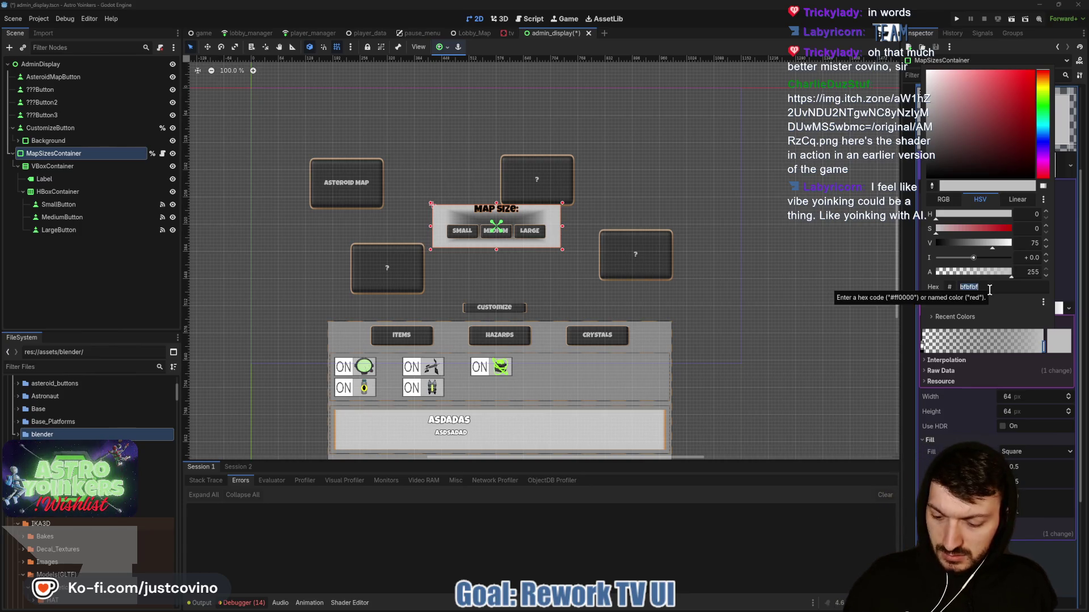
{"action": "left_click", "coordinate": [923, 350]}
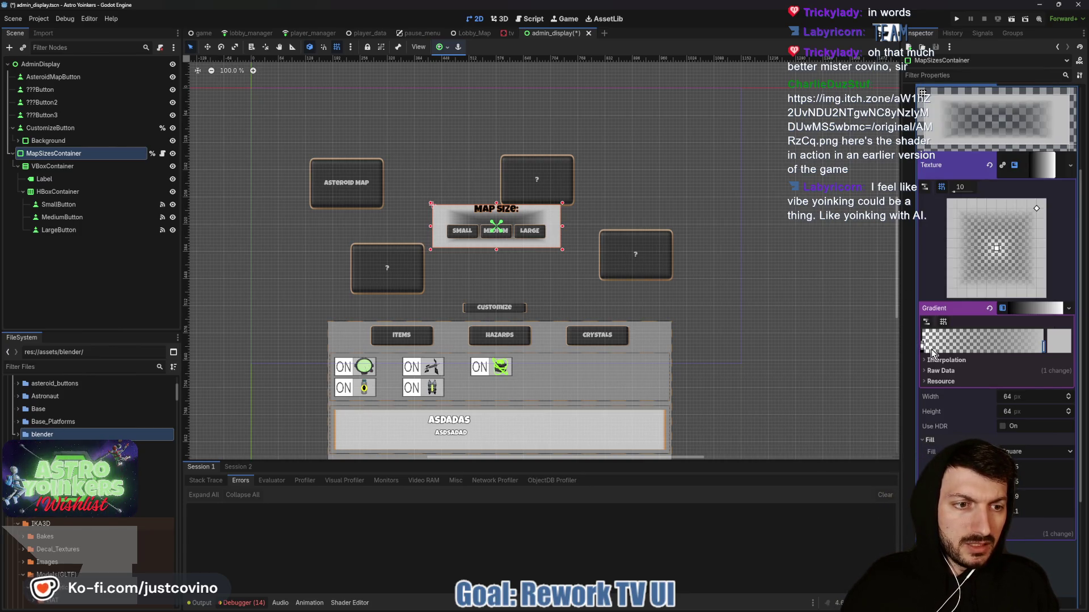
{"action": "double_click", "coordinate": [984, 348]}
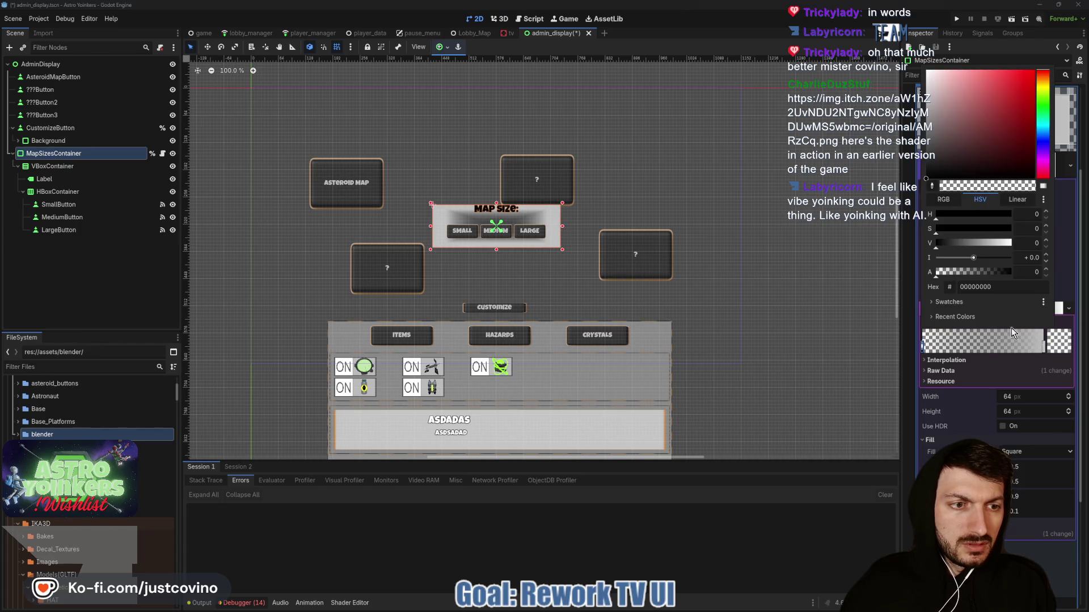
{"action": "double_click", "coordinate": [984, 287]}
{"action": "type", "text": "bfbfbf"}
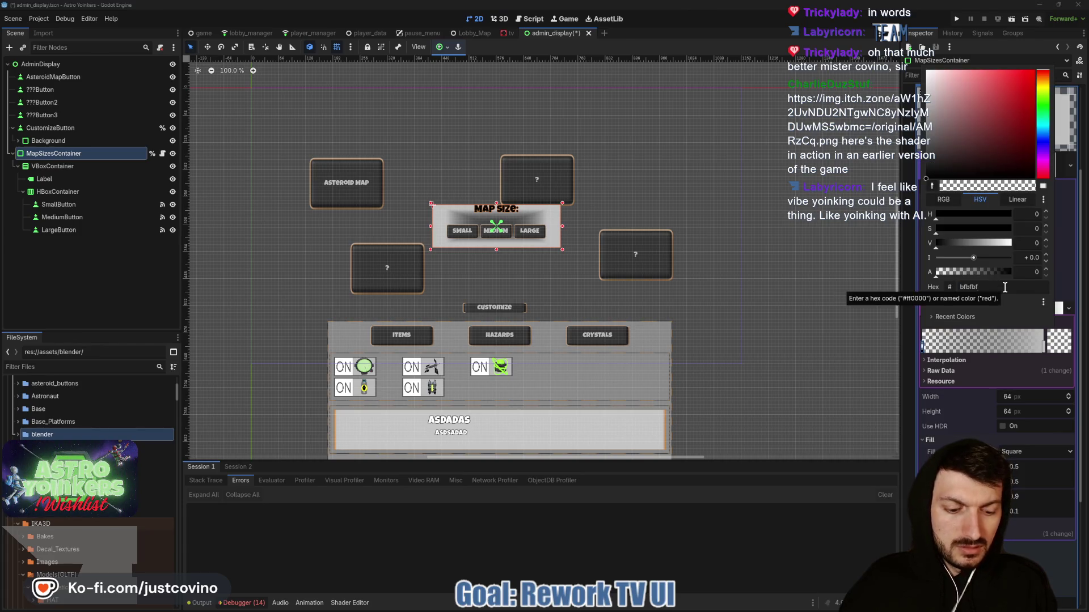
{"action": "key", "text": "Return"}
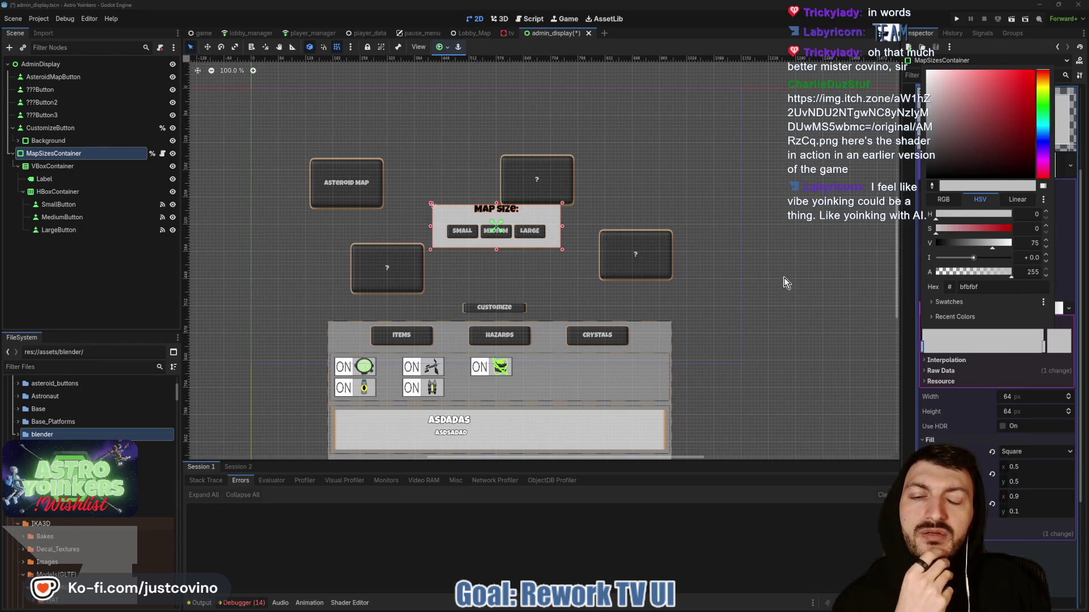
{"action": "left_click", "coordinate": [74, 205]}
Select the Small through Large buttons, then select ResumeButton in the pause_menu scene.
{"action": "left_click", "coordinate": [73, 231], "text": "shift"}
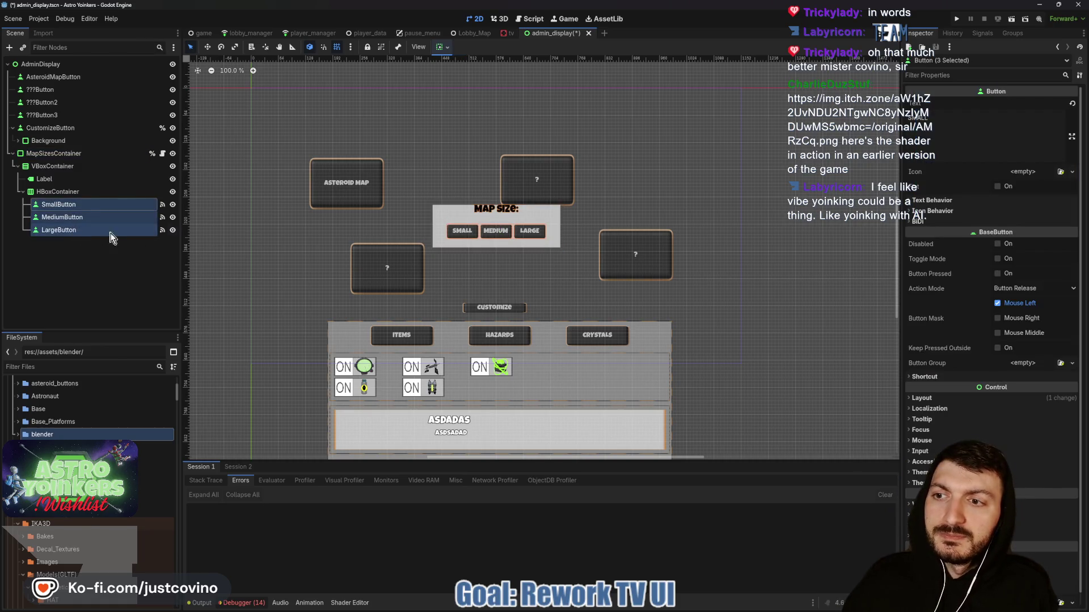
{"action": "left_click", "coordinate": [1021, 376]}
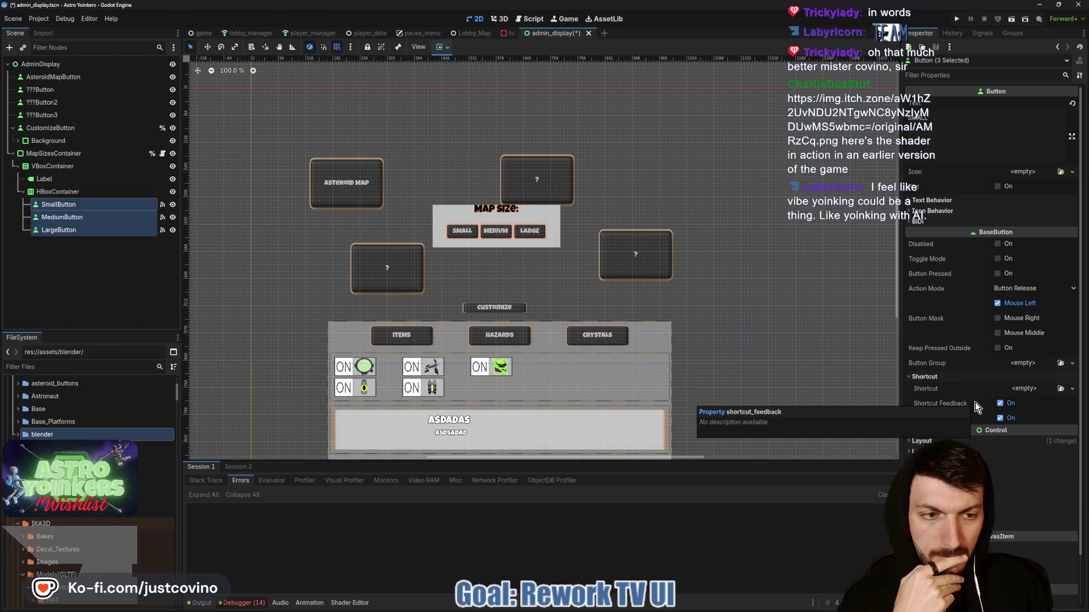
{"action": "scroll", "coordinate": [975, 403], "scroll_direction": "down", "scroll_amount": 2}
{"action": "scroll", "coordinate": [975, 417], "scroll_direction": "down", "scroll_amount": 2}
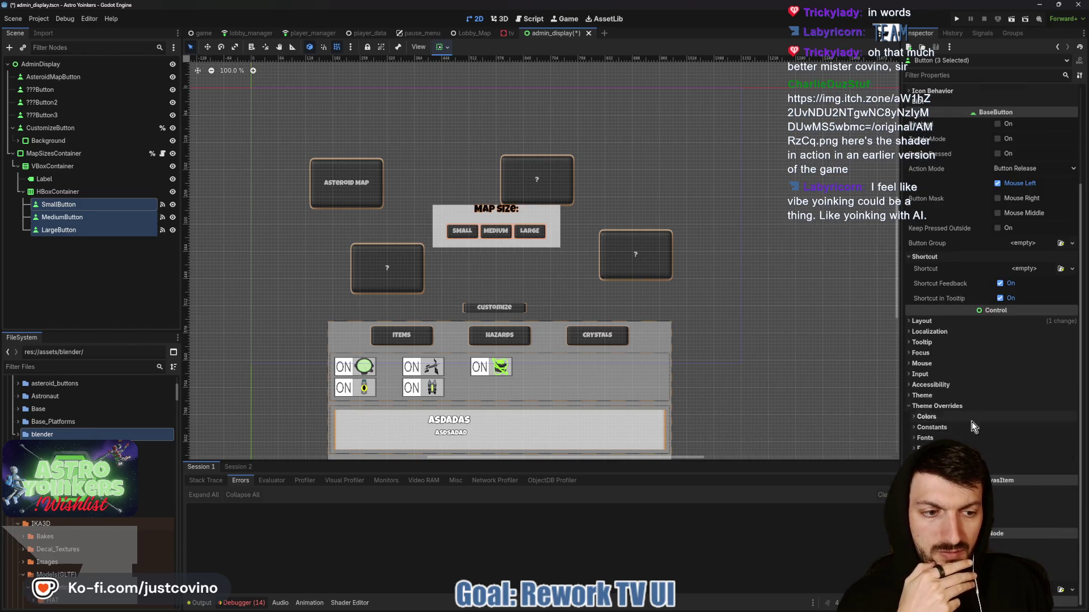
{"action": "mouse_move", "coordinate": [410, 35]}
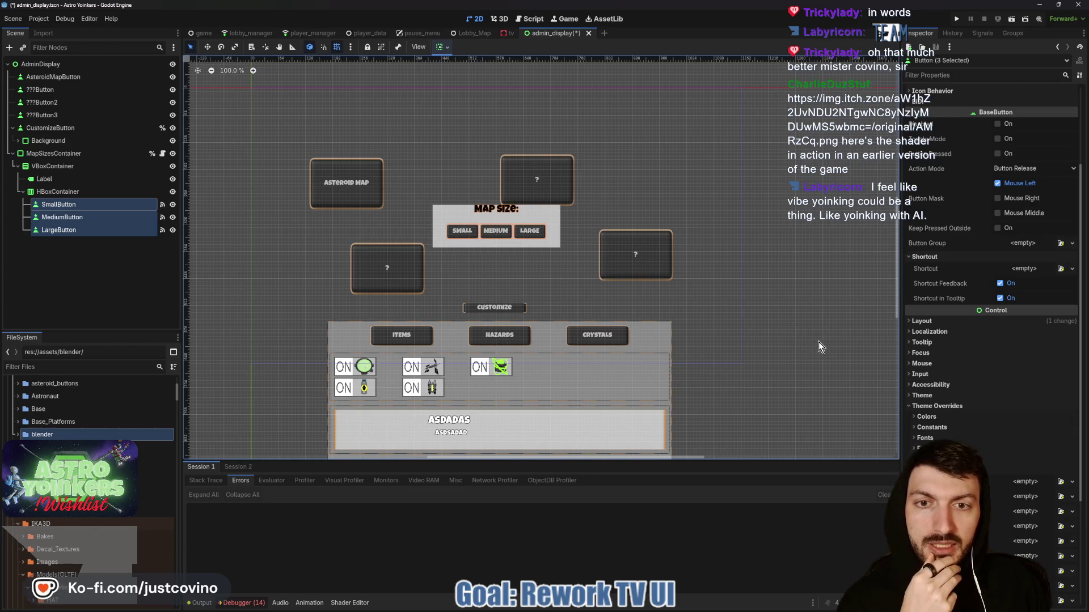
{"action": "scroll", "coordinate": [971, 386], "scroll_direction": "down", "scroll_amount": 5}
{"action": "mouse_move", "coordinate": [470, 39]}
{"action": "left_click", "coordinate": [424, 34]}
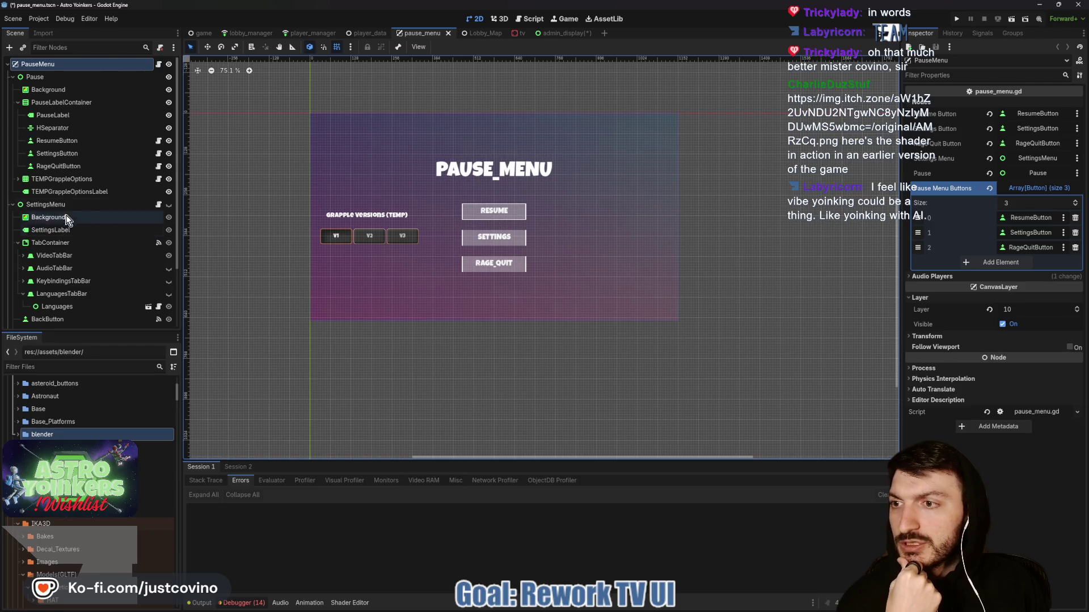
{"action": "left_click", "coordinate": [68, 140]}
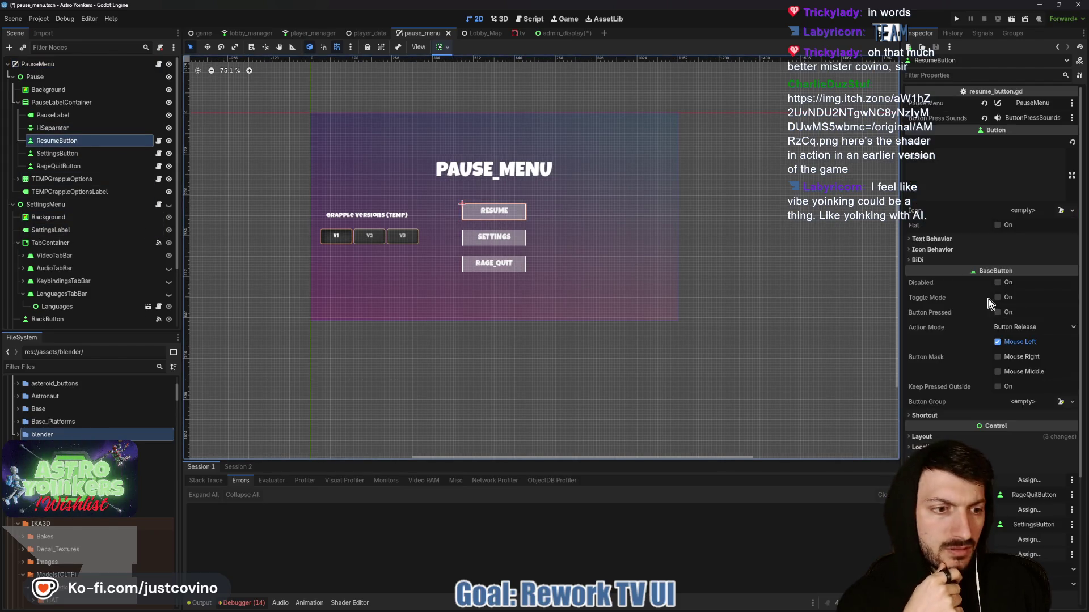
{"action": "scroll", "coordinate": [965, 342], "scroll_direction": "down", "scroll_amount": 3}
Copy ResumeButton's Normal style and paste it as the size buttons' Normal style.
{"action": "left_click", "coordinate": [941, 467]}
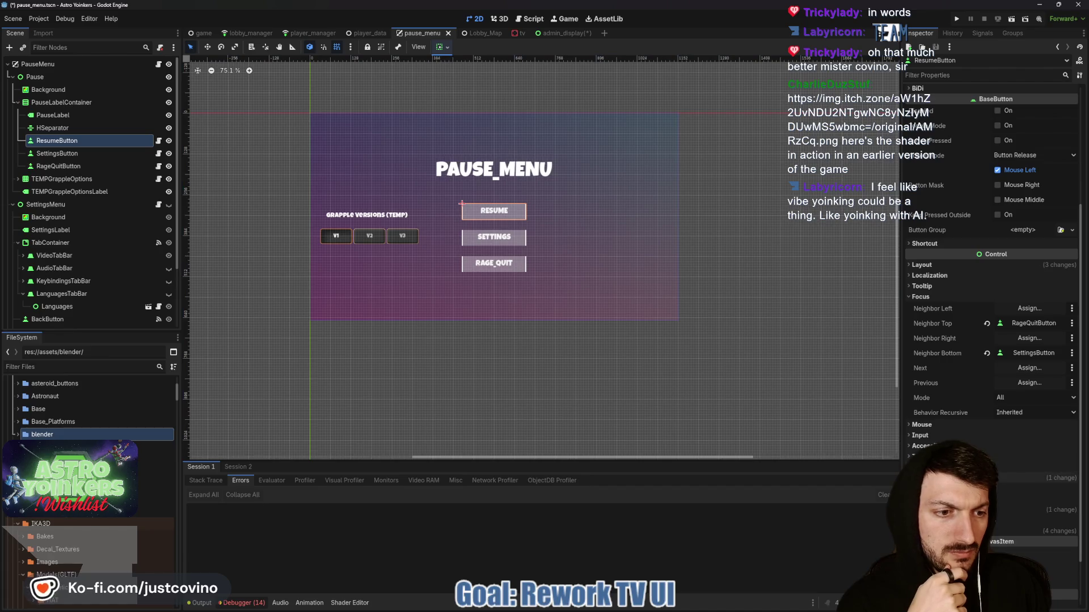
{"action": "left_click", "coordinate": [925, 531]}
{"action": "scroll", "coordinate": [941, 511], "scroll_direction": "down", "scroll_amount": 4}
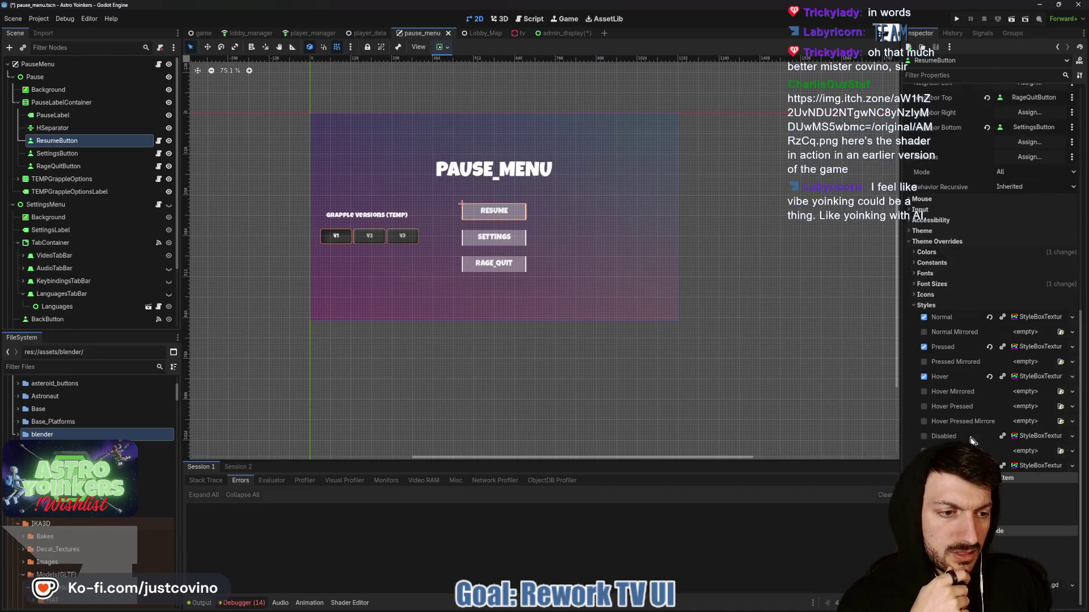
{"action": "left_click", "coordinate": [1028, 318]}
{"action": "left_click", "coordinate": [1018, 476]}
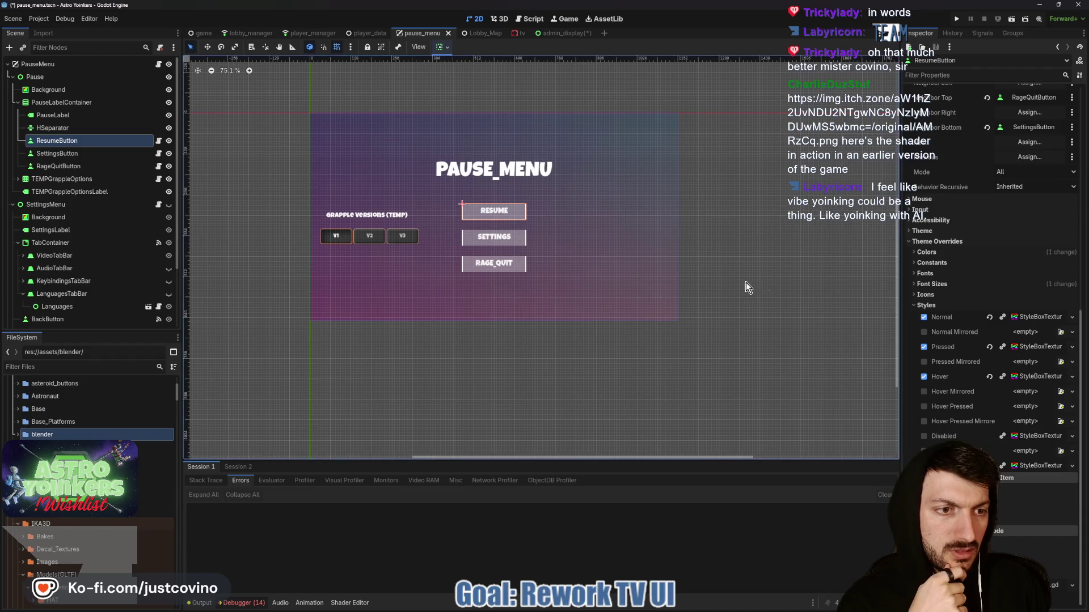
{"action": "left_click", "coordinate": [559, 33]}
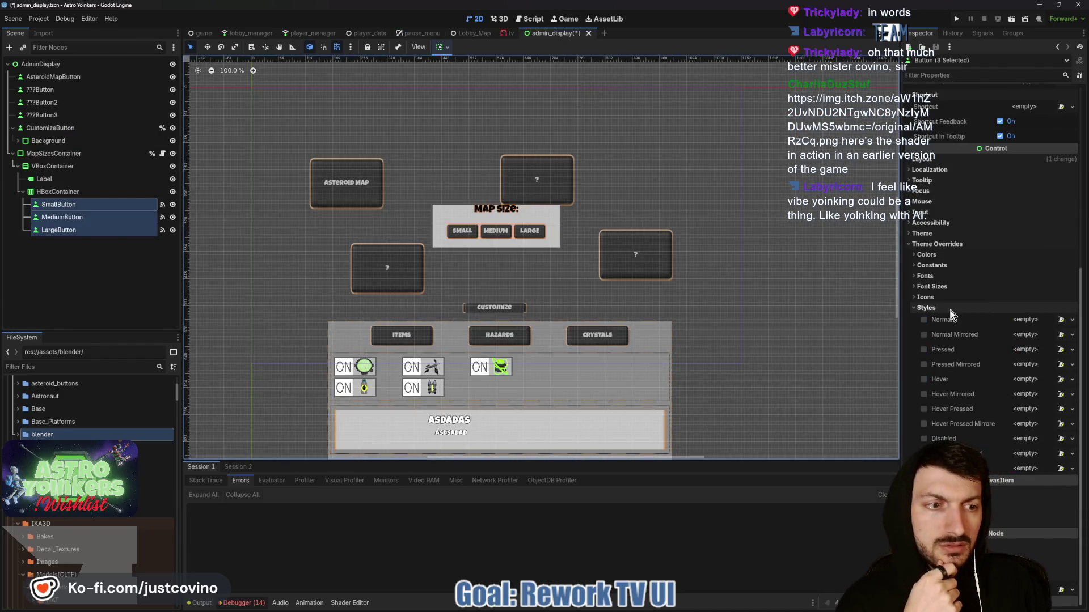
{"action": "left_click", "coordinate": [1021, 324]}
{"action": "left_click", "coordinate": [1041, 417]}
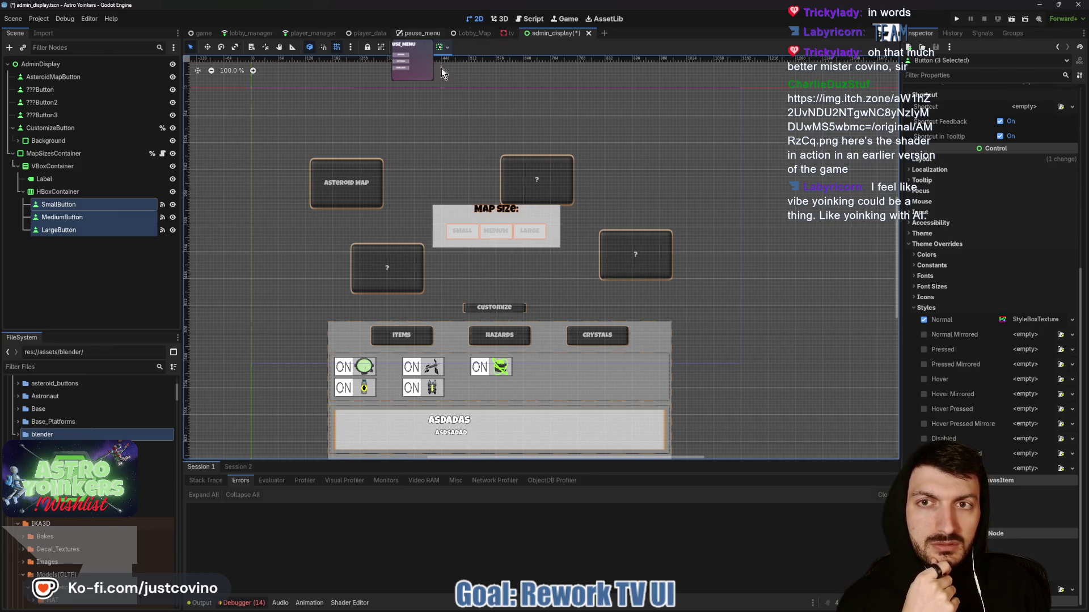
Copy ResumeButton's Pressed style and paste it as the size buttons' Pressed style.
{"action": "left_click", "coordinate": [421, 33]}
{"action": "left_click", "coordinate": [1072, 346]}
{"action": "left_click", "coordinate": [1024, 505]}
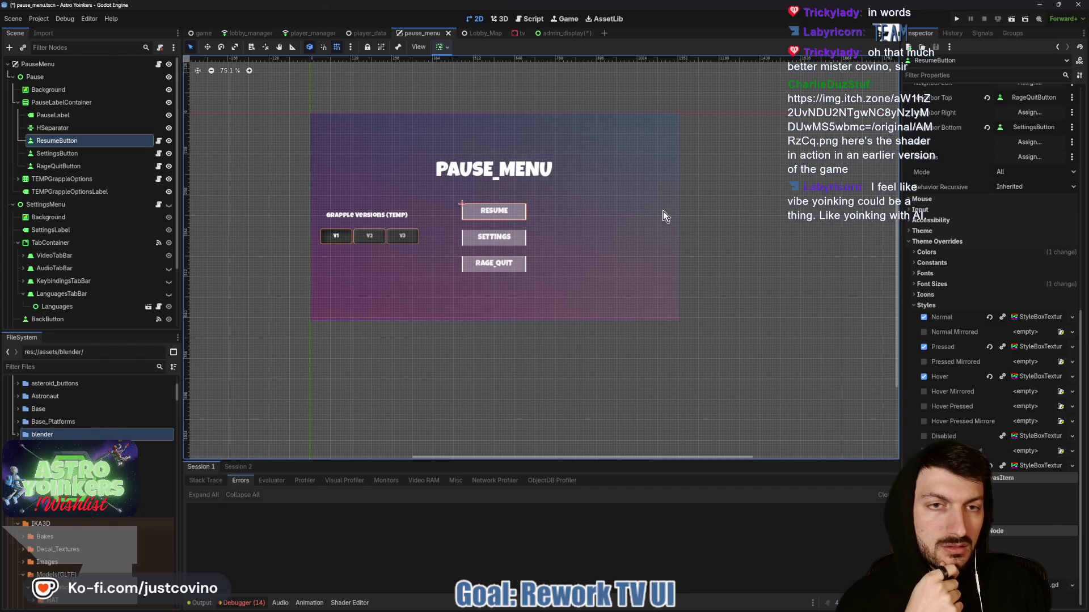
{"action": "left_click", "coordinate": [563, 34]}
{"action": "left_click", "coordinate": [1026, 352]}
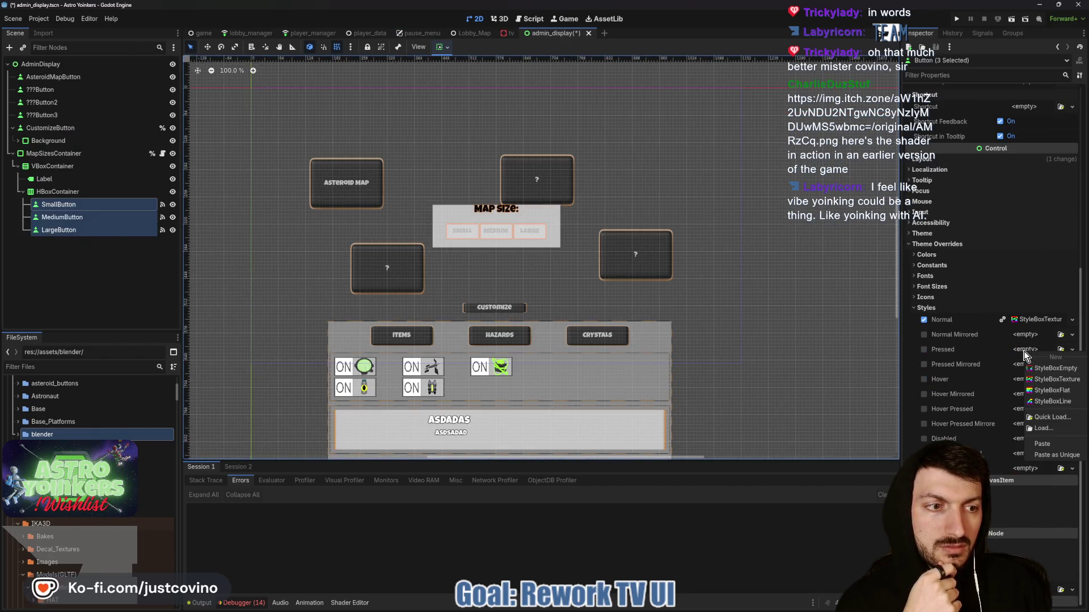
{"action": "left_click", "coordinate": [1054, 444]}
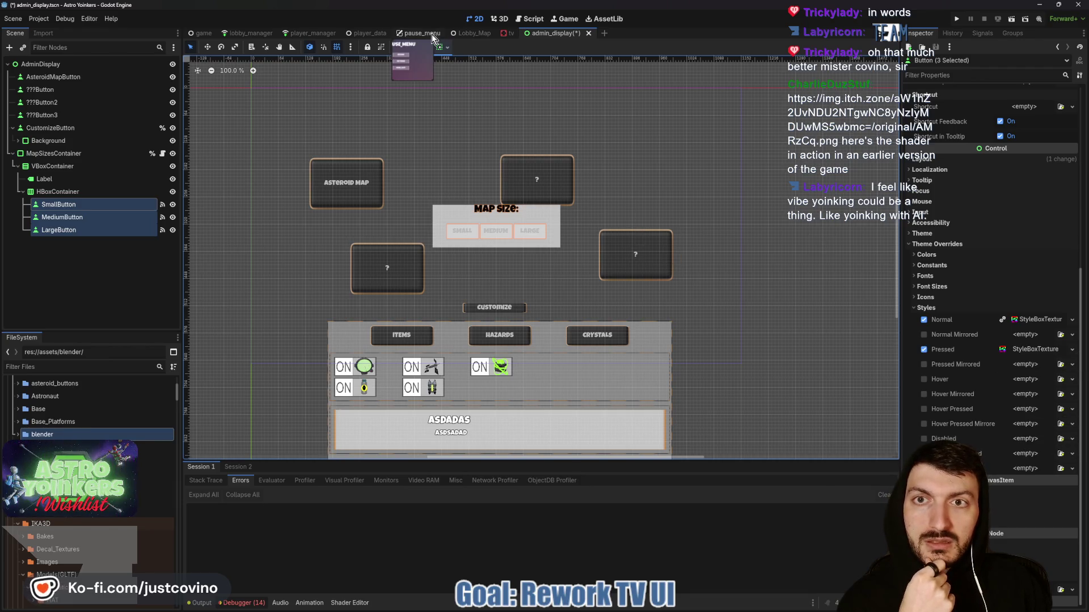
Copy ResumeButton's Hover style onto the size buttons, leaving their Focus style unchanged.
{"action": "key", "text": "ctrl+shift+Tab"}
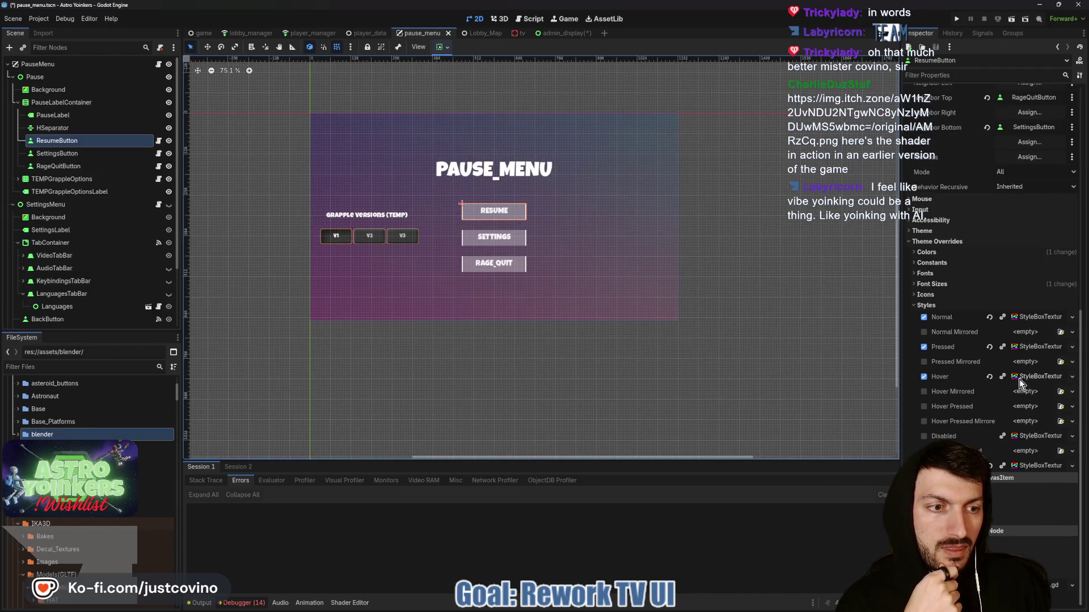
{"action": "left_click", "coordinate": [1029, 377]}
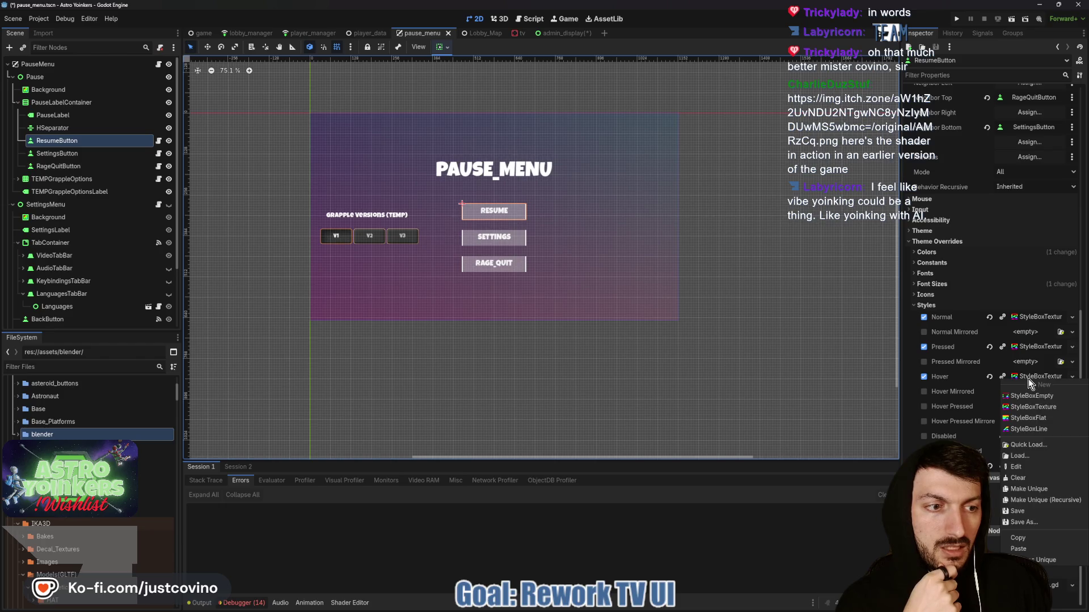
{"action": "left_click", "coordinate": [1034, 538]}
{"action": "left_click", "coordinate": [557, 33]}
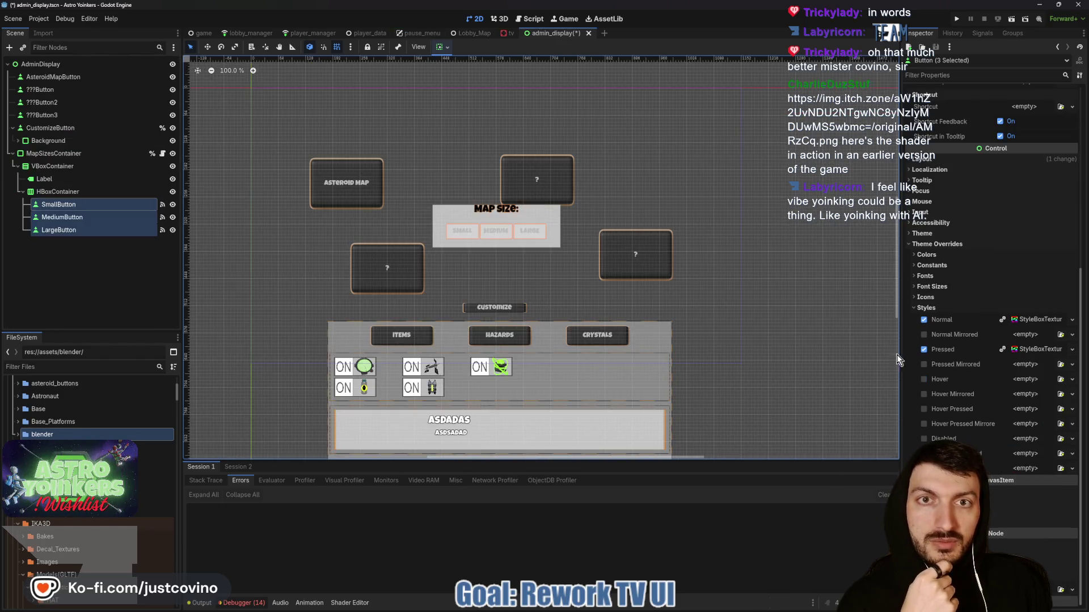
{"action": "left_click", "coordinate": [1025, 378]}
{"action": "left_click", "coordinate": [1038, 475]}
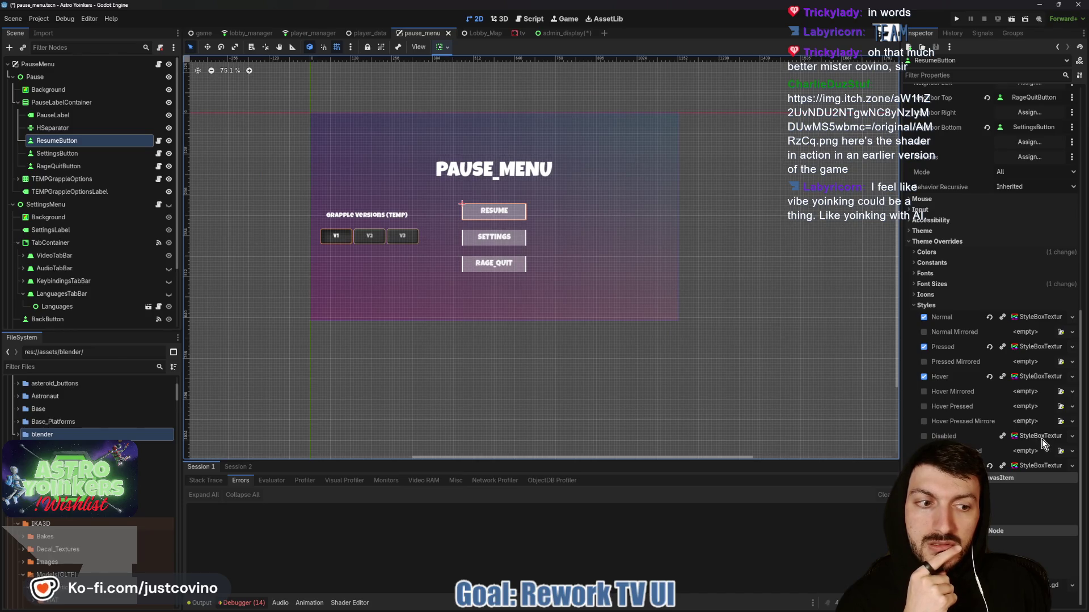
{"action": "right_click", "coordinate": [1040, 467]}
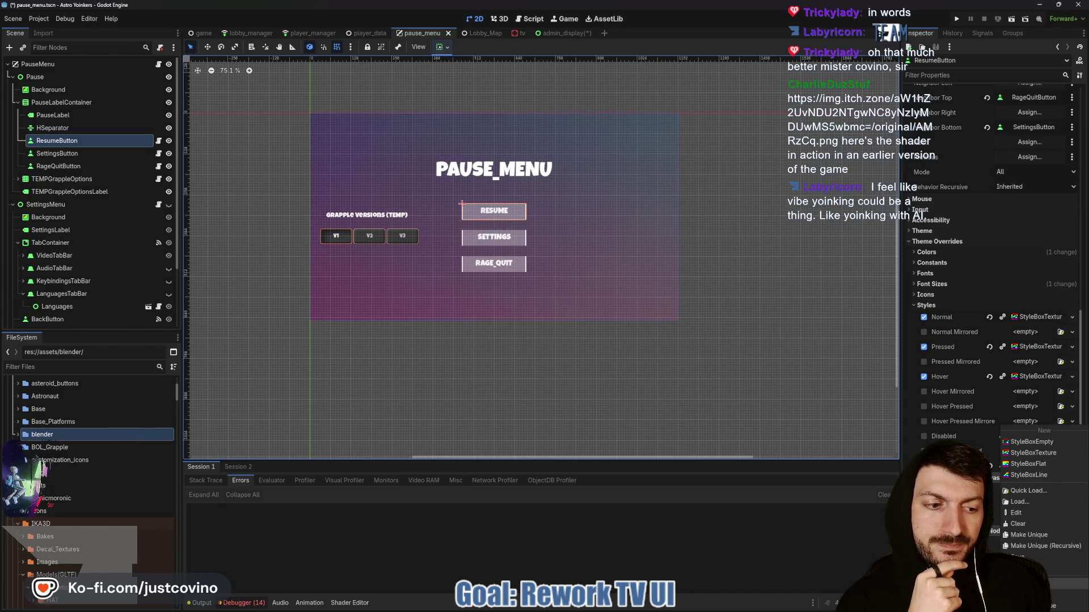
{"action": "left_click", "coordinate": [569, 35]}
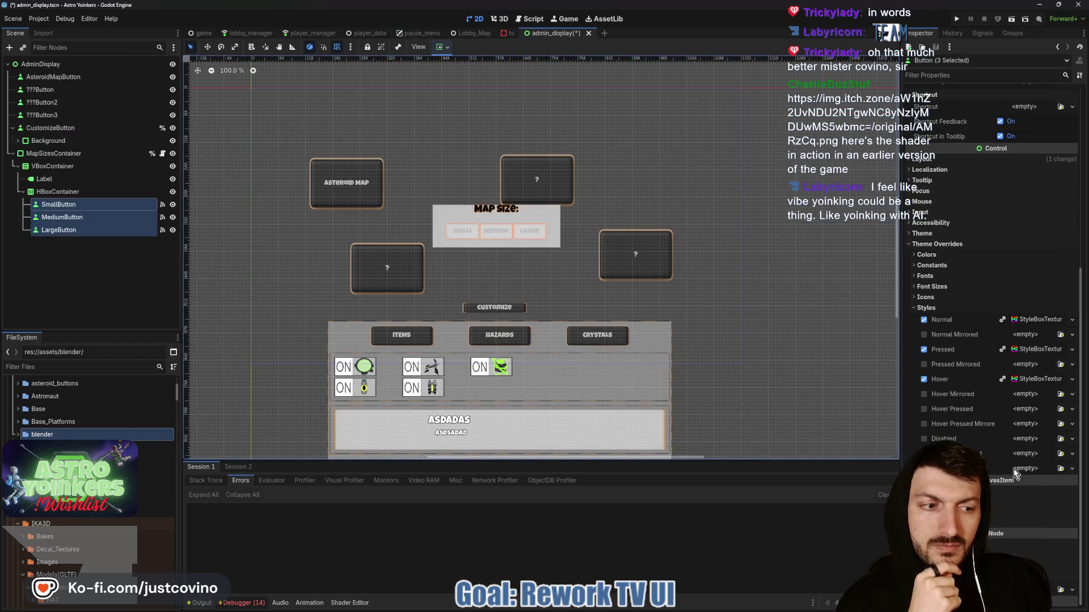
{"action": "left_click", "coordinate": [1019, 469]}
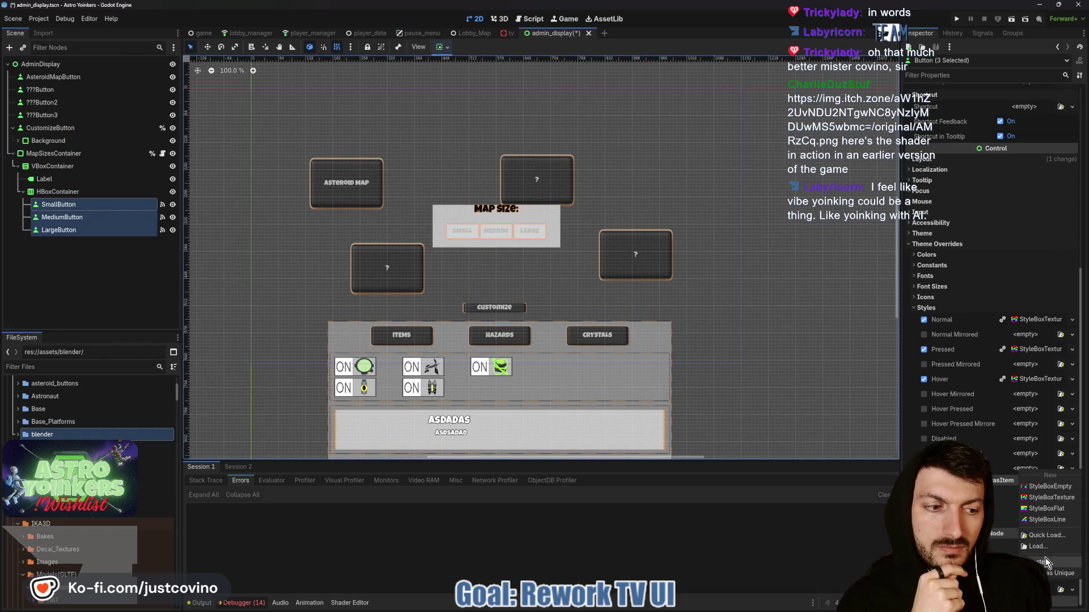
{"action": "key", "text": "Escape"}
{"action": "scroll", "coordinate": [1020, 398], "scroll_direction": "up", "scroll_amount": 5}
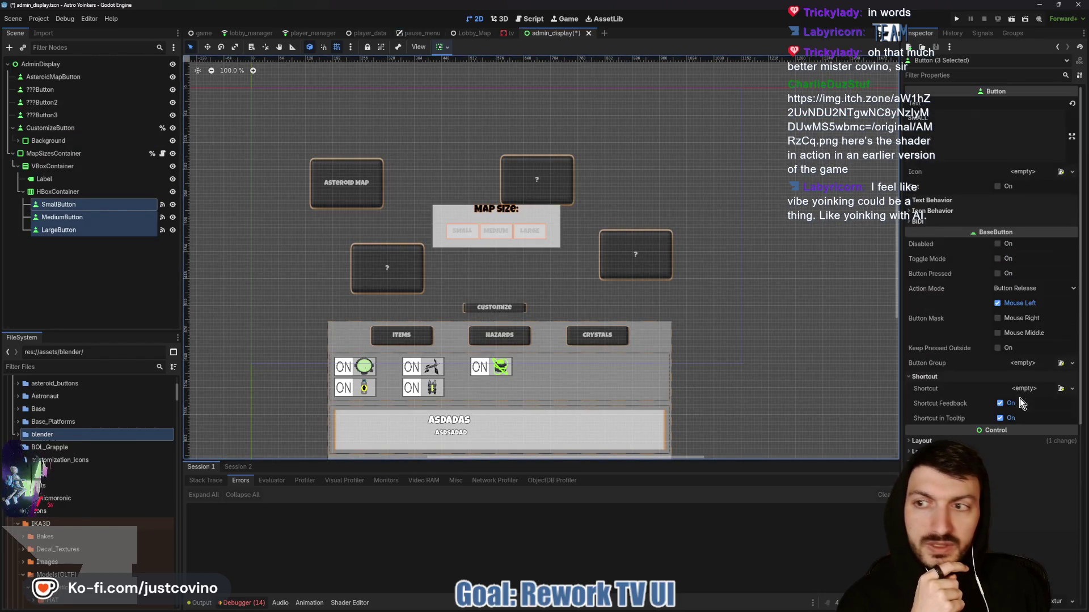
Enable a Font Color theme override on the SMALL, MEDIUM and LARGE buttons and set it to white.
{"action": "left_click", "coordinate": [944, 202]}
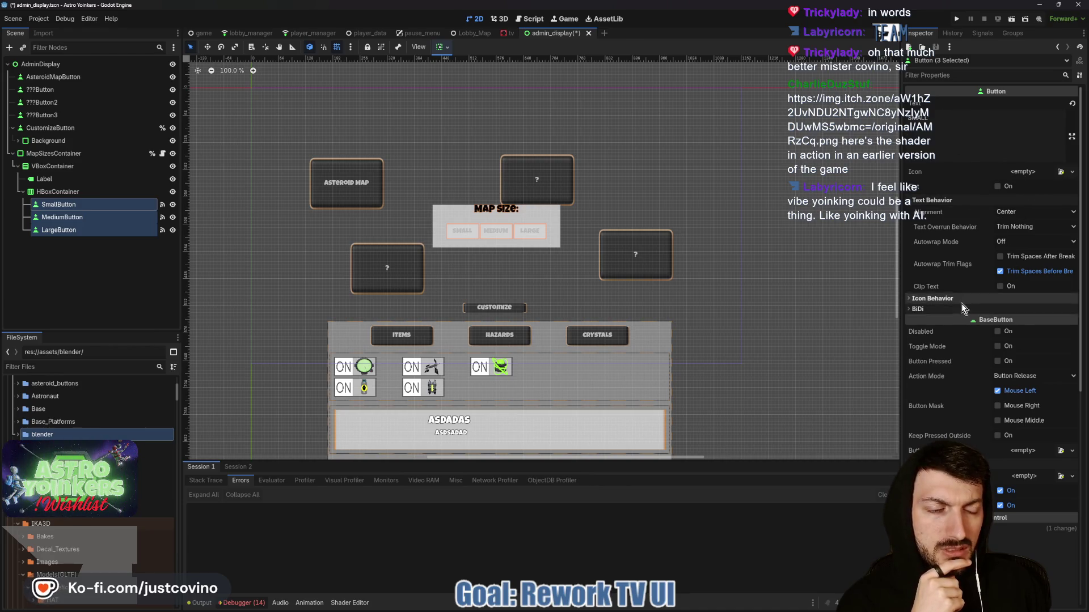
{"action": "scroll", "coordinate": [961, 304], "scroll_direction": "down", "scroll_amount": 5}
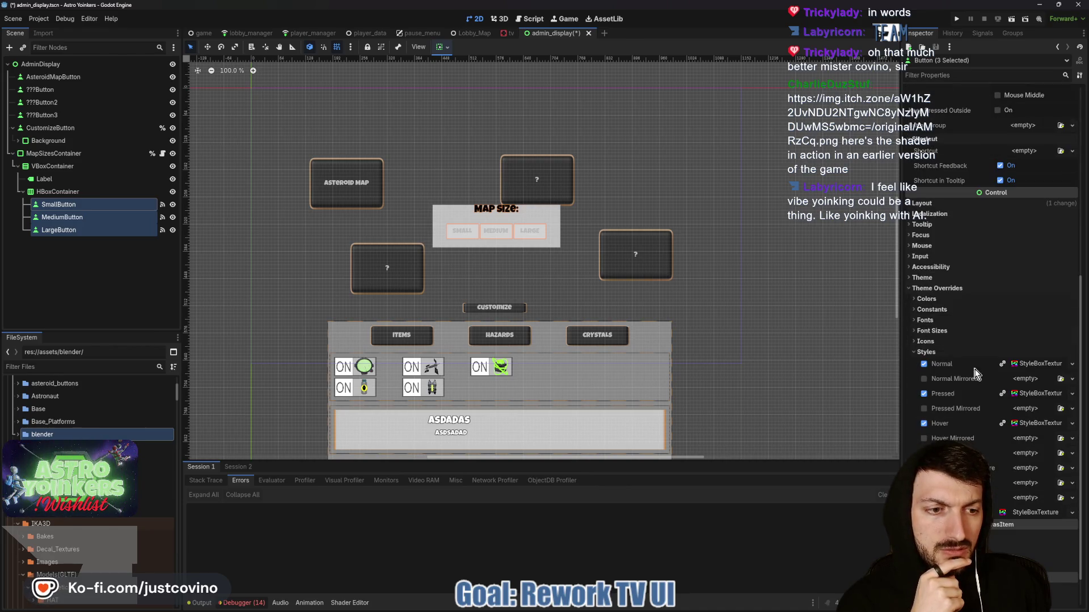
{"action": "left_click", "coordinate": [939, 319]}
{"action": "left_click", "coordinate": [940, 310]}
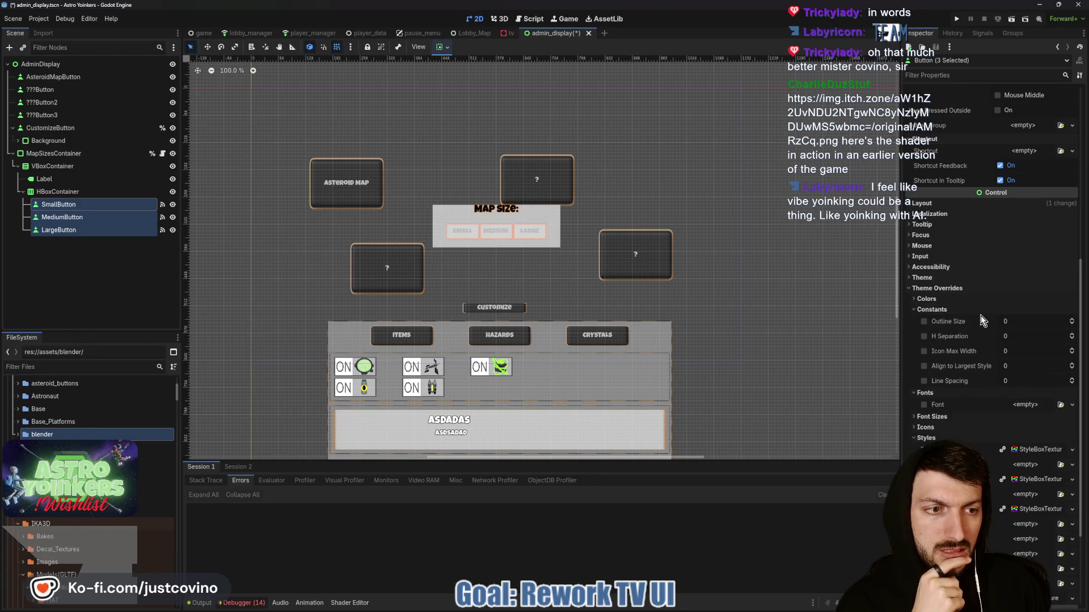
{"action": "left_click", "coordinate": [942, 298]}
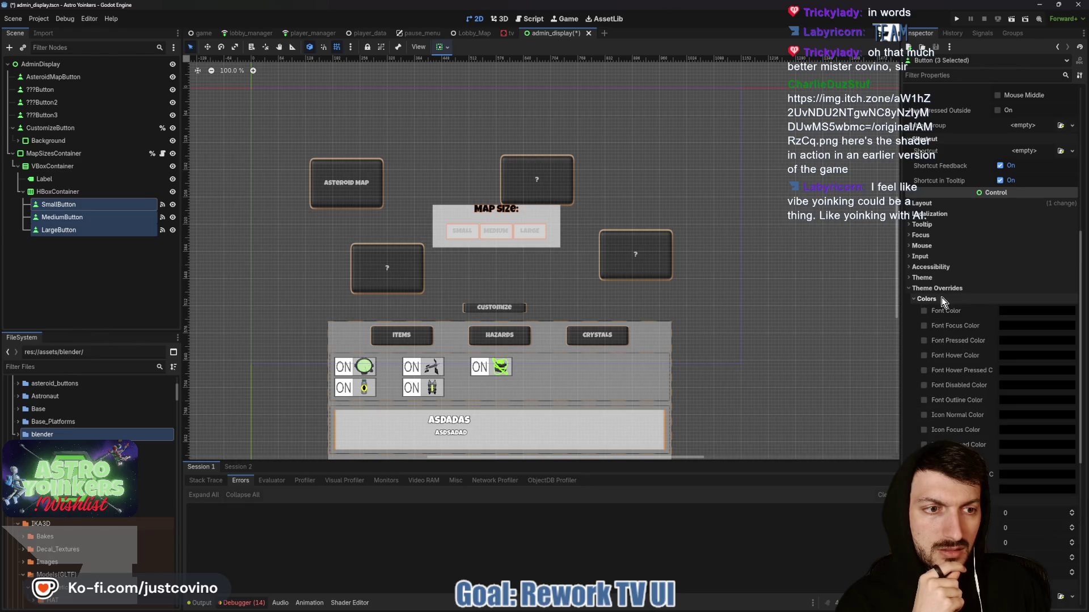
{"action": "left_click", "coordinate": [924, 311]}
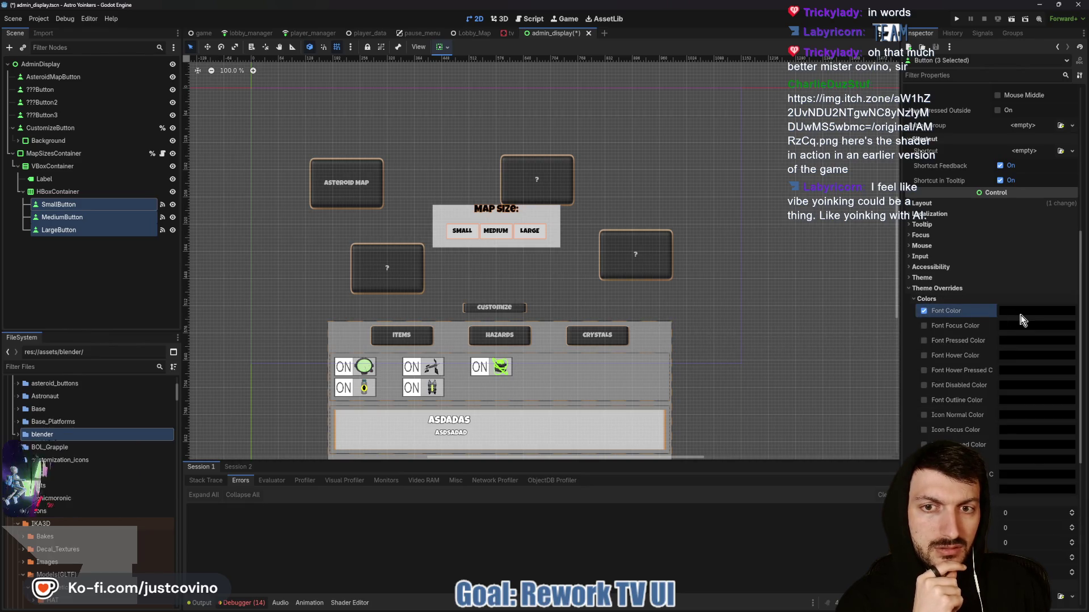
{"action": "left_click", "coordinate": [1021, 313]}
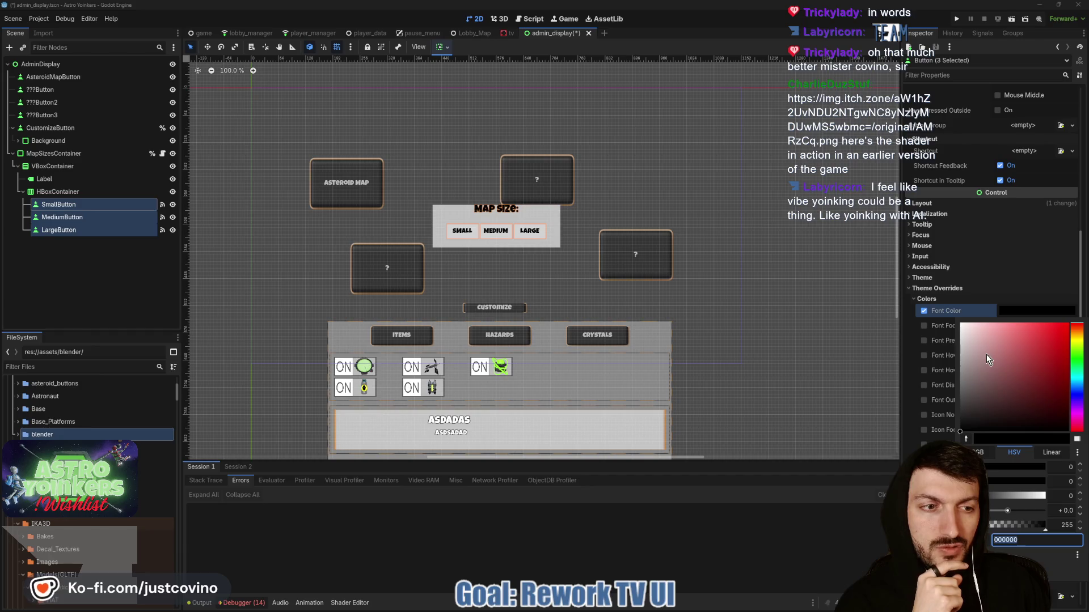
{"action": "left_click_drag", "start_coordinate": [987, 359], "coordinate": [924, 298]}
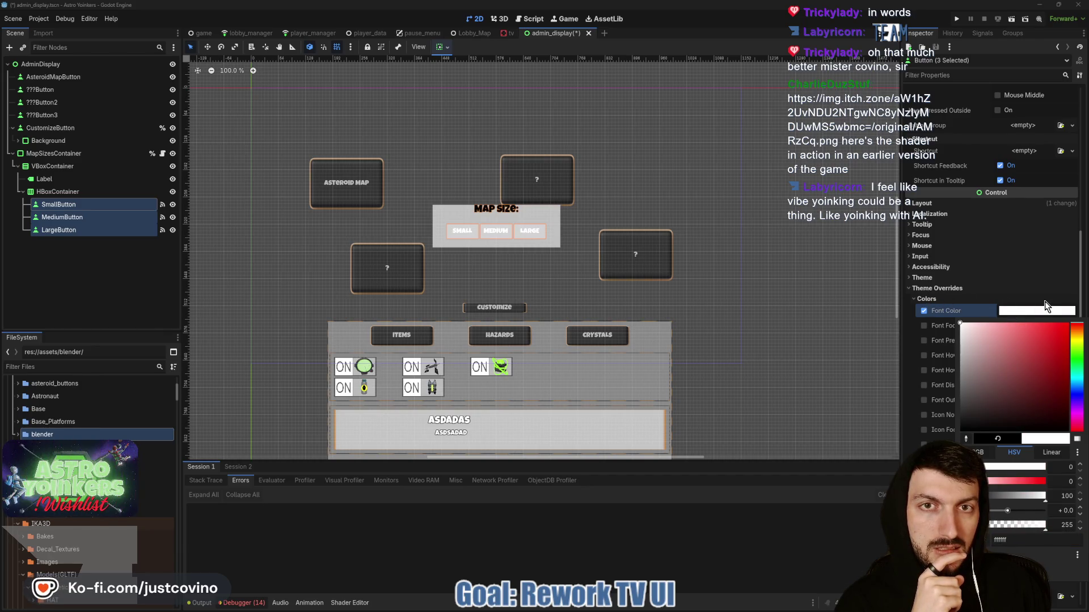
{"action": "left_click", "coordinate": [1033, 311]}
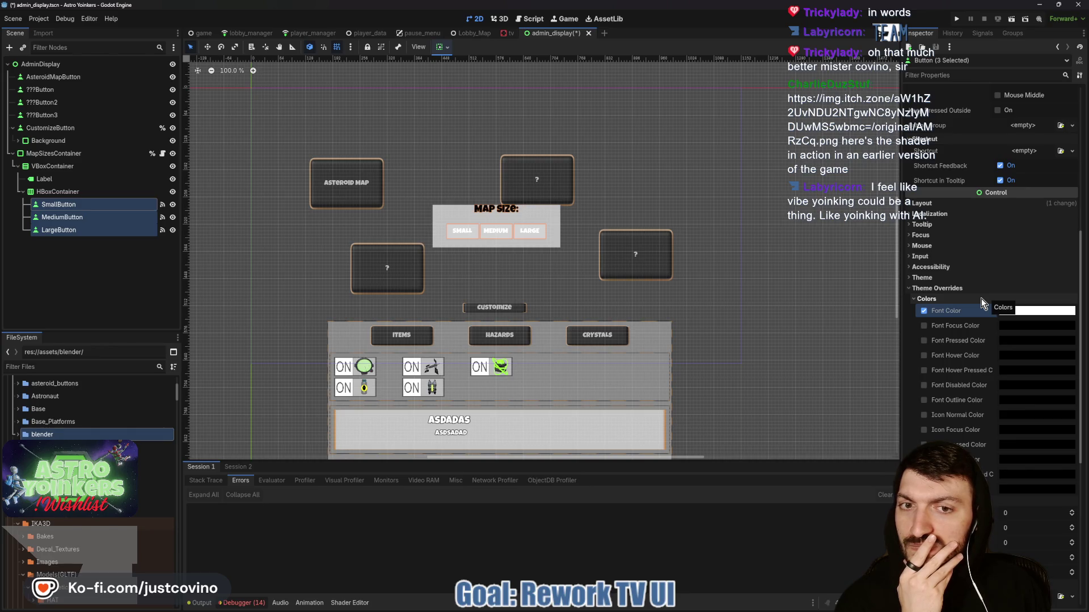
{"action": "left_click", "coordinate": [981, 298]}
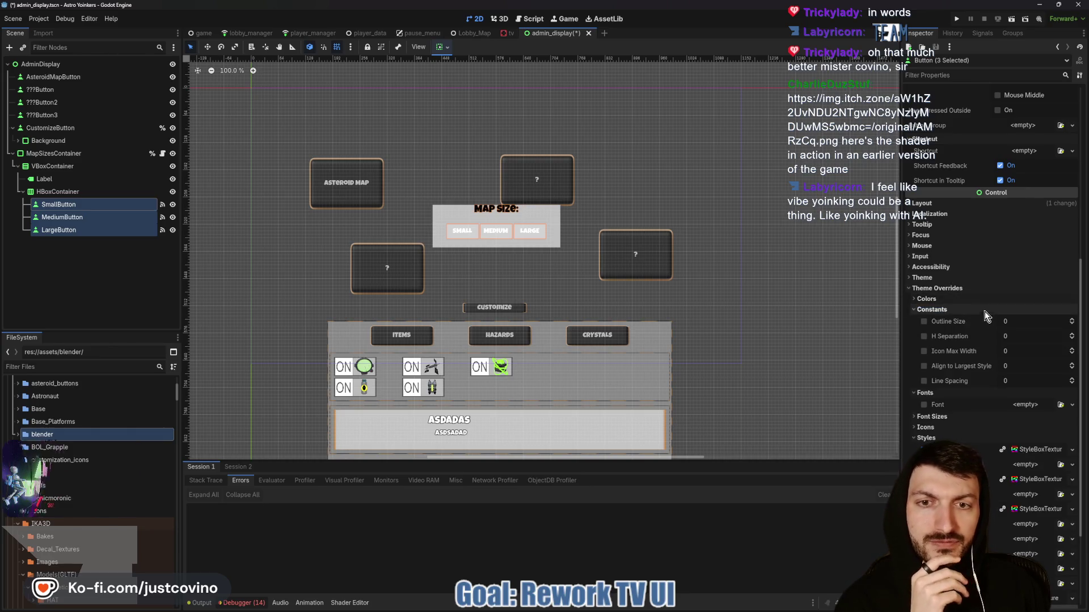
Create a new LabelSettings resource for the MAP SIZE label and raise its font size from 16 to 24.
{"action": "left_click", "coordinate": [45, 179]}
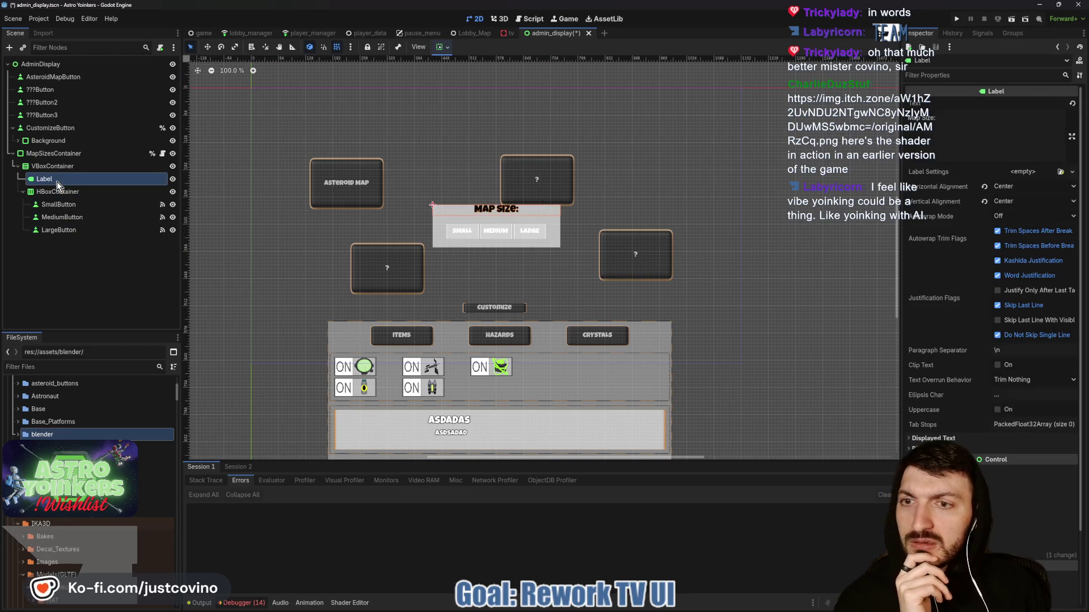
{"action": "left_click", "coordinate": [1024, 171]}
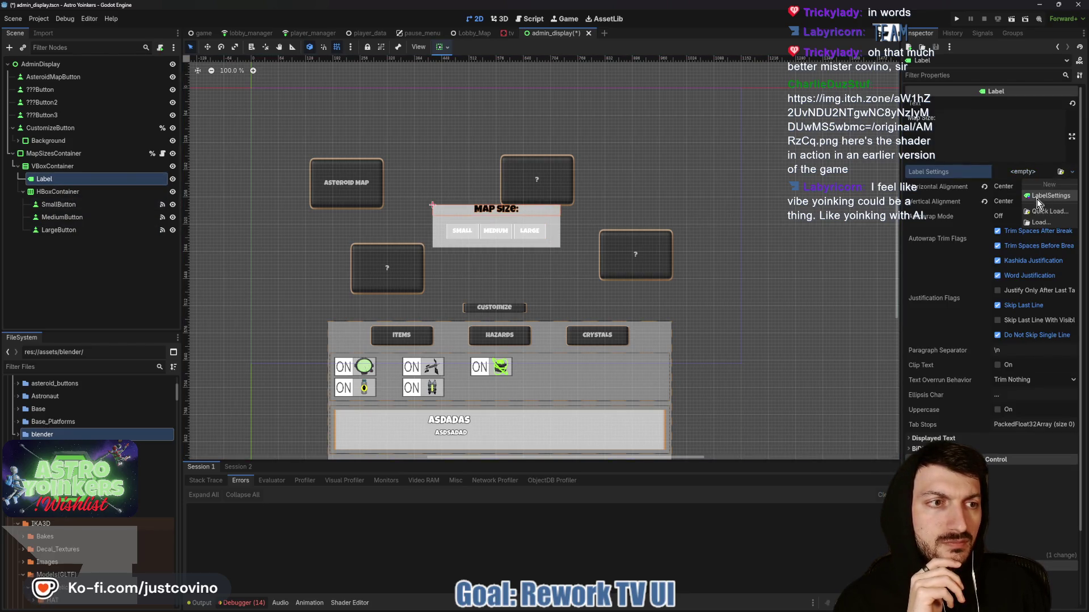
{"action": "left_click", "coordinate": [1032, 183]}
{"action": "left_click", "coordinate": [1030, 179]}
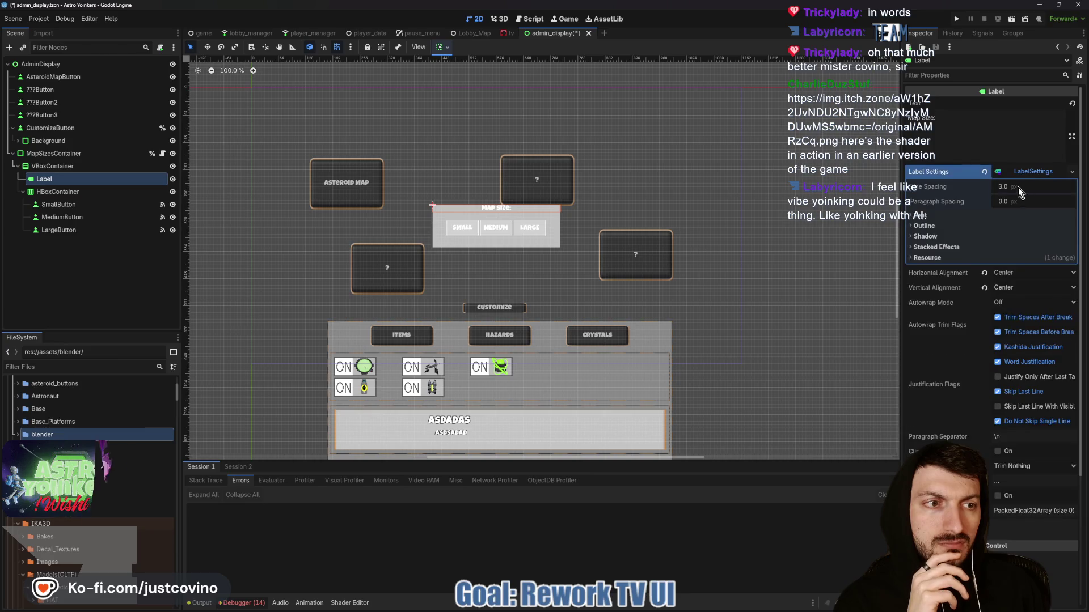
{"action": "left_click", "coordinate": [933, 216]}
{"action": "left_click_drag", "start_coordinate": [1014, 246], "coordinate": [1018, 246]}
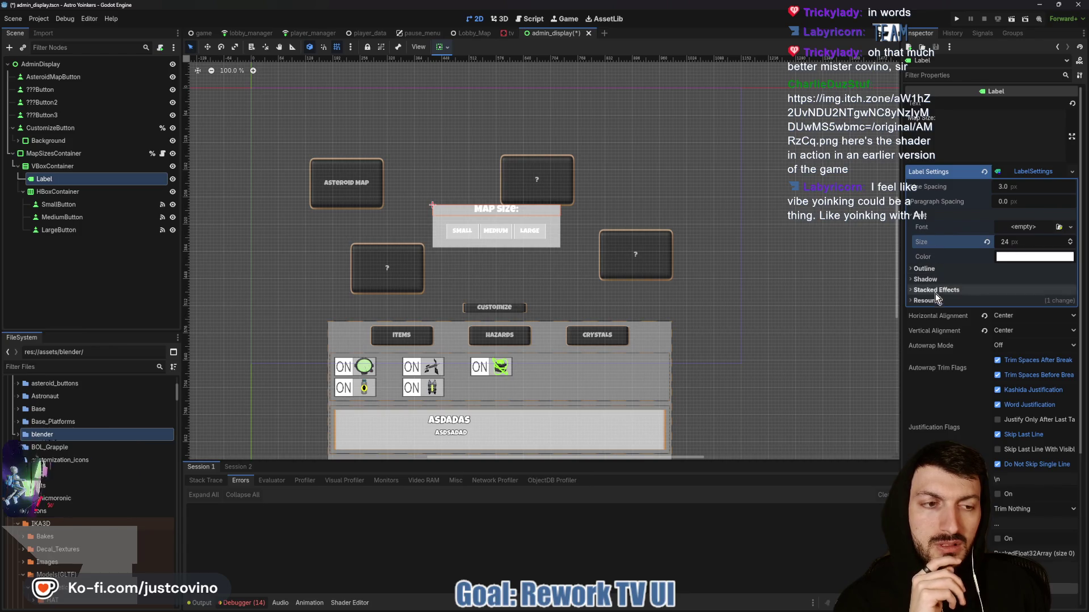
{"action": "left_click", "coordinate": [1013, 172]}
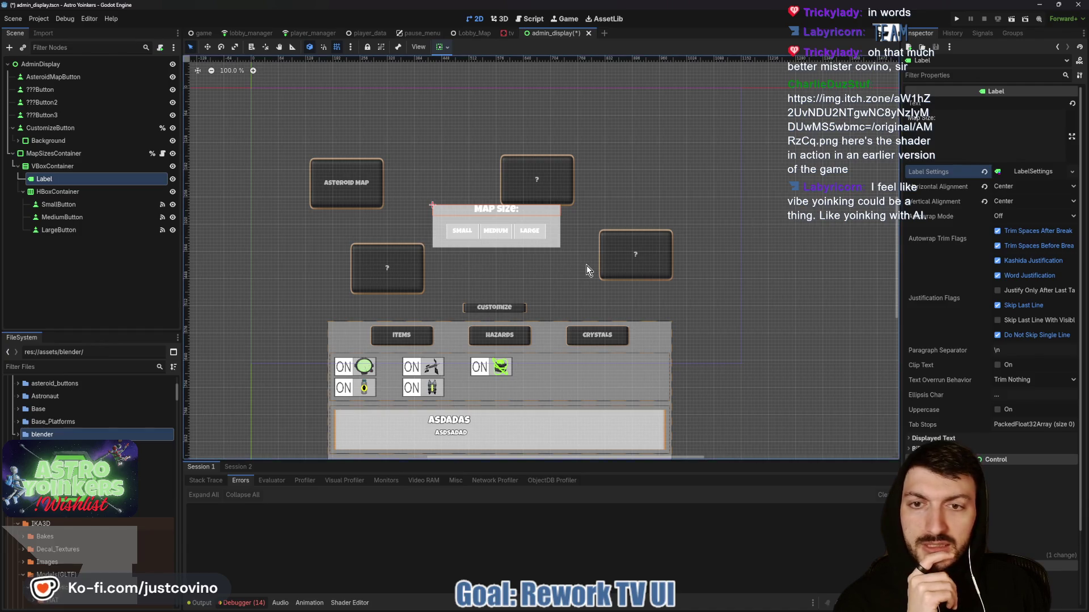
{"action": "left_click", "coordinate": [73, 166]}
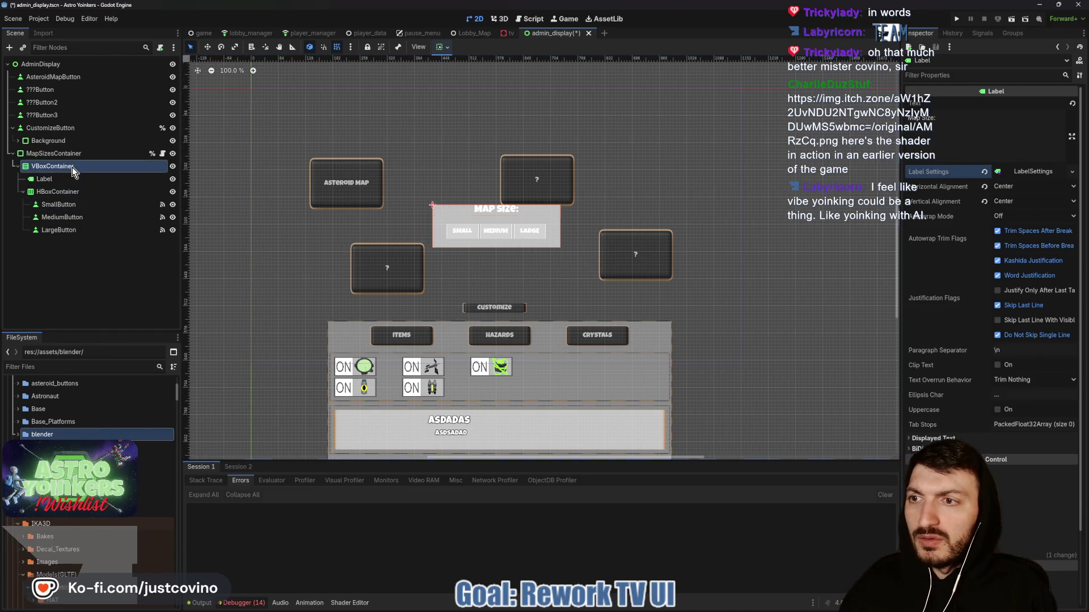
Center the VBoxContainer's alignment, override its Separation to 15, and save the scene.
{"action": "left_click", "coordinate": [1004, 106]}
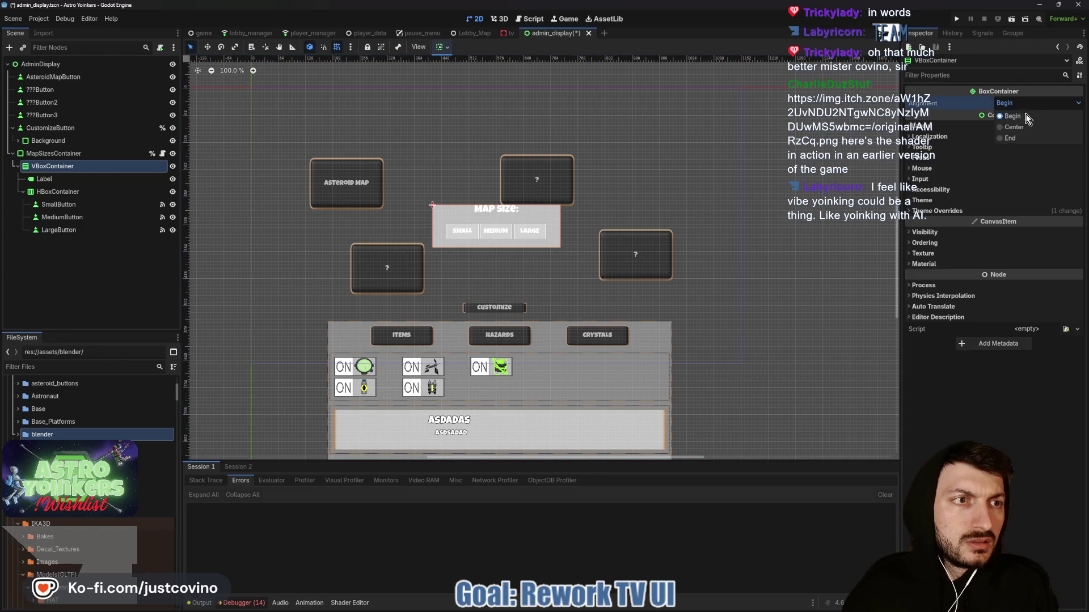
{"action": "left_click", "coordinate": [1025, 126]}
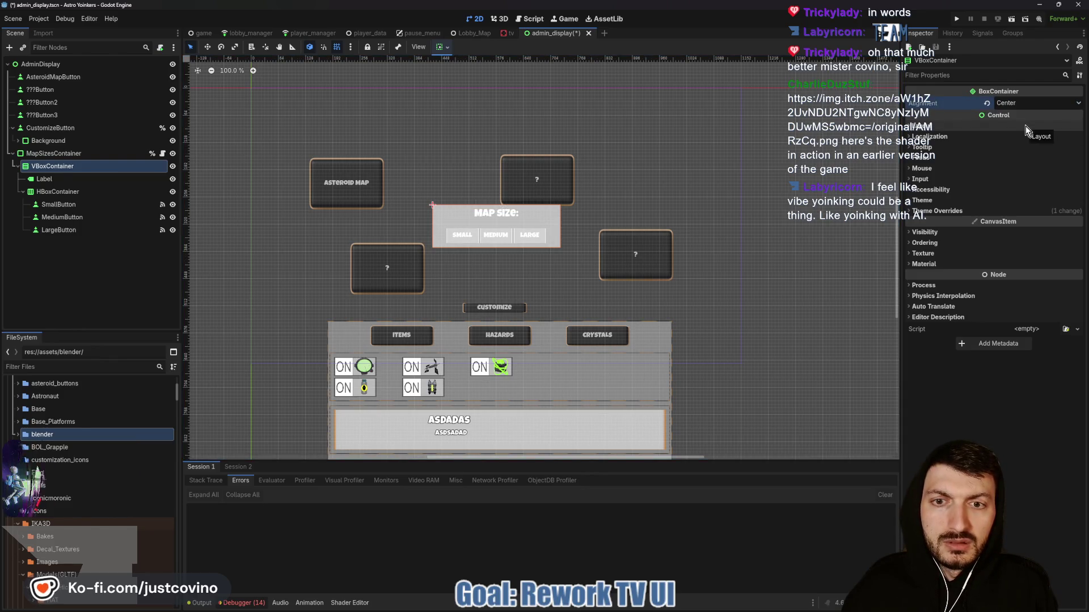
{"action": "left_click", "coordinate": [964, 212]}
{"action": "left_click", "coordinate": [978, 222]}
{"action": "left_click", "coordinate": [1028, 233]}
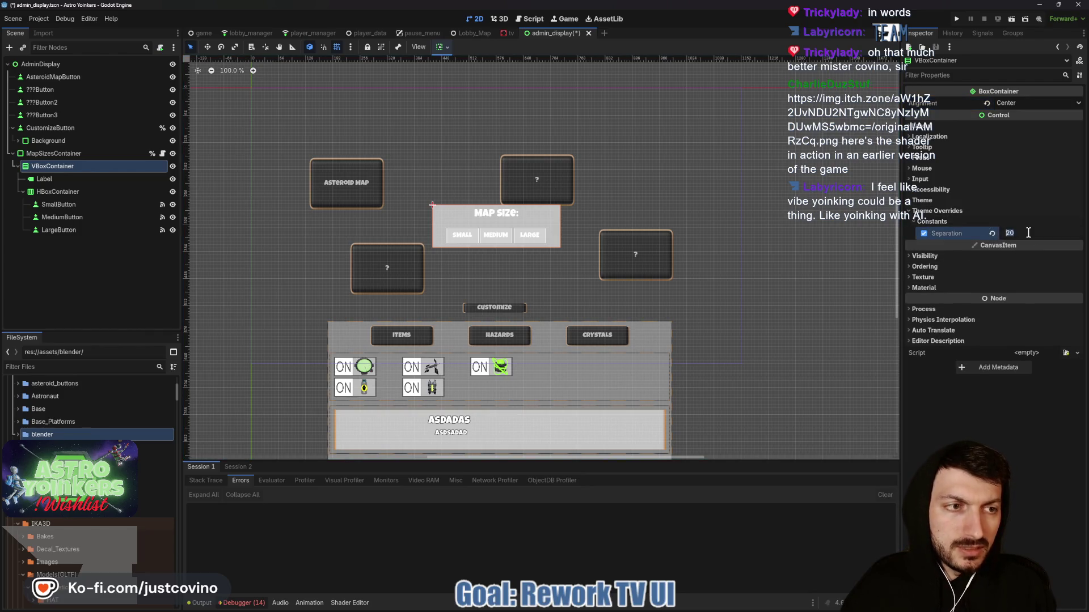
{"action": "type", "text": "15"}
{"action": "key", "text": "Return"}
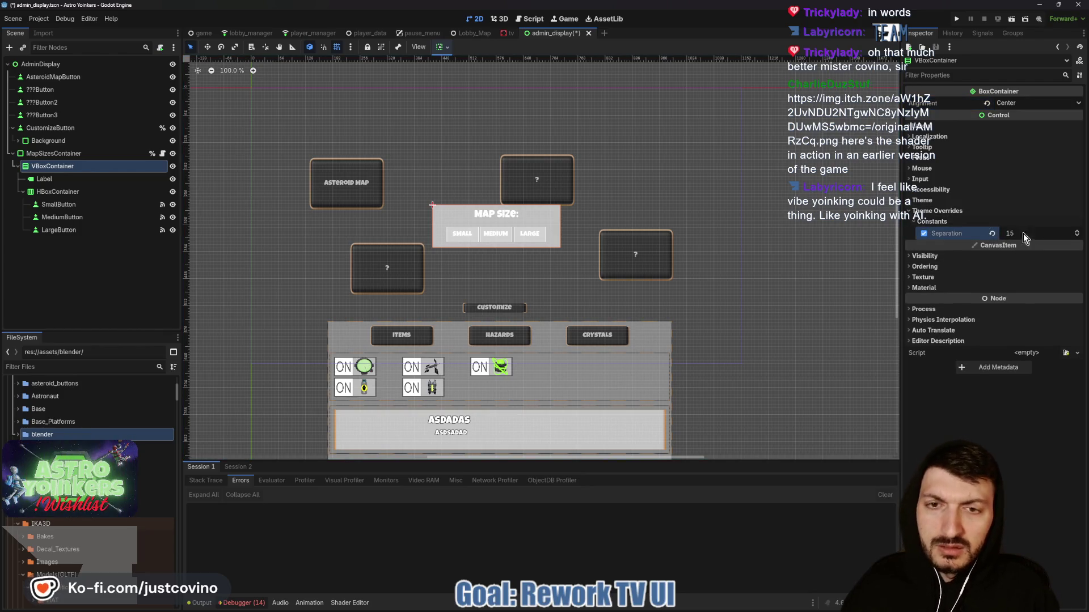
{"action": "key", "text": "ctrl+s"}
Remove the colon from the MAP SIZE label's text and save the scene.
{"action": "left_click", "coordinate": [90, 259]}
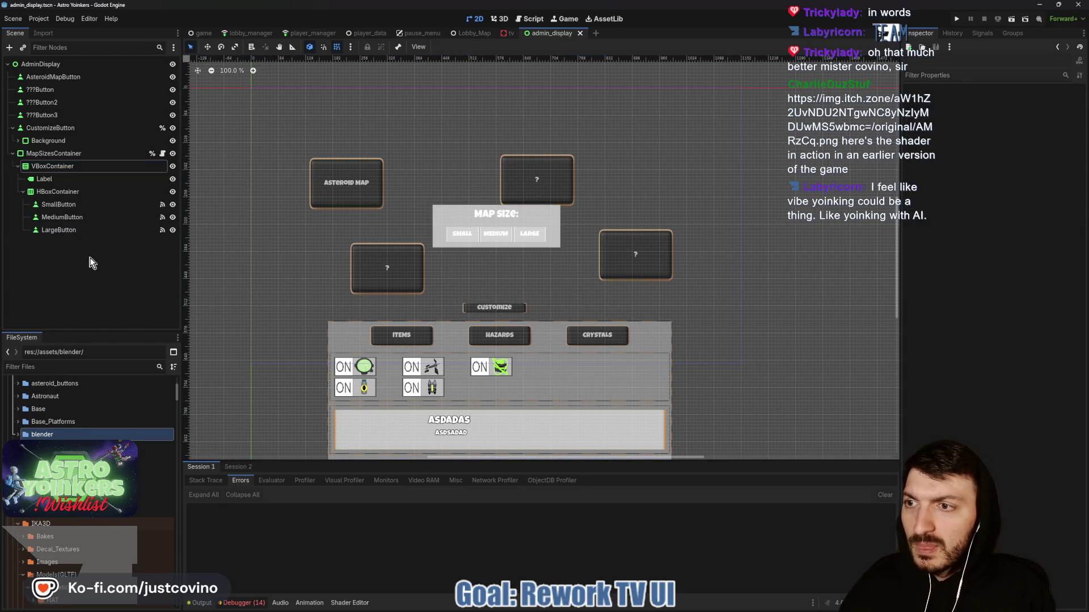
{"action": "left_click", "coordinate": [56, 180]}
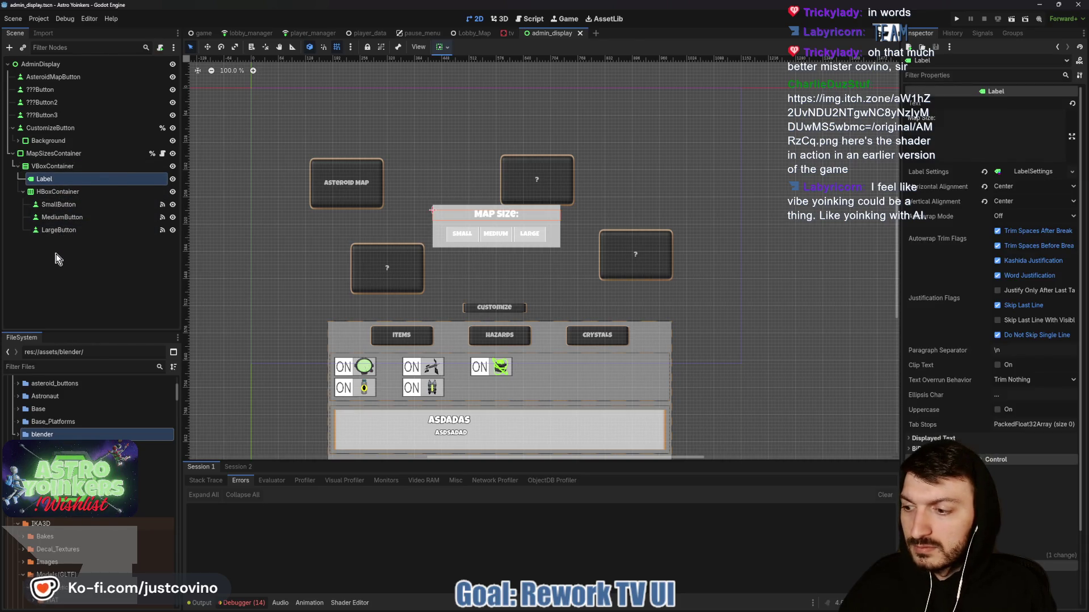
{"action": "mouse_move", "coordinate": [593, 608]}
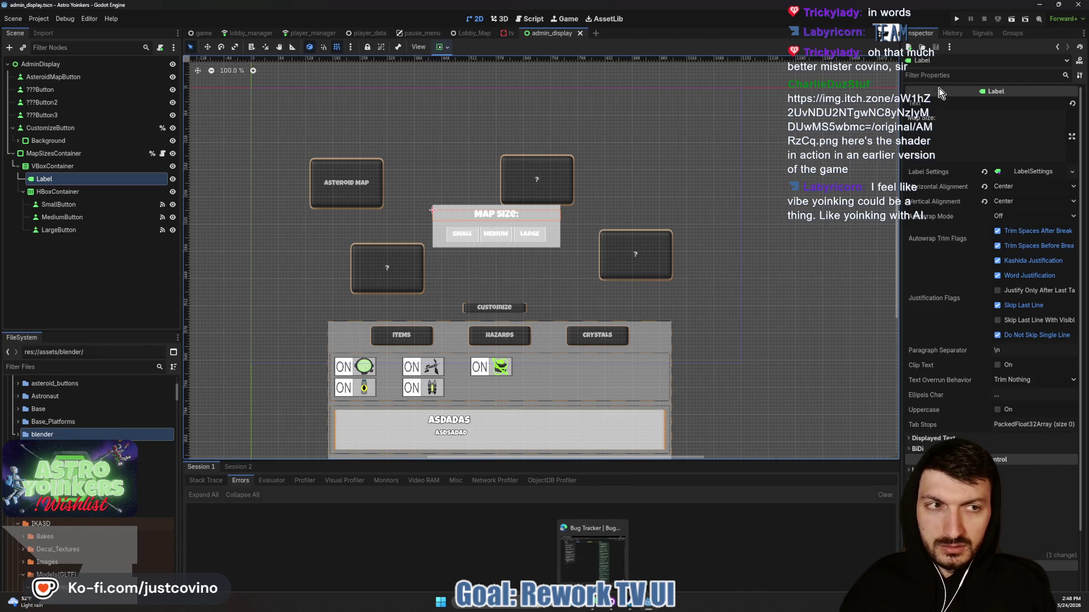
{"action": "left_click", "coordinate": [945, 116]}
{"action": "key", "text": "BackSpace"}
{"action": "key", "text": "BackSpace"}
{"action": "key", "text": "BackSpace"}
{"action": "key", "text": "ctrl+s"}
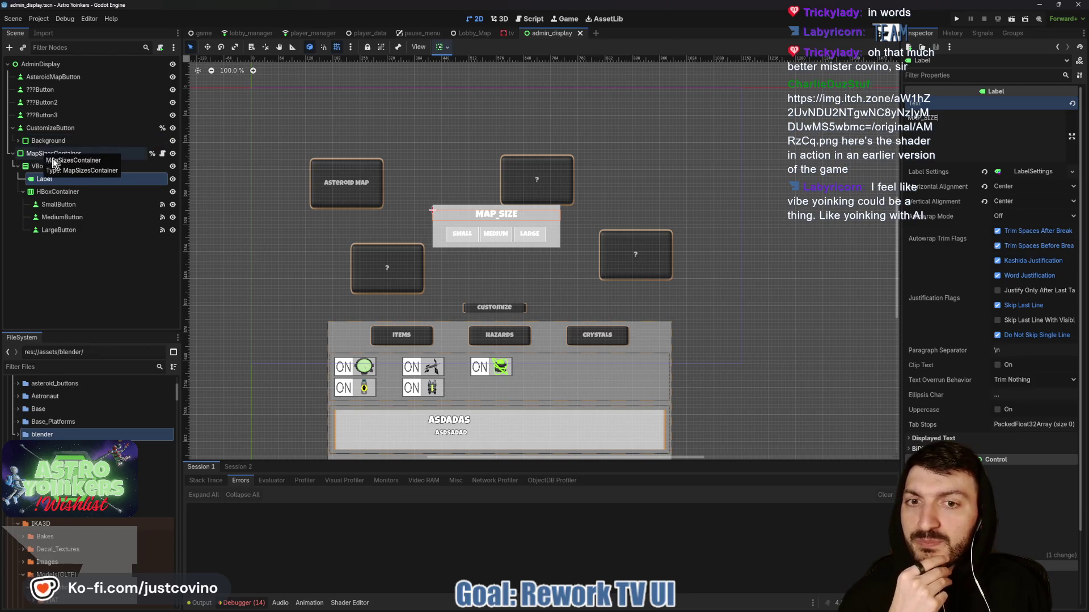
{"action": "left_click", "coordinate": [163, 153]}
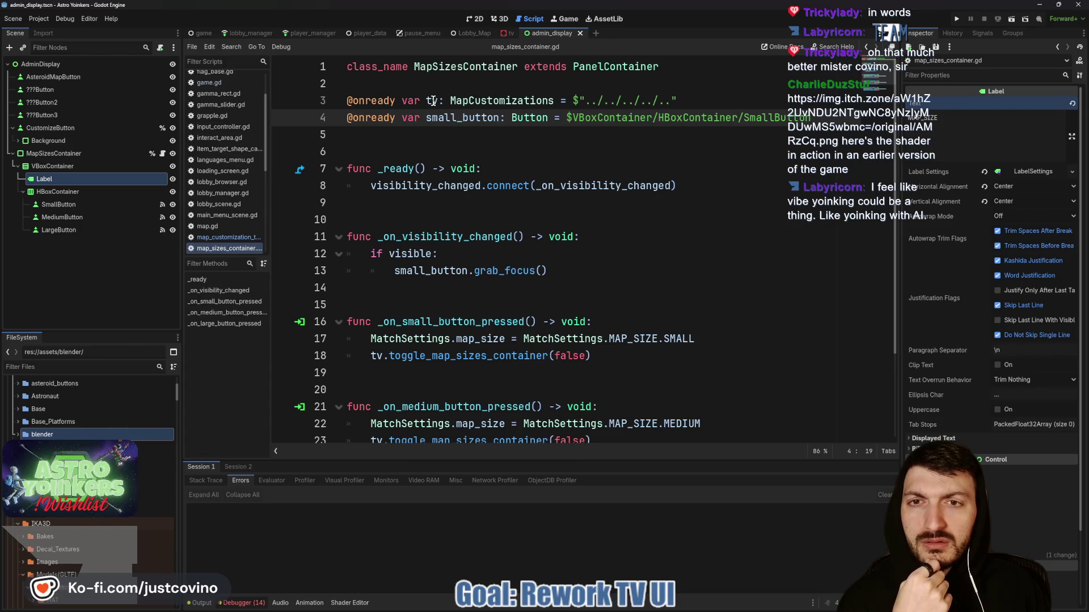
Highlight the tv variable in map_sizes_container.gd and scroll through the places it is used.
{"action": "double_click", "coordinate": [431, 101]}
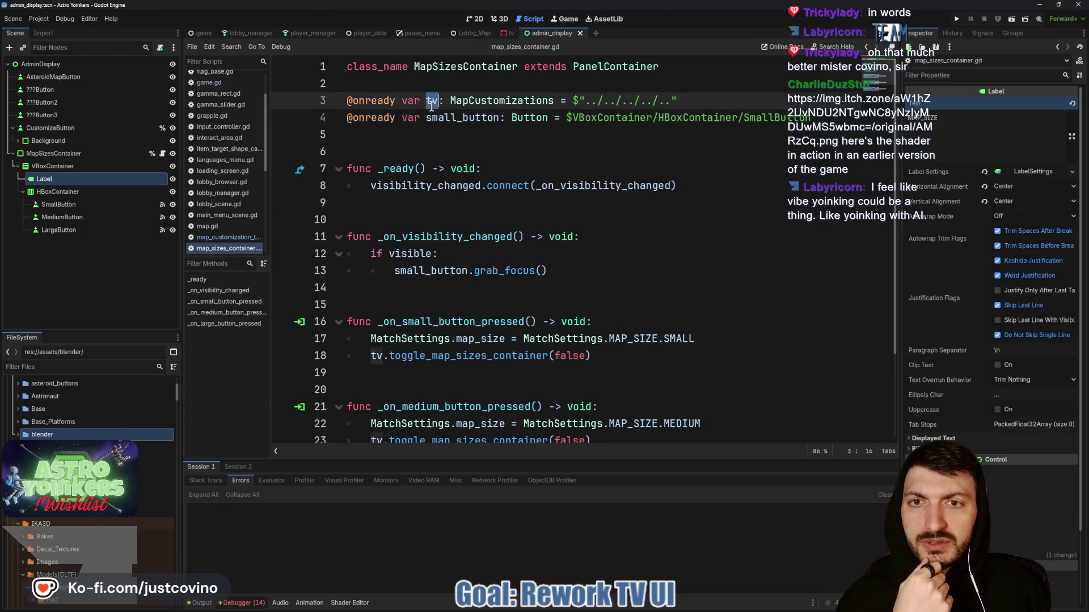
{"action": "scroll", "coordinate": [452, 176], "scroll_direction": "down", "scroll_amount": 2}
{"action": "scroll", "coordinate": [452, 175], "scroll_direction": "up", "scroll_amount": 2}
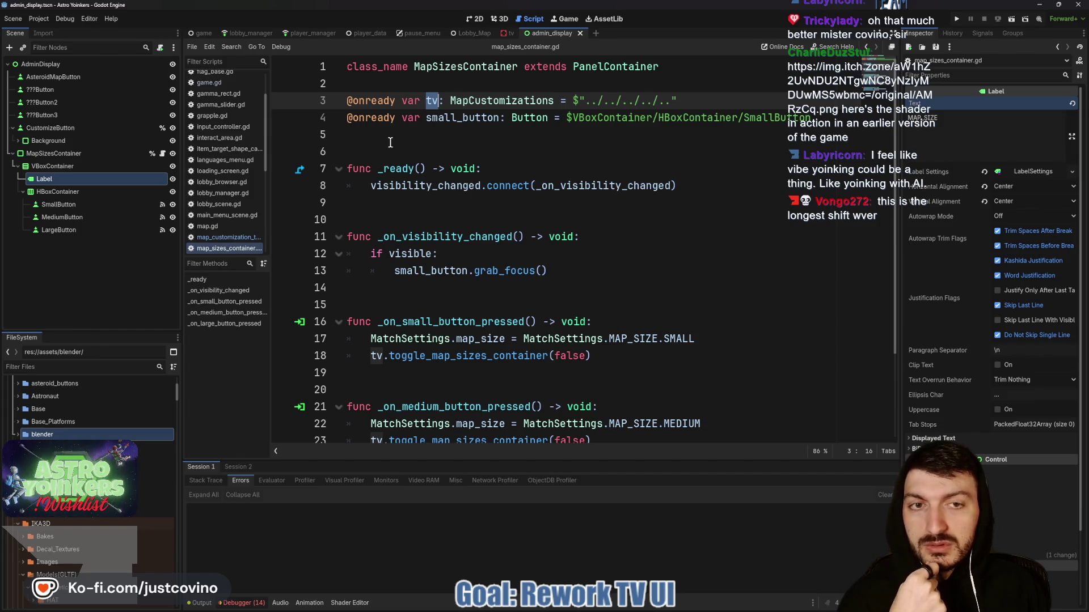
{"action": "scroll", "coordinate": [397, 164], "scroll_direction": "down", "scroll_amount": 2}
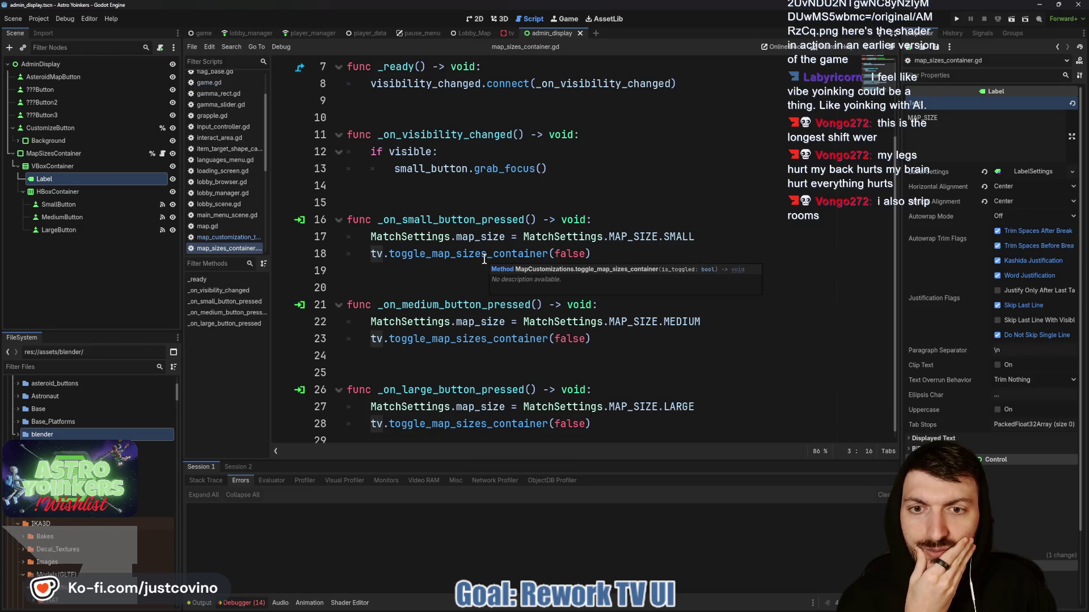
{"action": "scroll", "coordinate": [484, 259], "scroll_direction": "up", "scroll_amount": 2}
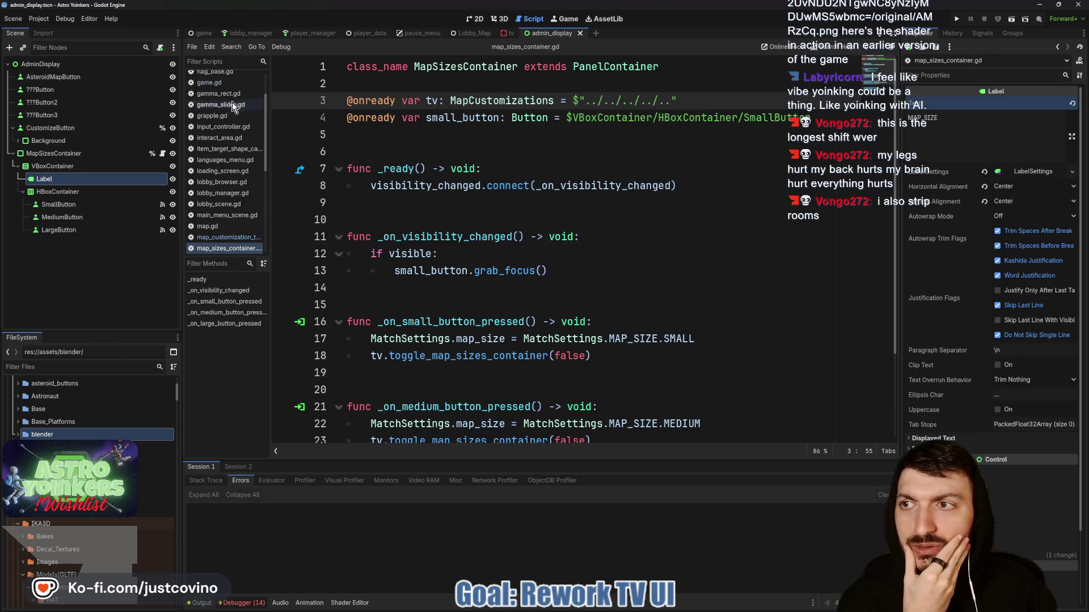
{"action": "left_click", "coordinate": [130, 64]}
Attach a new admin_display.gd script to AdminDisplay declaring class_name AdminDisplay, and save.
{"action": "left_click", "coordinate": [160, 47]}
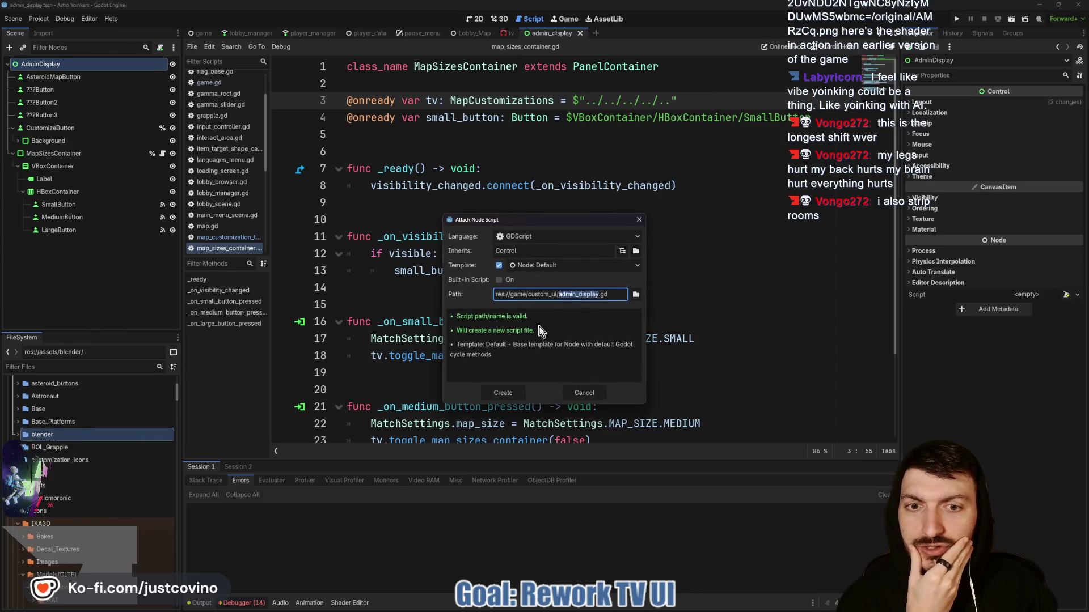
{"action": "left_click", "coordinate": [504, 394]}
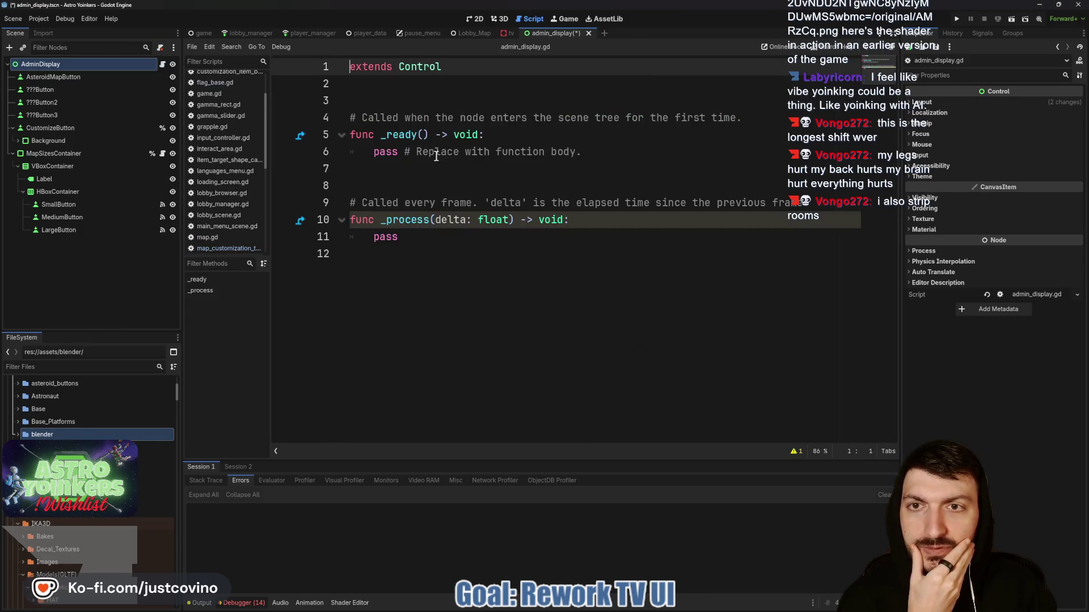
{"action": "type", "text": "class"}
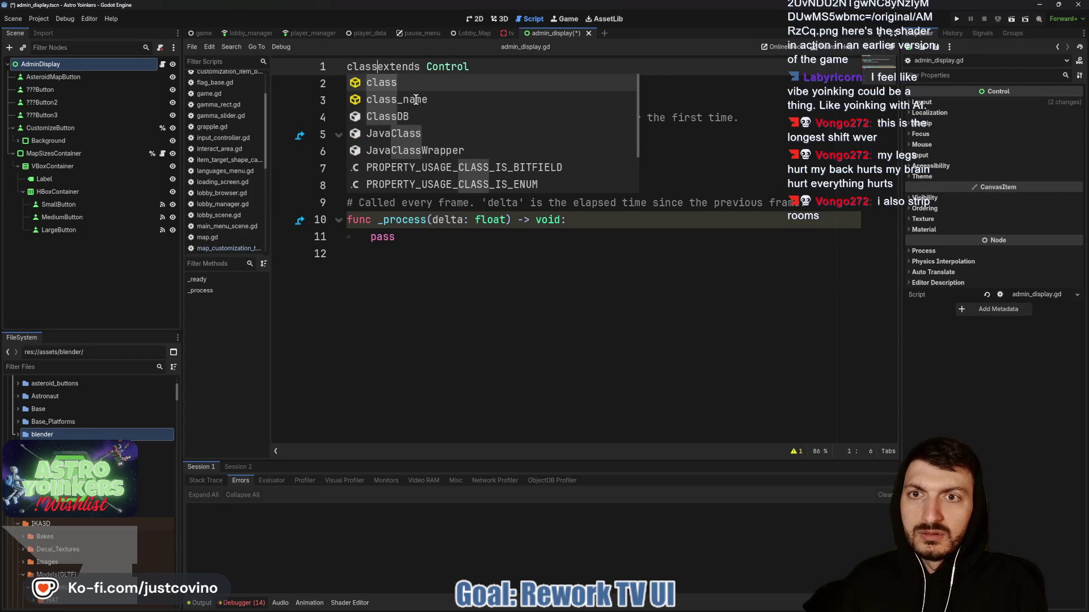
{"action": "type", "text": "_name AdminDisplay"}
{"action": "left_click", "coordinate": [441, 107]}
{"action": "key", "text": "ctrl+s"}
{"action": "left_click_drag", "start_coordinate": [74, 153], "coordinate": [363, 84]}
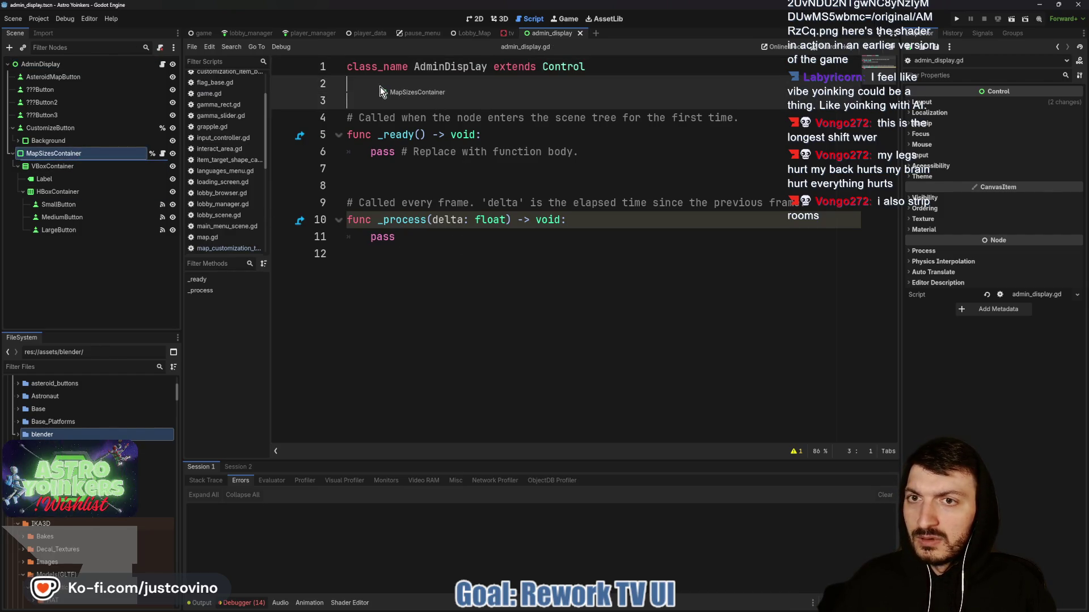
{"action": "left_click", "coordinate": [620, 70]}
{"action": "key", "text": "Return"}
{"action": "key", "text": "Return"}
{"action": "key", "text": "Return"}
{"action": "type", "text": "@export_sub"}
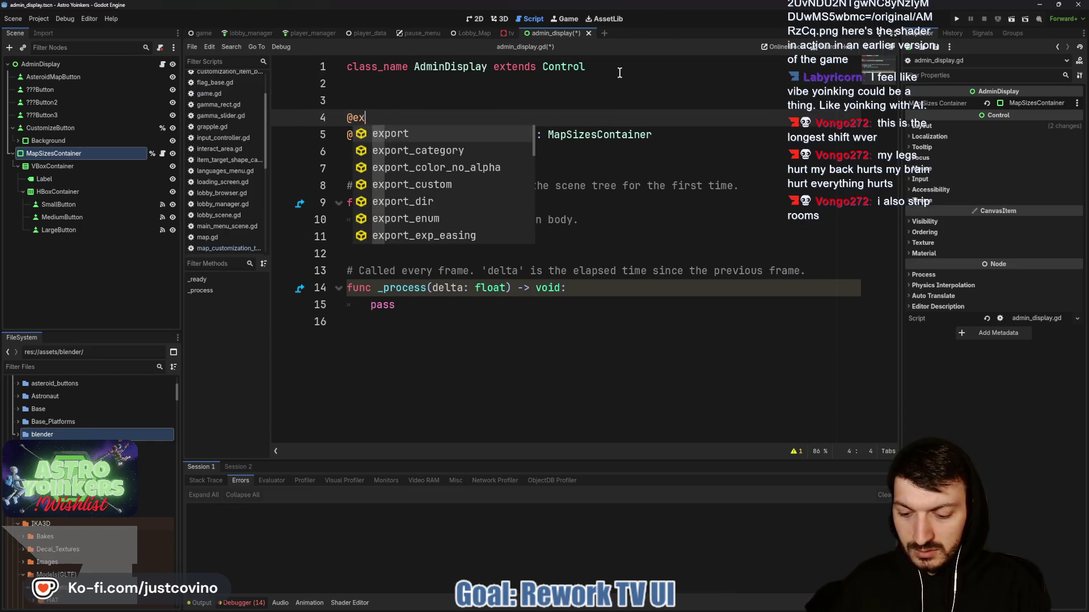
{"action": "key", "text": "Return"}
{"action": "type", "text": "\"Nodes"}
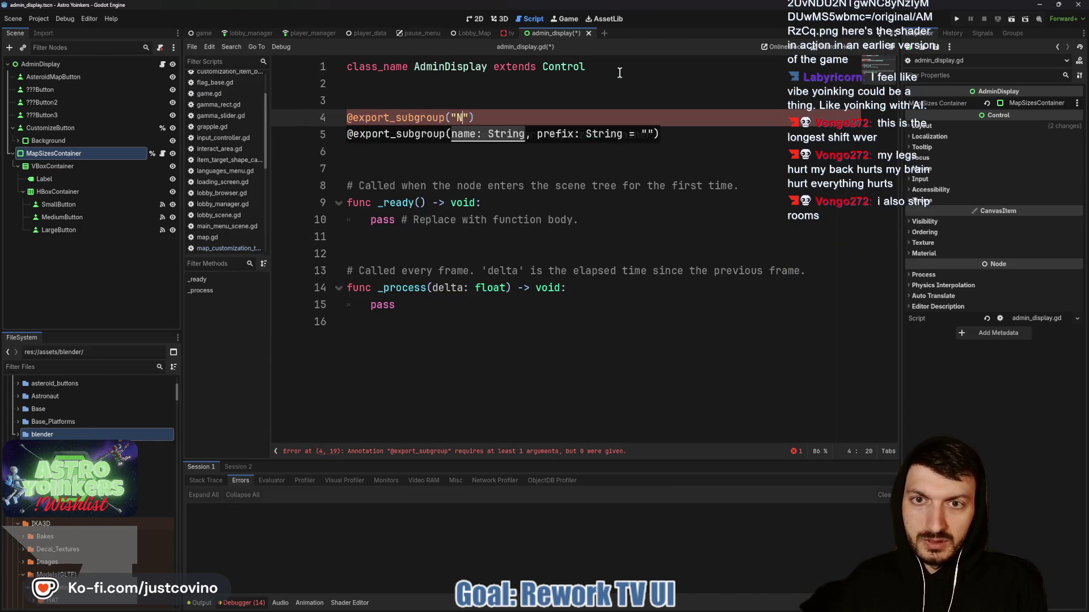
{"action": "left_click", "coordinate": [443, 165]}
{"action": "left_click", "coordinate": [376, 99]}
{"action": "key", "text": "BackSpace"}
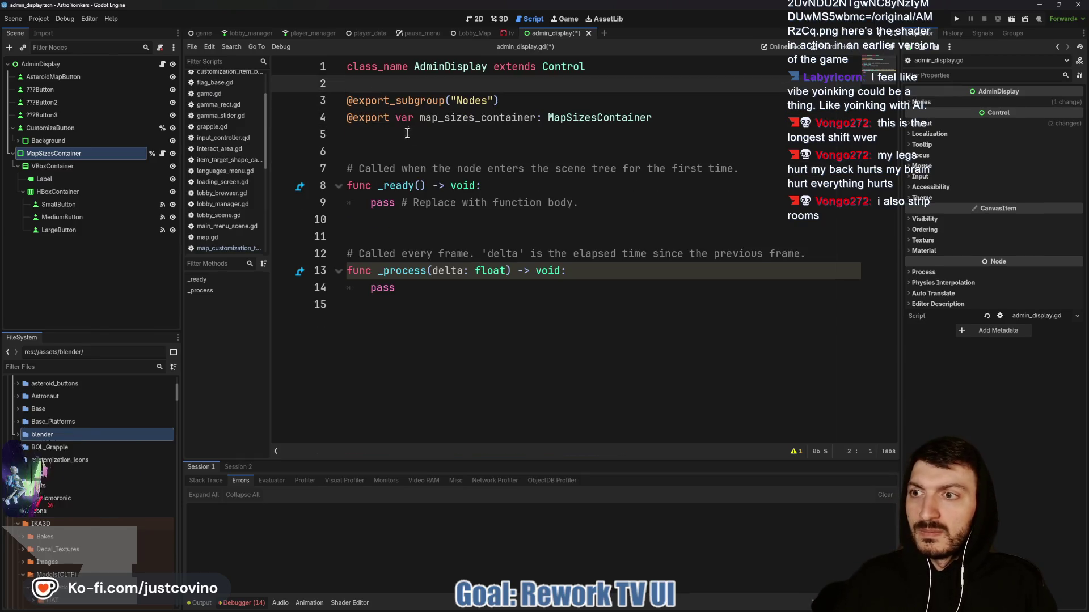
{"action": "left_click", "coordinate": [407, 135]}
{"action": "key", "text": "ctrl+s"}
Delete the template _ready and _process functions, save, and select the tv line in map_sizes_container.gd.
{"action": "left_click_drag", "start_coordinate": [454, 304], "coordinate": [332, 168]}
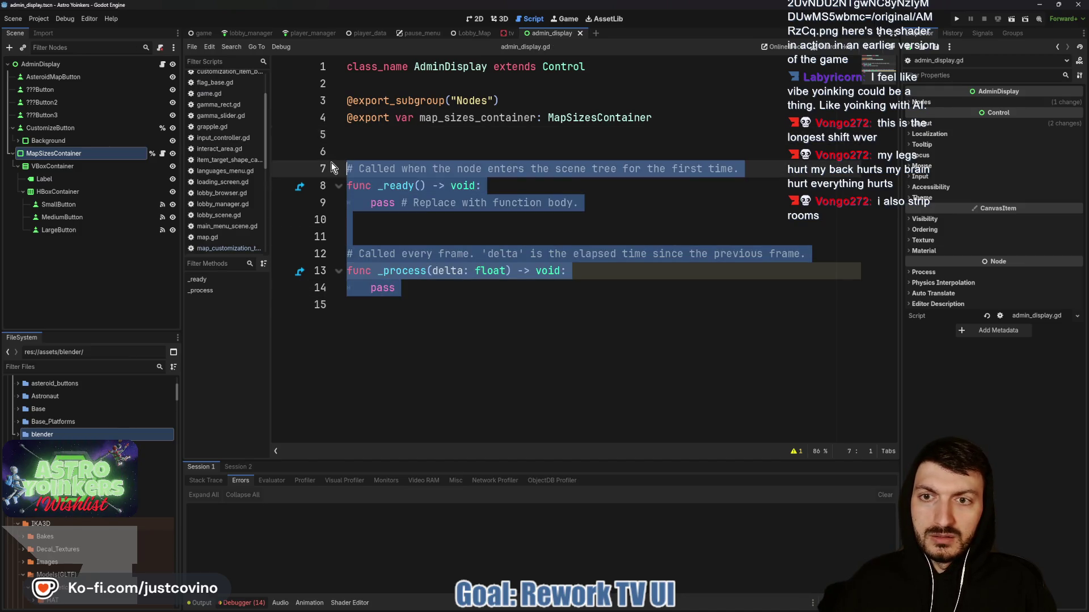
{"action": "key", "text": "BackSpace"}
{"action": "key", "text": "ctrl+s"}
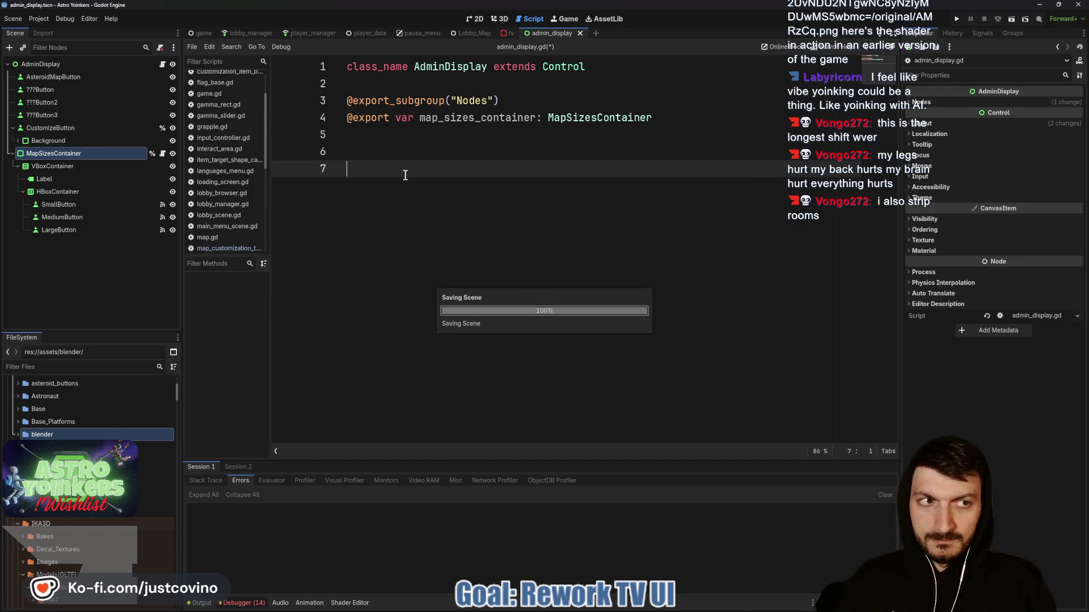
{"action": "key", "text": "BackSpace"}
{"action": "key", "text": "BackSpace"}
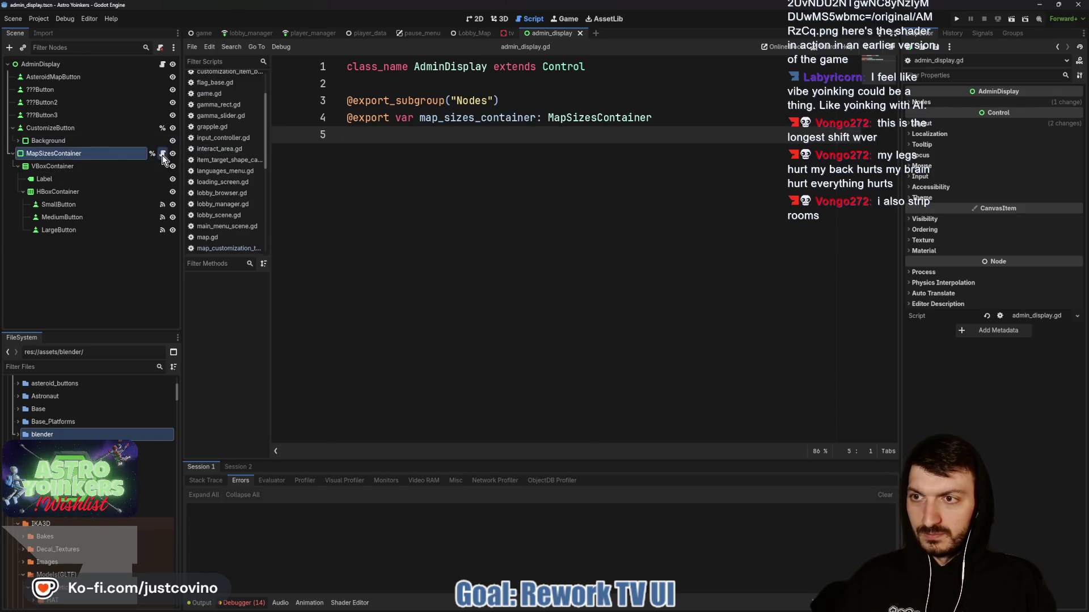
{"action": "left_click", "coordinate": [162, 155]}
{"action": "left_click_drag", "start_coordinate": [716, 94], "coordinate": [328, 95]}
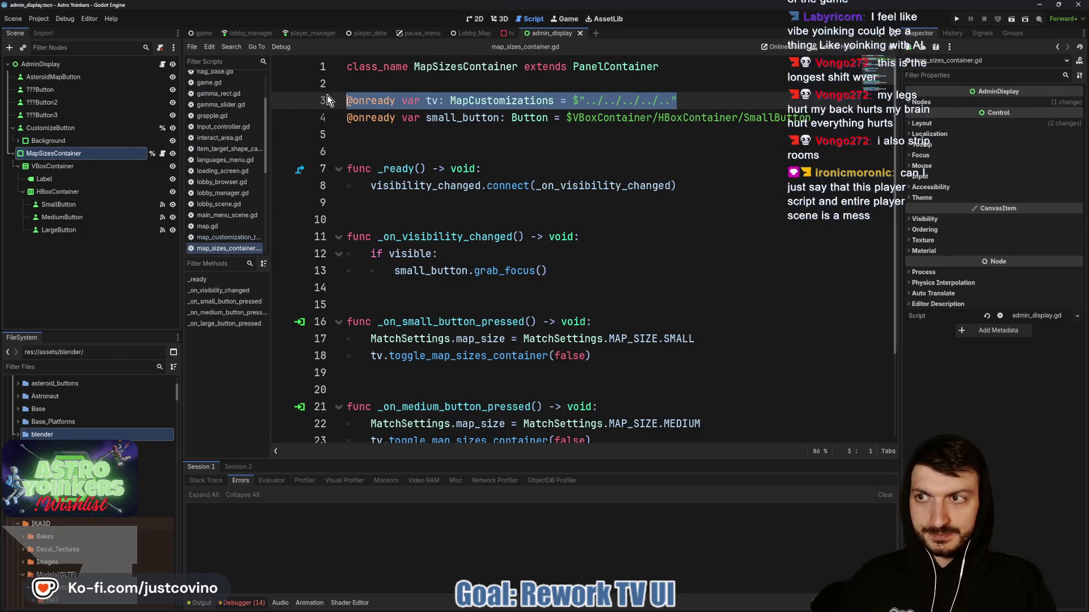
{"action": "key", "text": "BackSpace"}
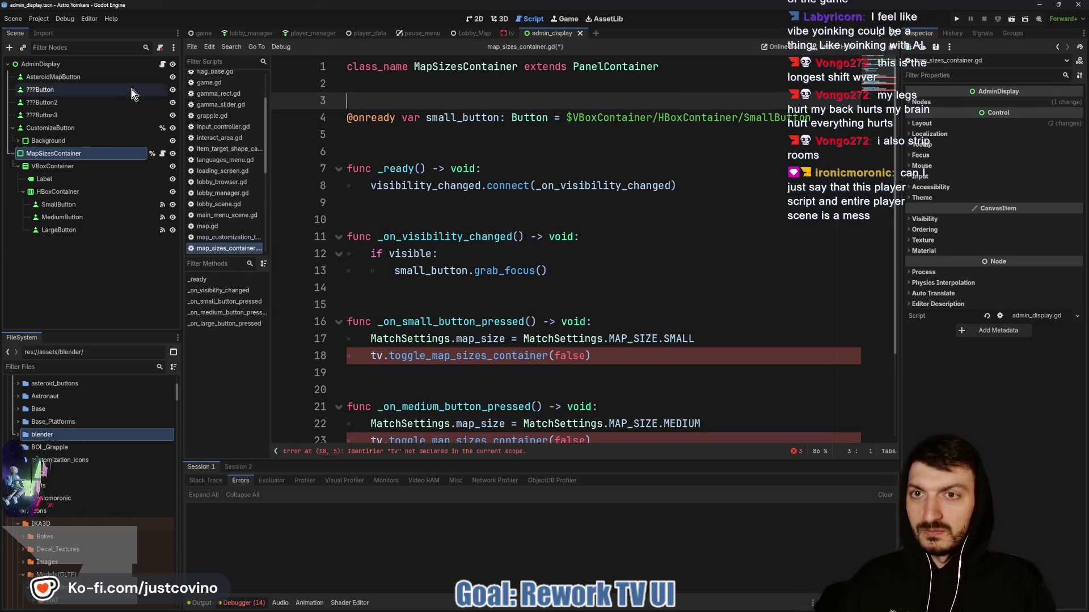
{"action": "left_click_drag", "start_coordinate": [44, 70], "coordinate": [384, 101]}
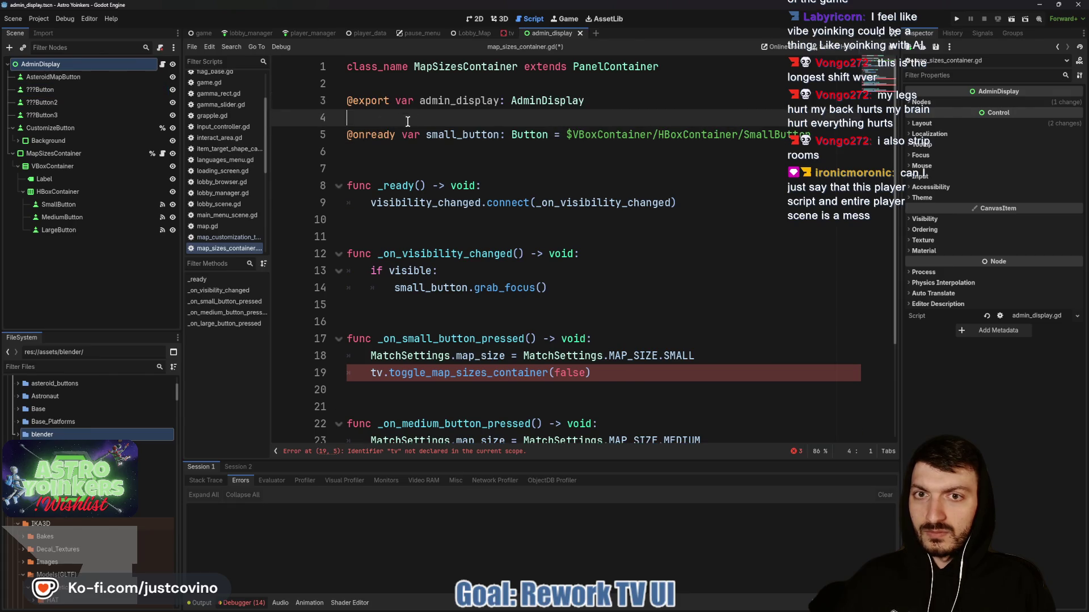
{"action": "double_click", "coordinate": [377, 373]}
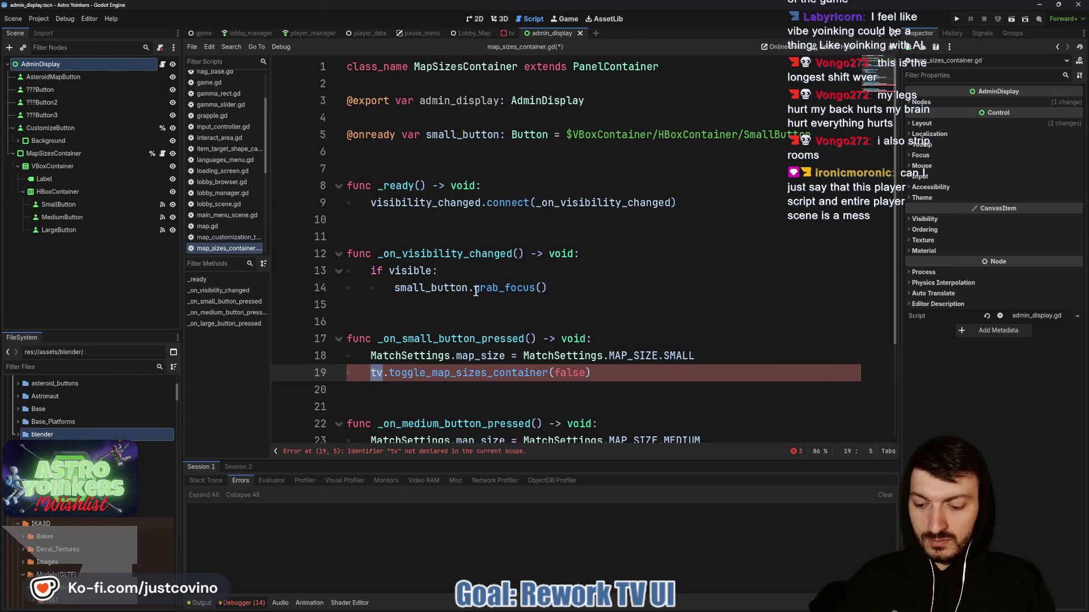
{"action": "scroll", "coordinate": [476, 289], "scroll_direction": "down", "scroll_amount": 1}
{"action": "type", "text": "admin_di"}
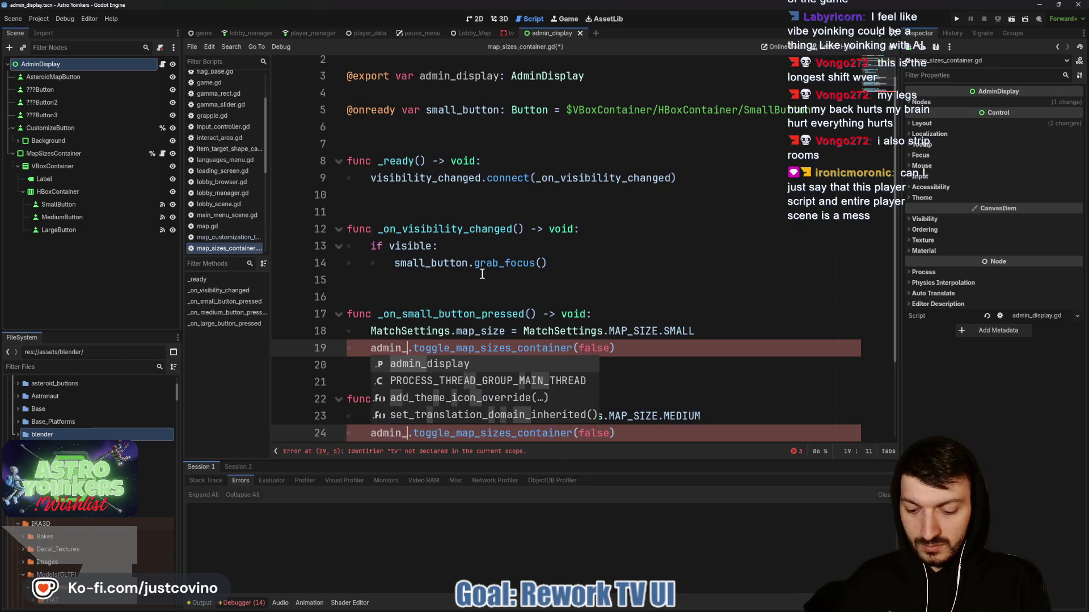
{"action": "key", "text": "Return"}
{"action": "key", "text": "ctrl+s"}
Change the remaining tv reference on line 29 to admin_display and save the scripts.
{"action": "left_click", "coordinate": [479, 280]}
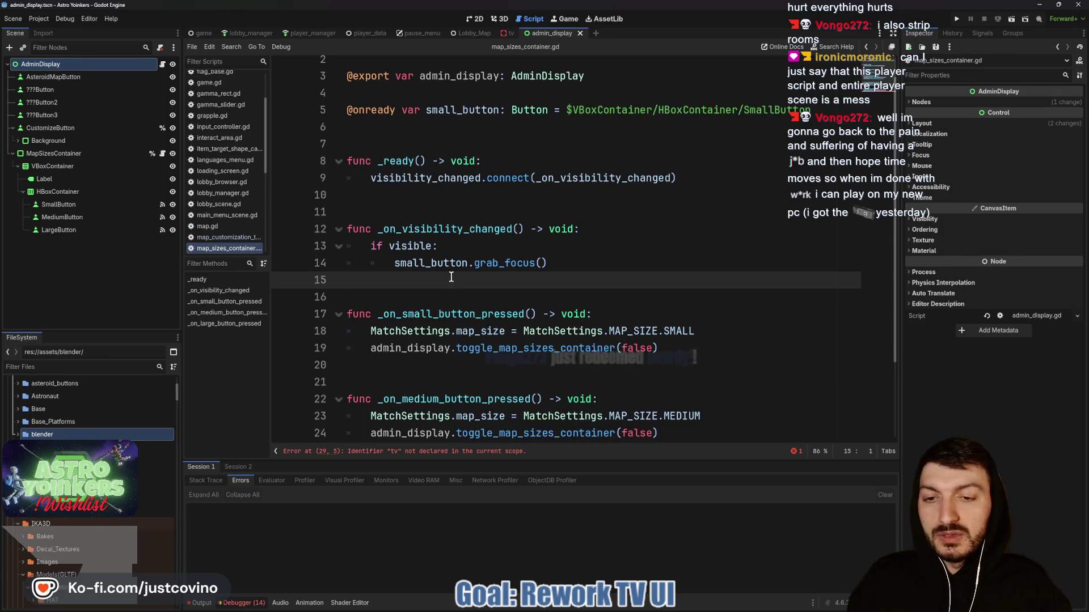
{"action": "scroll", "coordinate": [451, 294], "scroll_direction": "down", "scroll_amount": 2}
{"action": "left_click", "coordinate": [377, 426]}
{"action": "double_click", "coordinate": [377, 426]}
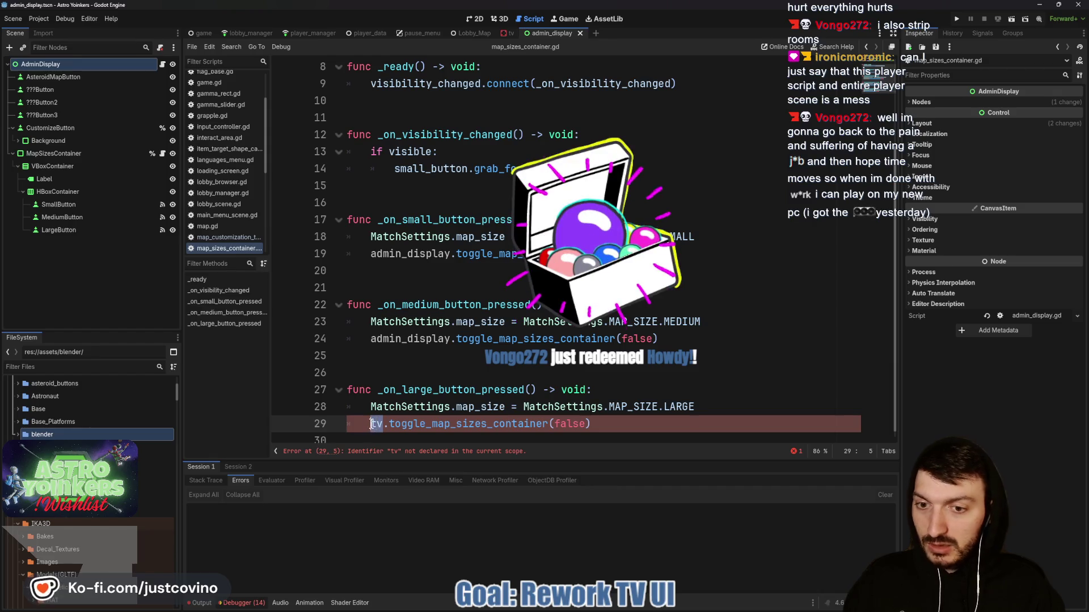
{"action": "type", "text": "admin"}
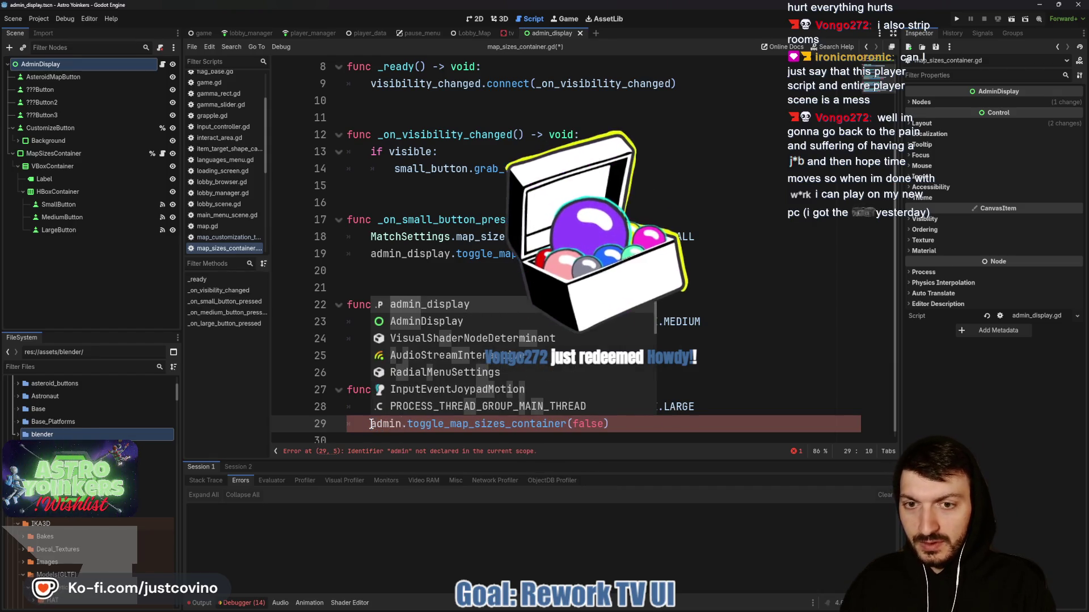
{"action": "key", "text": "Return"}
{"action": "left_click", "coordinate": [413, 362]}
{"action": "key", "text": "ctrl+s"}
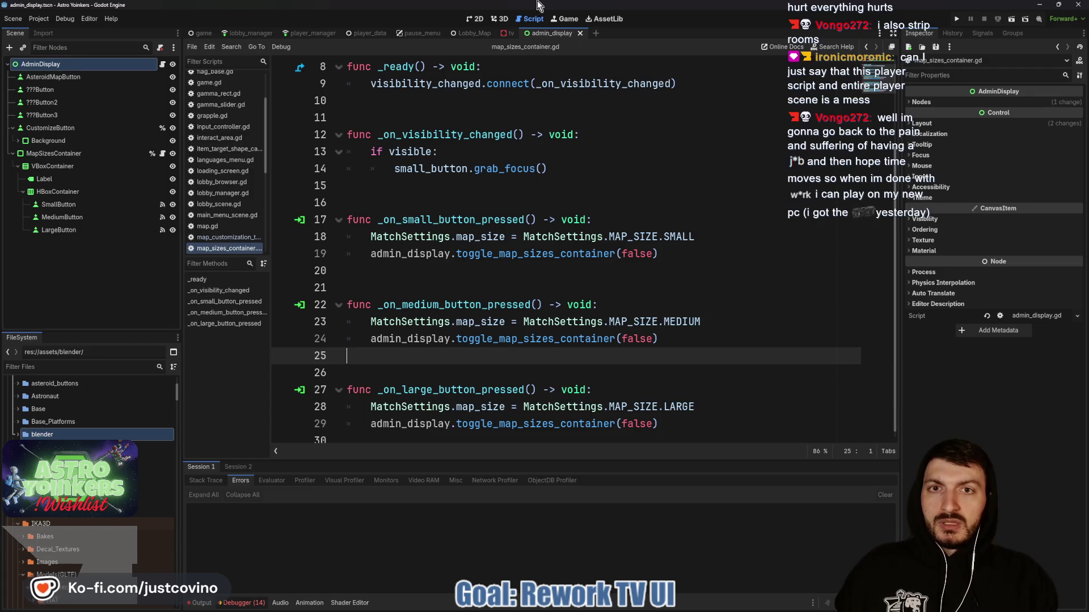
{"action": "left_click", "coordinate": [508, 33]}
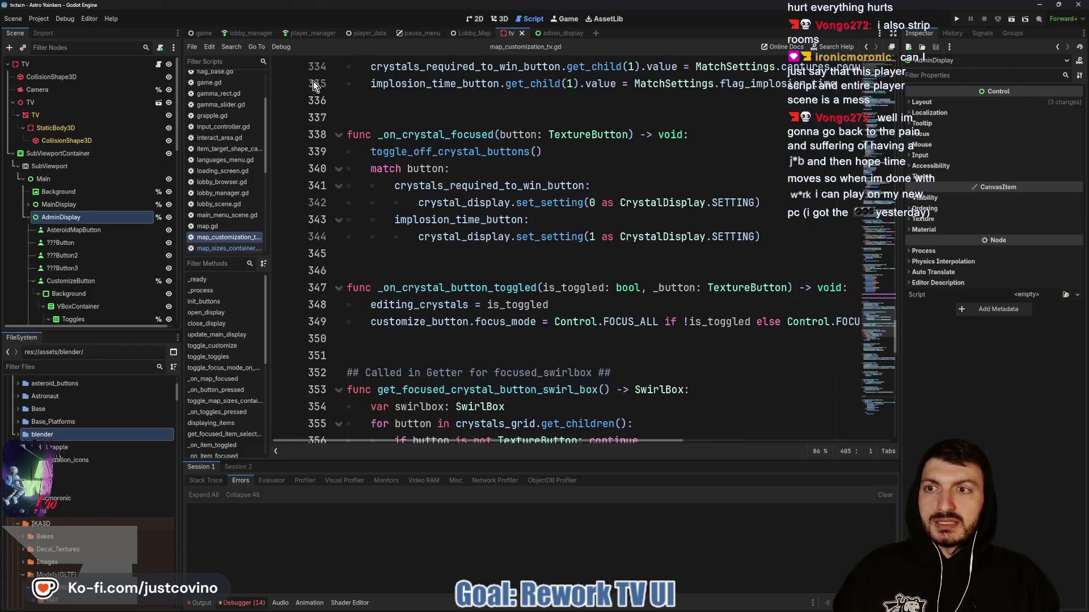
Jump to the toggle_map_sizes_container function in map_customization_tv.gd.
{"action": "scroll", "coordinate": [425, 297], "scroll_direction": "down", "scroll_amount": 7}
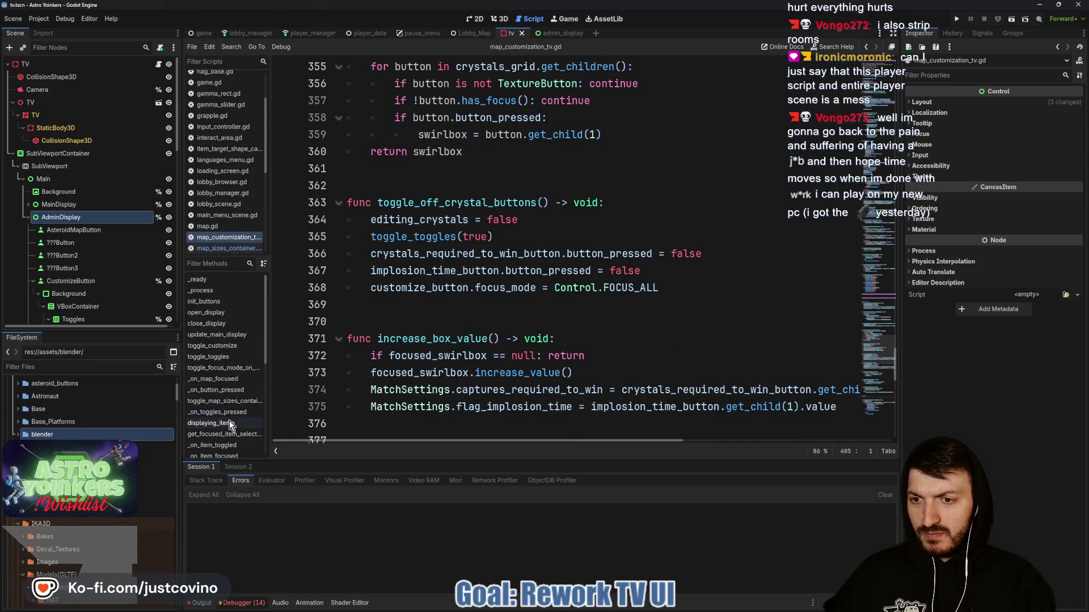
{"action": "left_click", "coordinate": [227, 401]}
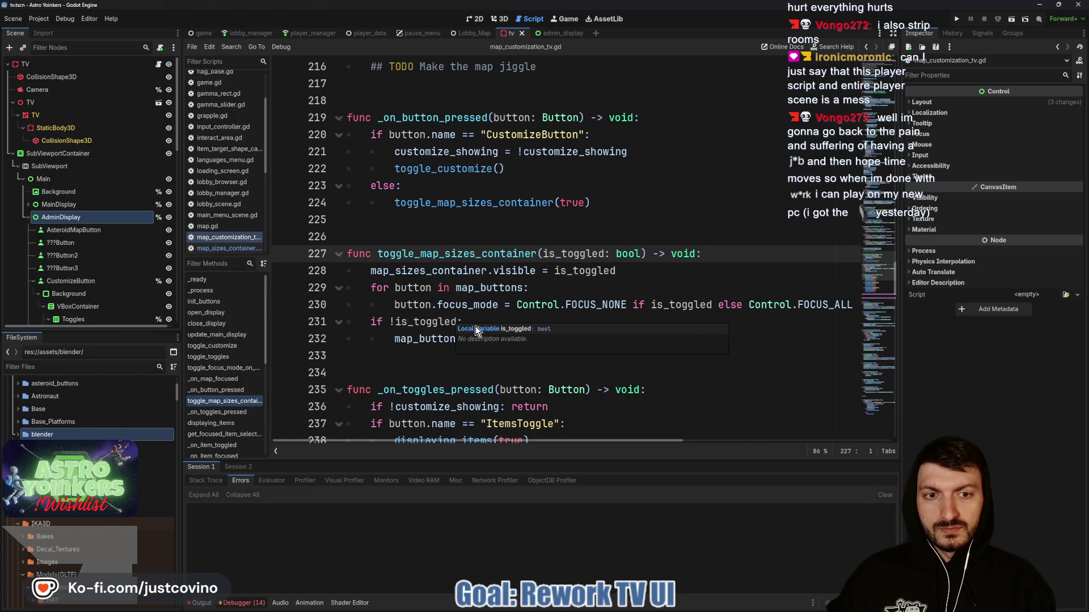
{"action": "scroll", "coordinate": [553, 305], "scroll_direction": "right", "scroll_amount": 2}
{"action": "scroll", "coordinate": [556, 306], "scroll_direction": "left", "scroll_amount": 2}
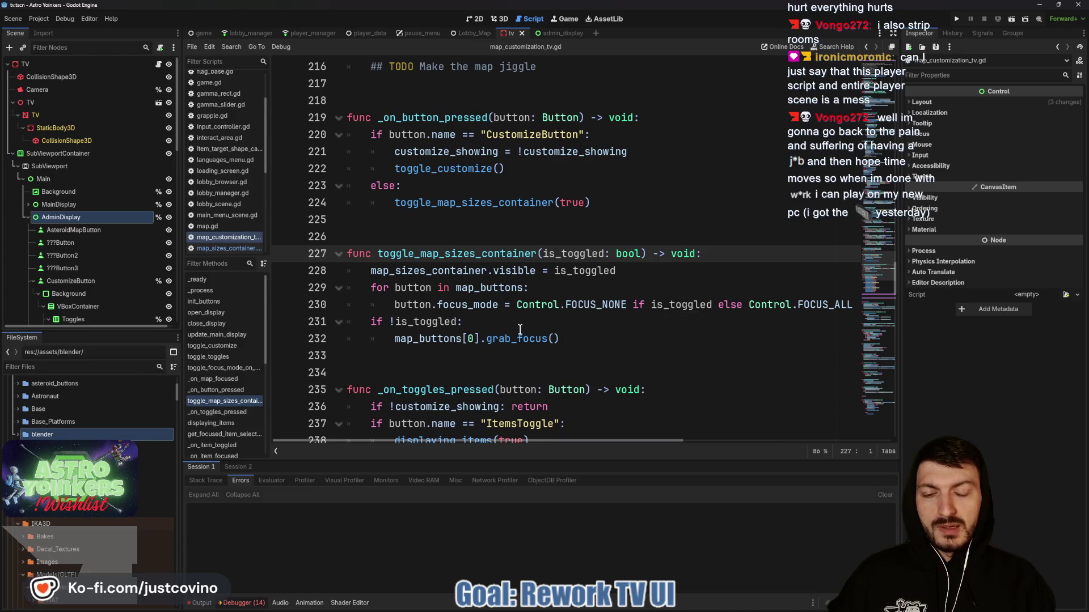
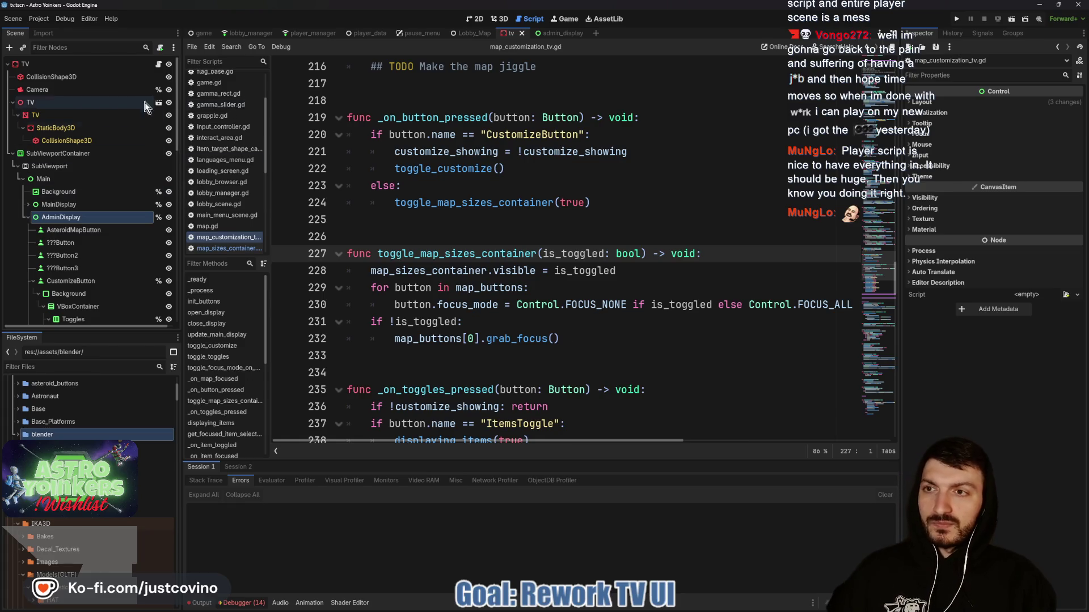
Switch to the admin_display scene tab to show its AdminDisplay script.
{"action": "left_click", "coordinate": [554, 32]}
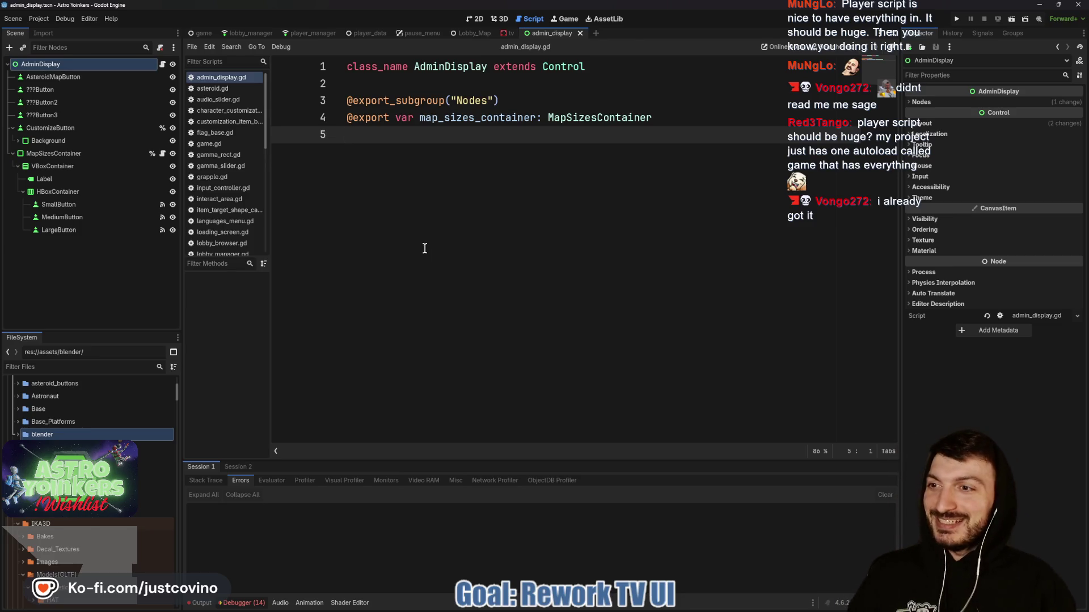
Save the scene and declare func toggle_map_sizes_container(toggled_on: bool) -> void in admin_display.gd.
{"action": "key", "text": "ctrl+s"}
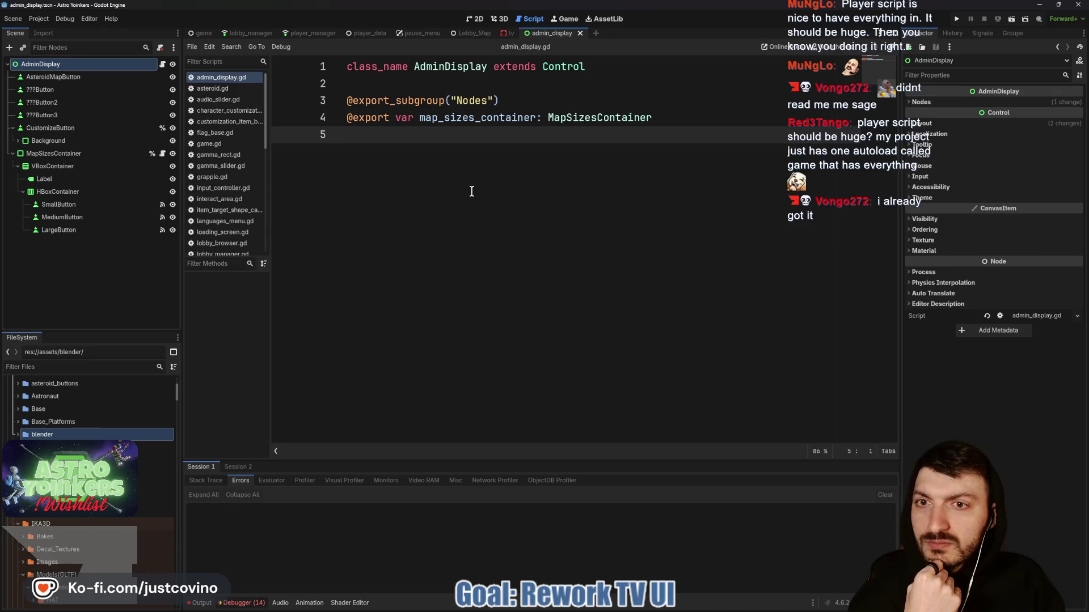
{"action": "key", "text": "Return"}
{"action": "key", "text": "Return"}
{"action": "key", "text": "Return"}
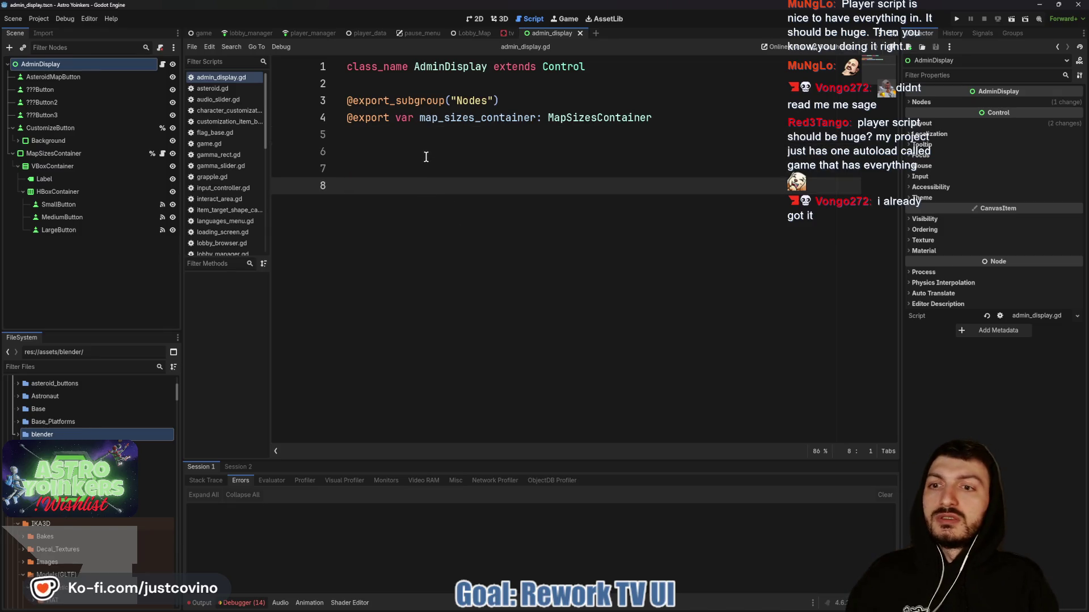
{"action": "type", "text": "func toggle_map_size_"}
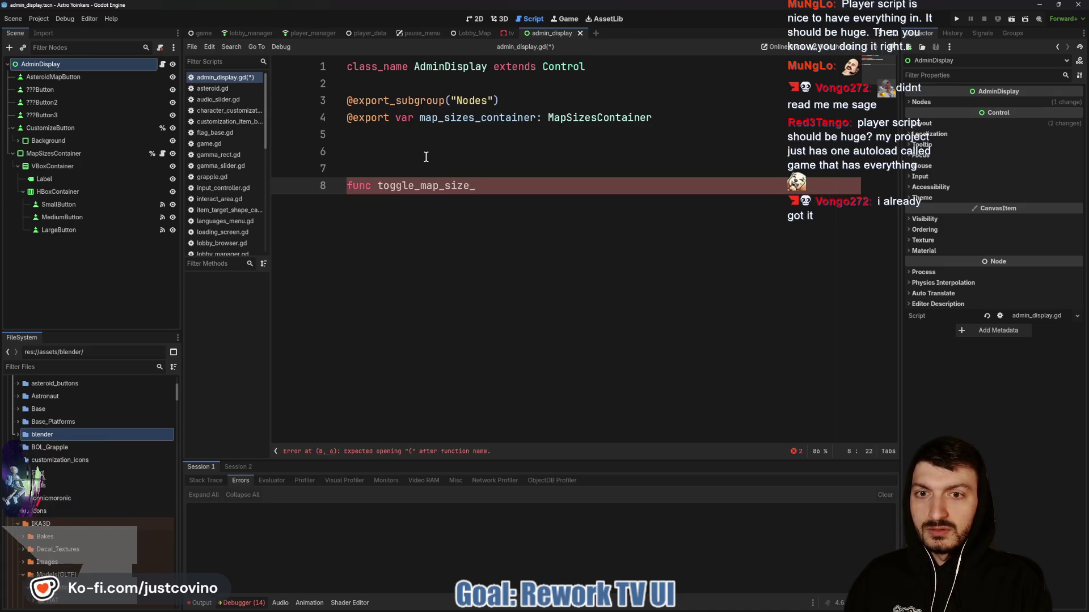
{"action": "key", "text": "BackSpace"}
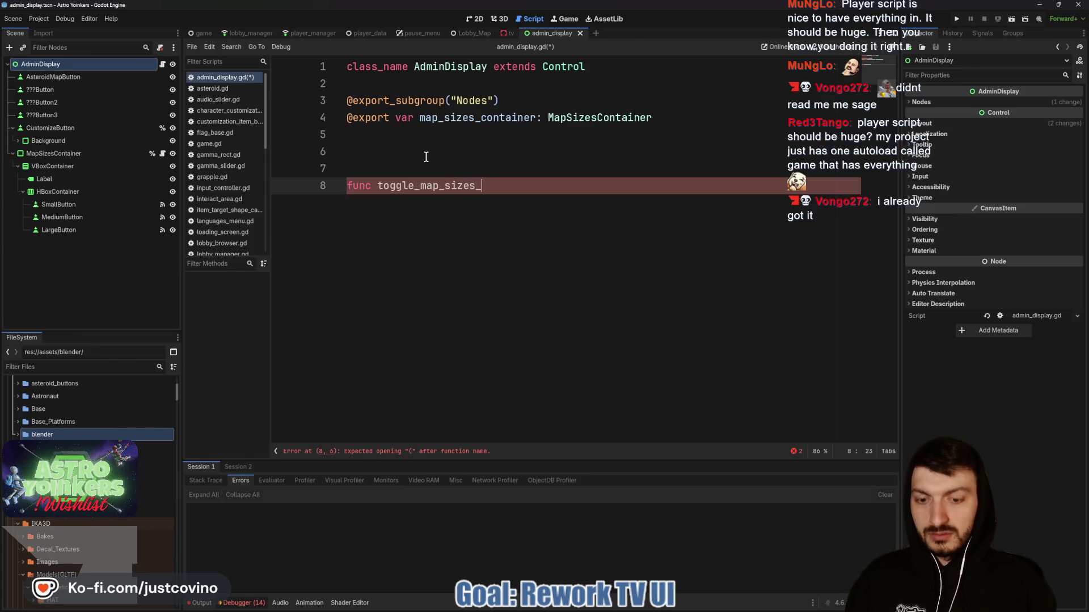
{"action": "type", "text": "ainer(toggled_on:"}
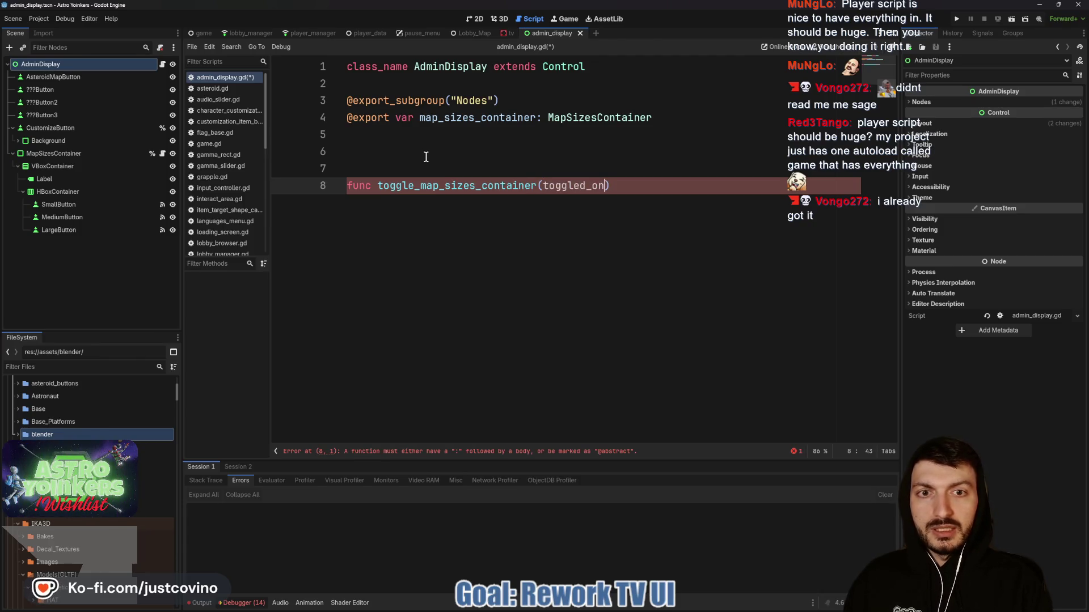
{"action": "type", "text": " bool)"}
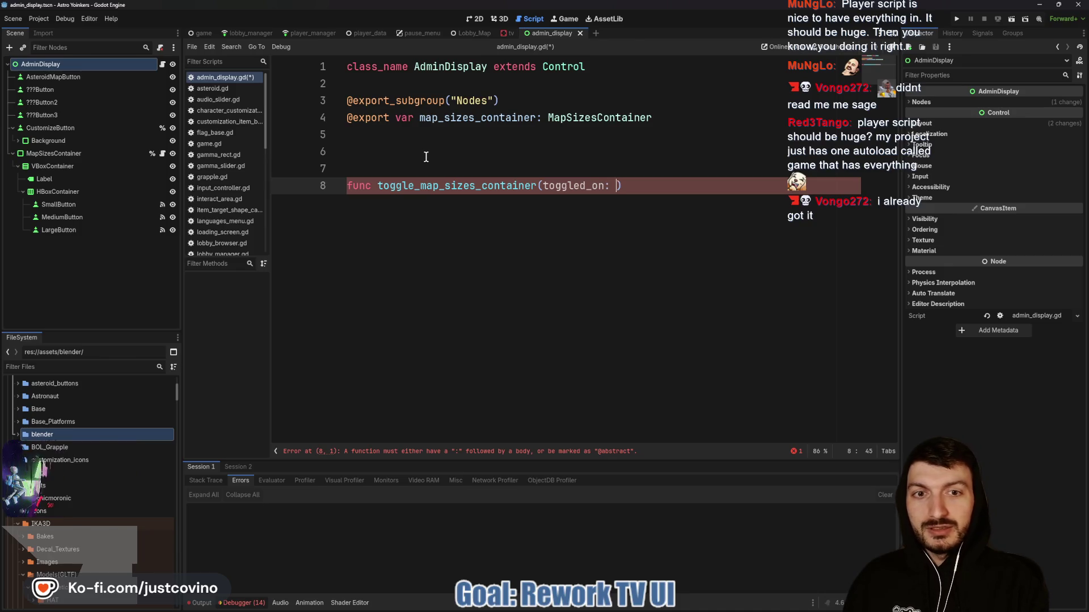
{"action": "type", "text": " -> void:"}
{"action": "key", "text": "Return"}
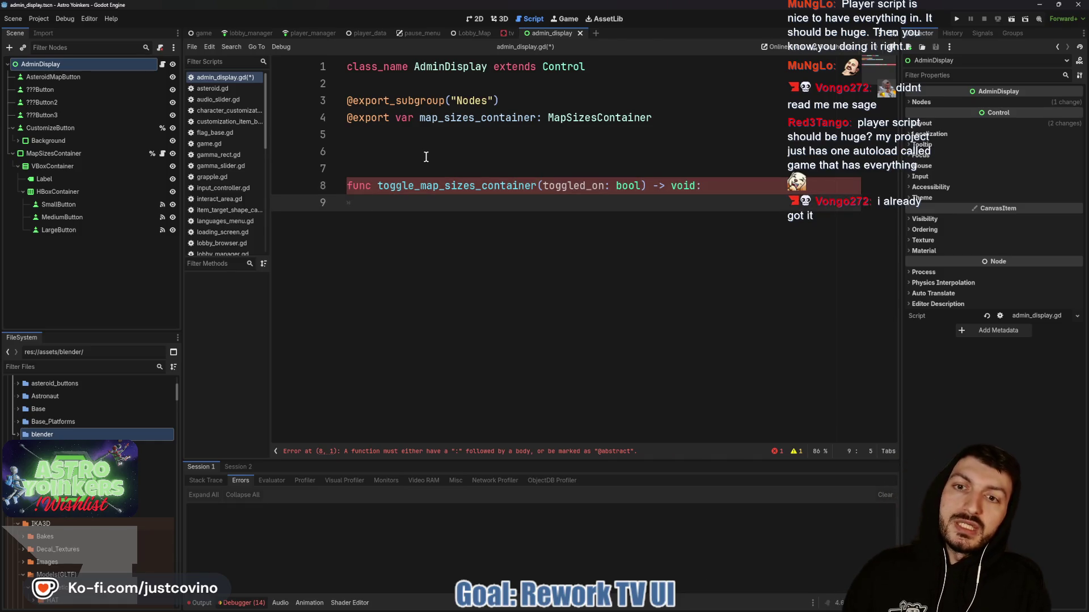
Fill the body with map_sizes_container.visible = toggled_on, save the script, and switch to GitHub Desktop.
{"action": "type", "text": "map"}
{"action": "key", "text": "Return"}
{"action": "type", "text": "."}
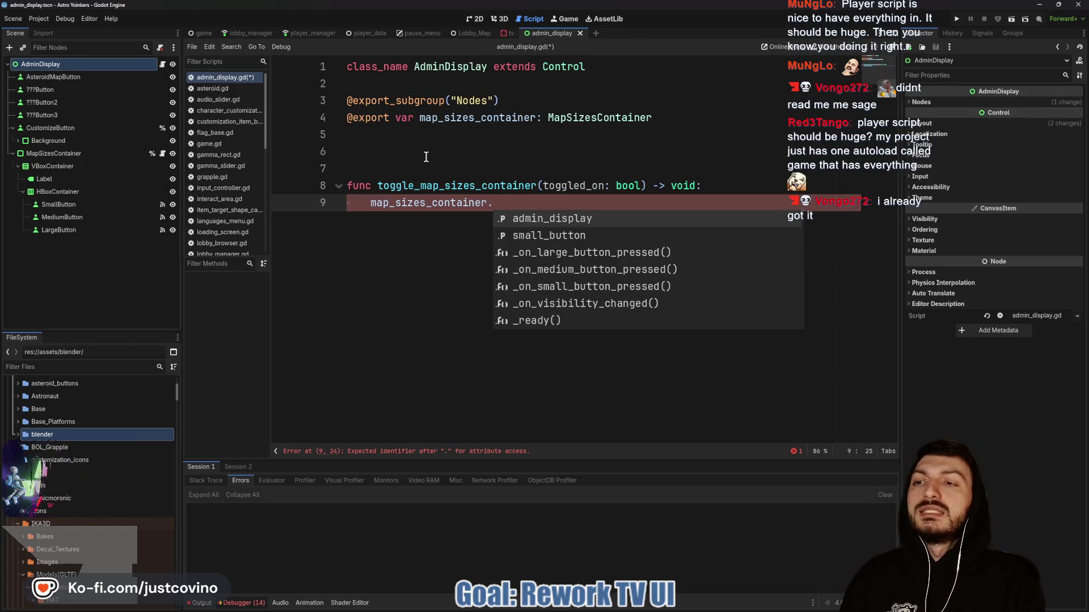
{"action": "type", "text": "visible = "}
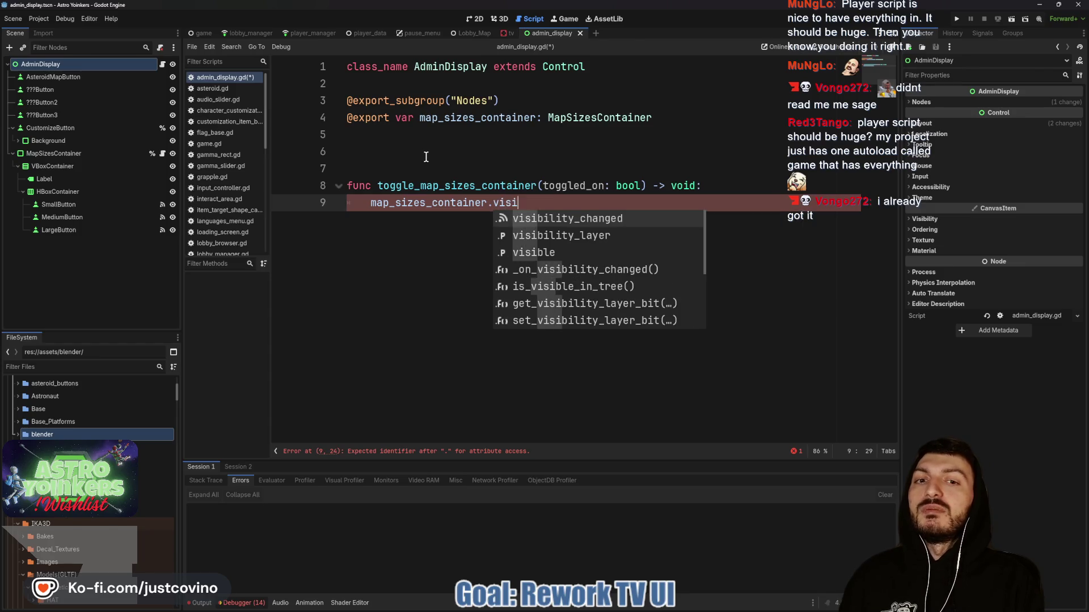
{"action": "type", "text": "toggled_on"}
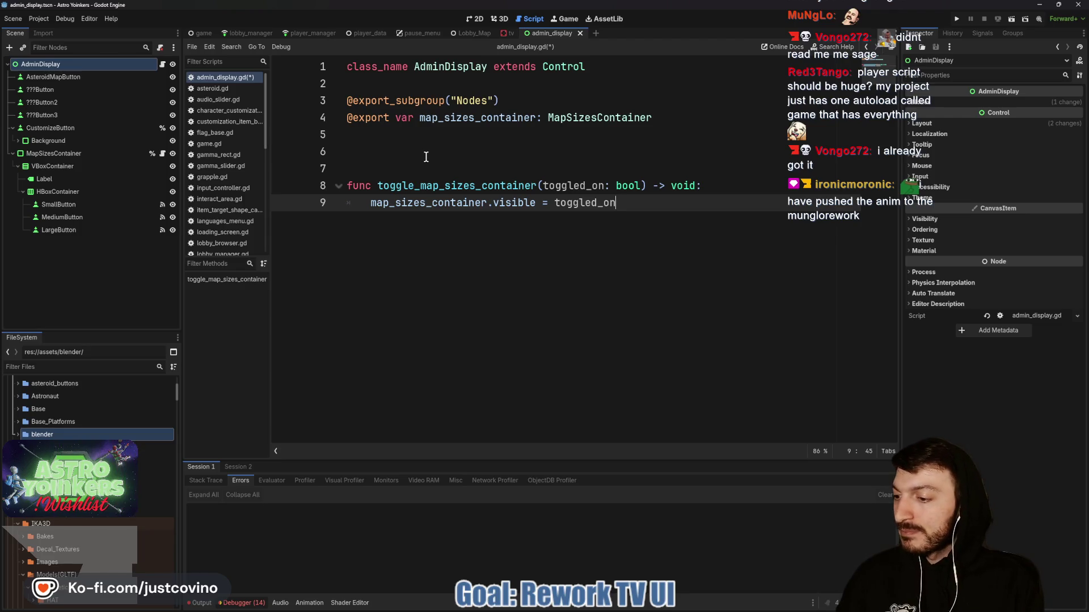
{"action": "key", "text": "ctrl+s"}
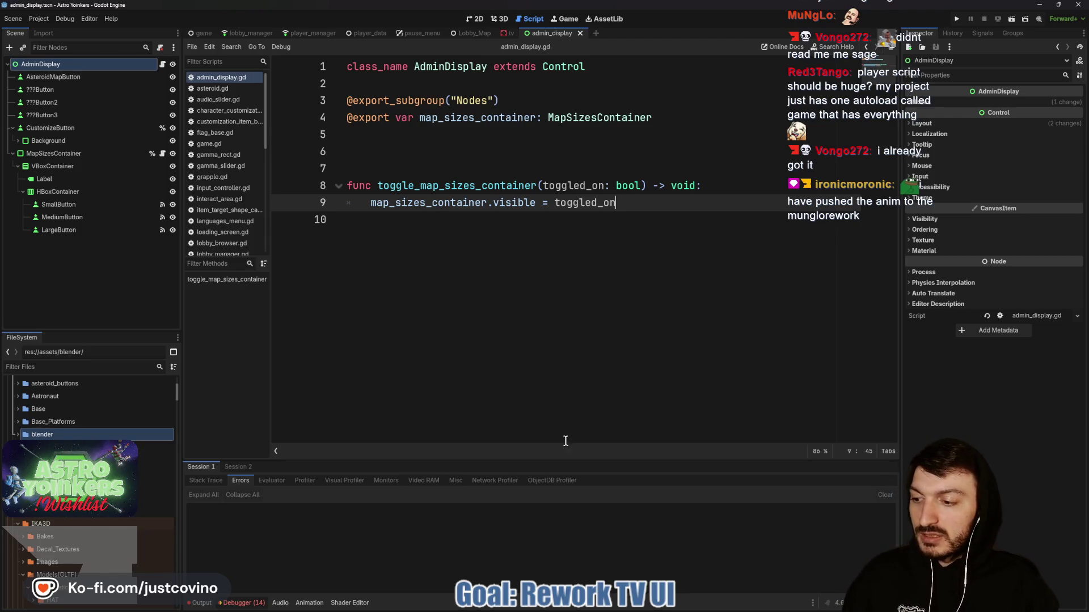
{"action": "left_click", "coordinate": [625, 605]}
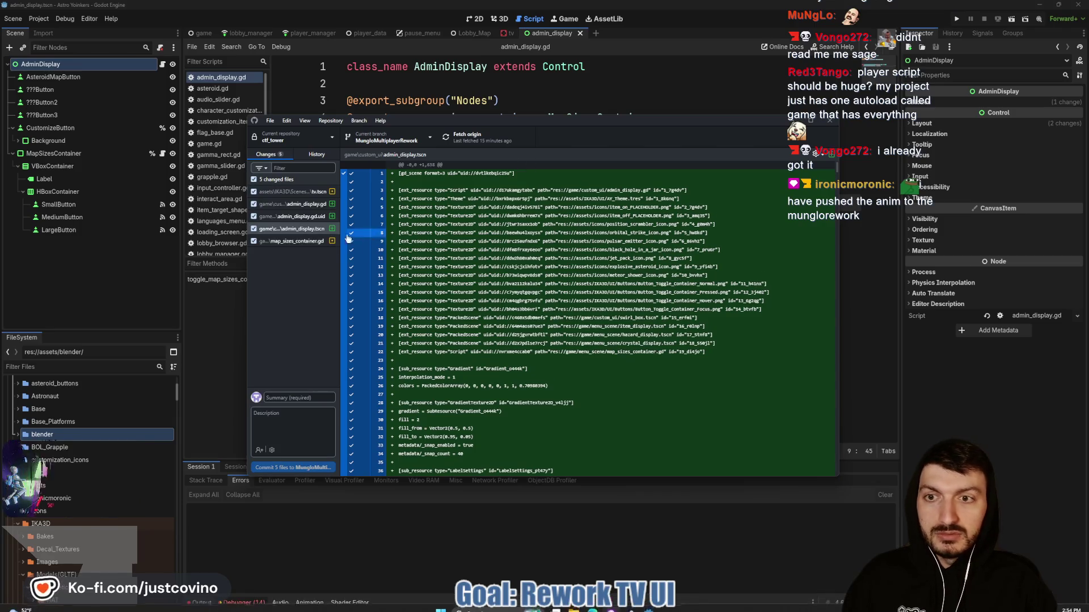
Fetch origin in GitHub Desktop, then go back to the Godot editor.
{"action": "left_click", "coordinate": [475, 143]}
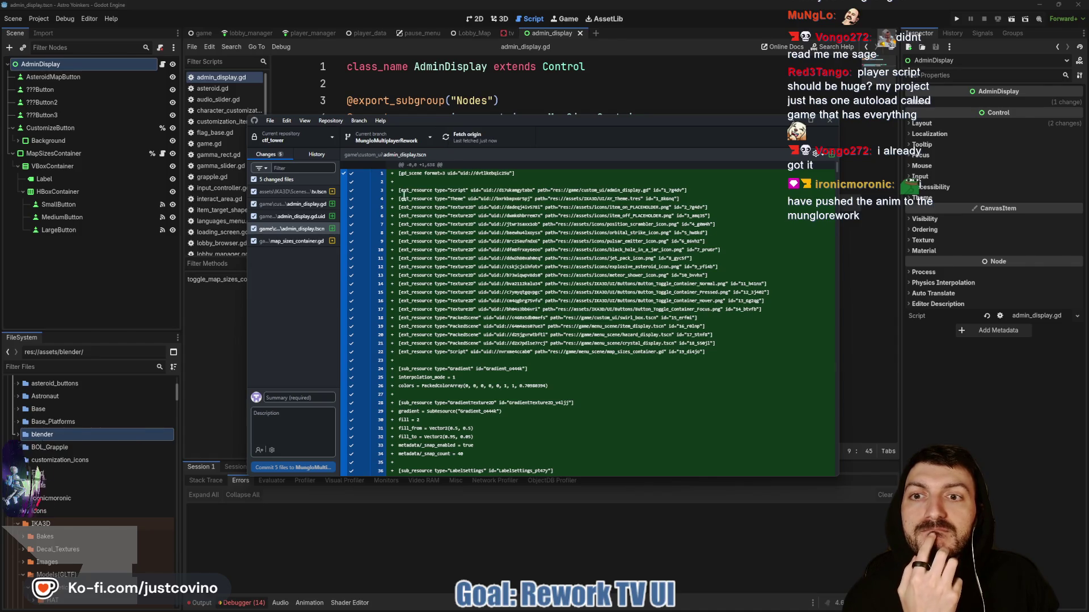
{"action": "left_click", "coordinate": [583, 98]}
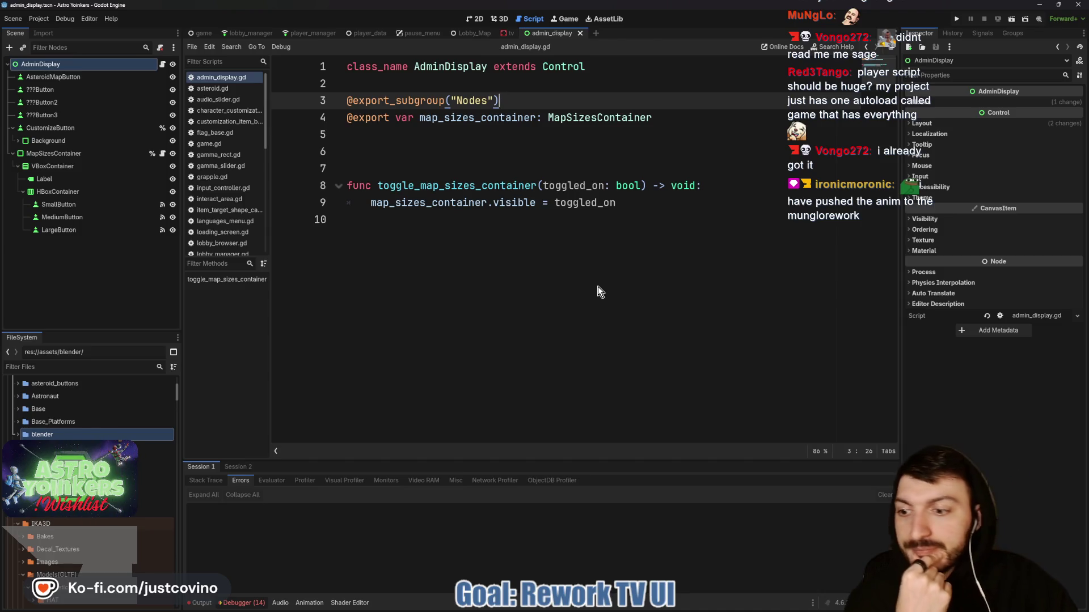
Run the project and host a new lobby from the main menu.
{"action": "left_click", "coordinate": [955, 22]}
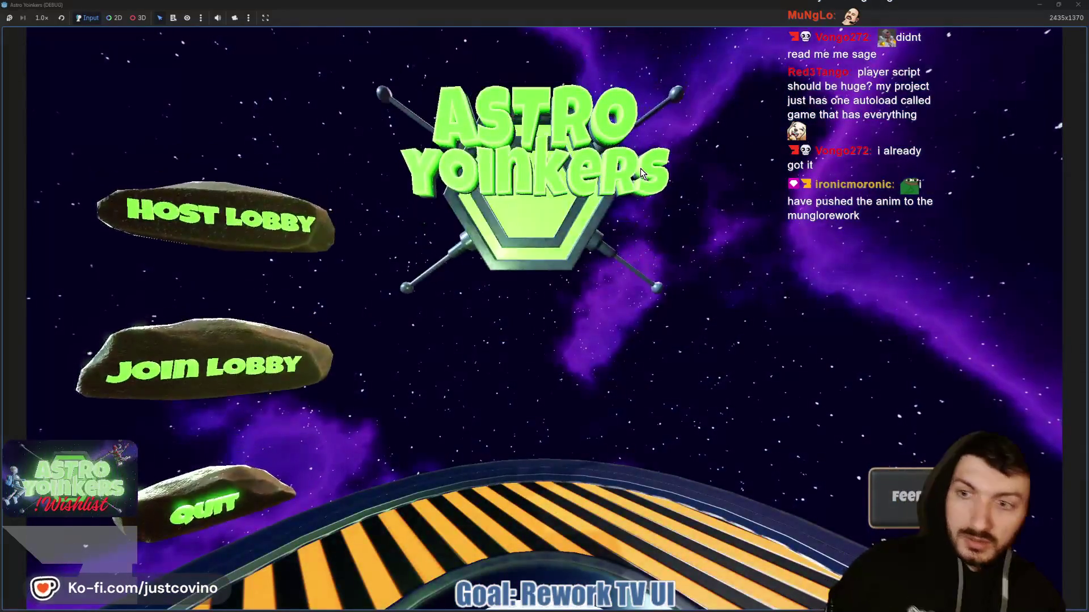
{"action": "left_click", "coordinate": [247, 250]}
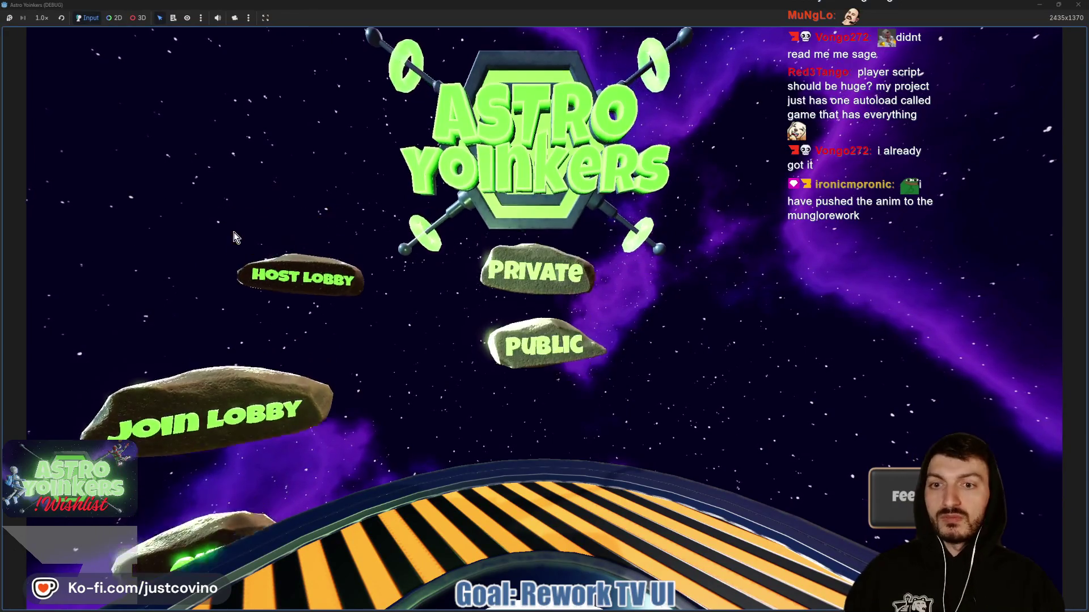
{"action": "left_click", "coordinate": [499, 197]}
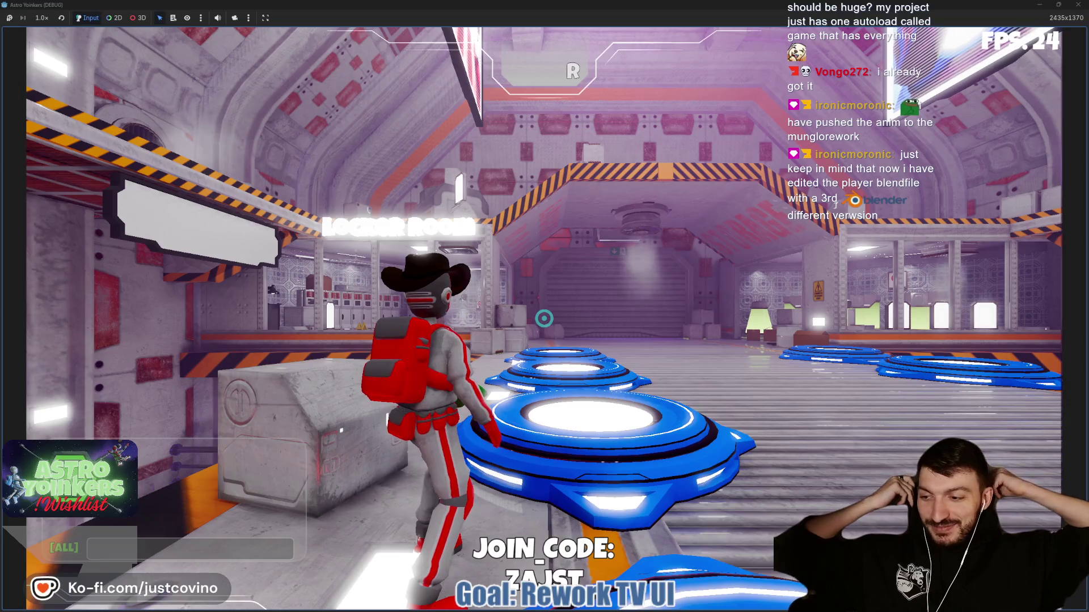
Walk the character off the start pad, jump into the asteroid field, and pause with Escape.
{"action": "key", "text": "w"}
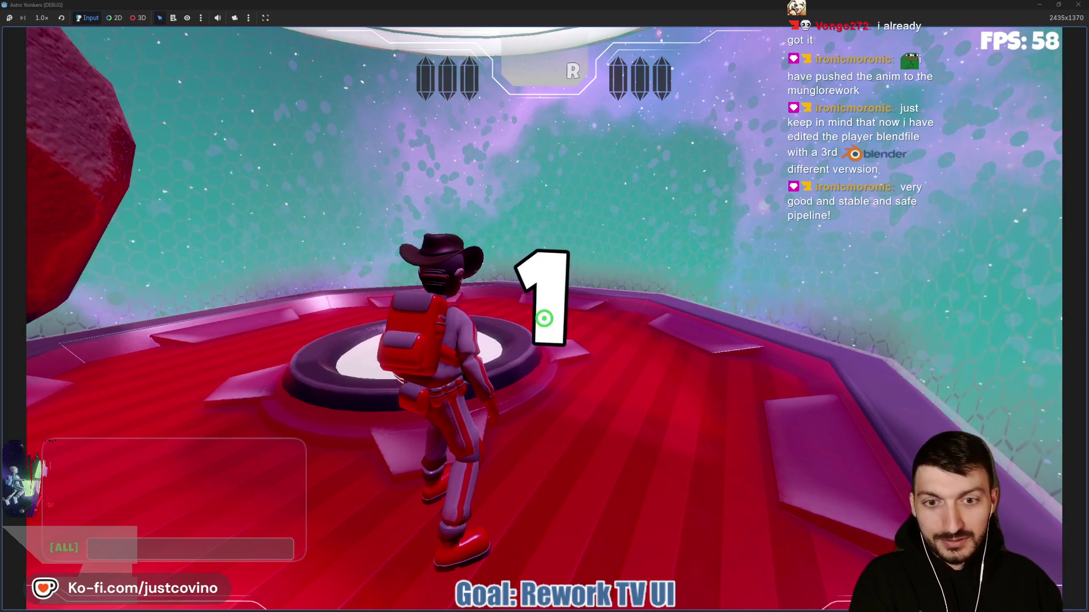
{"action": "key", "text": "w"}
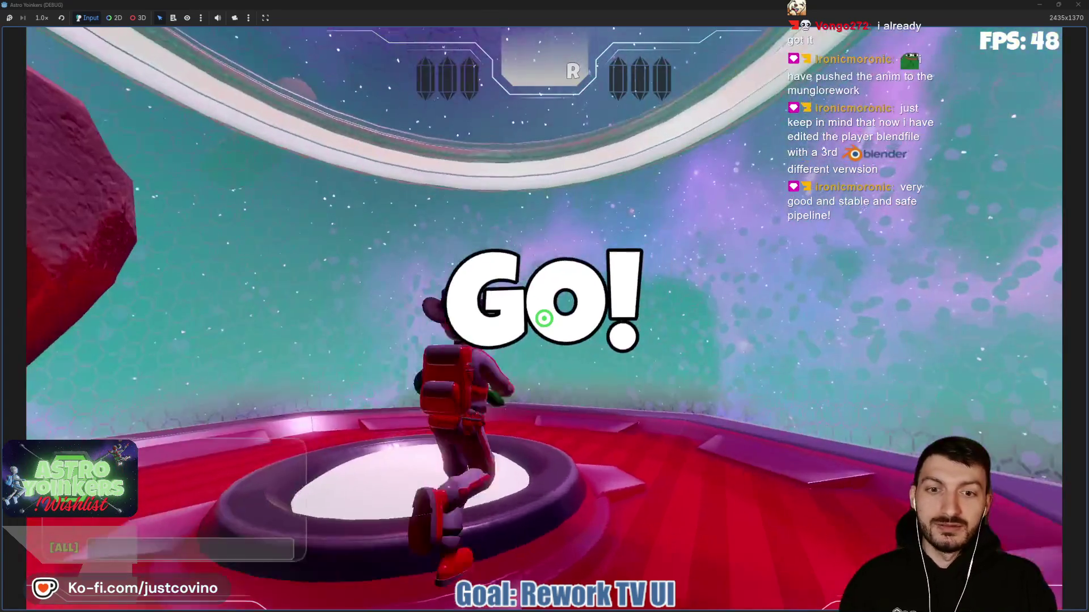
{"action": "key", "text": "space"}
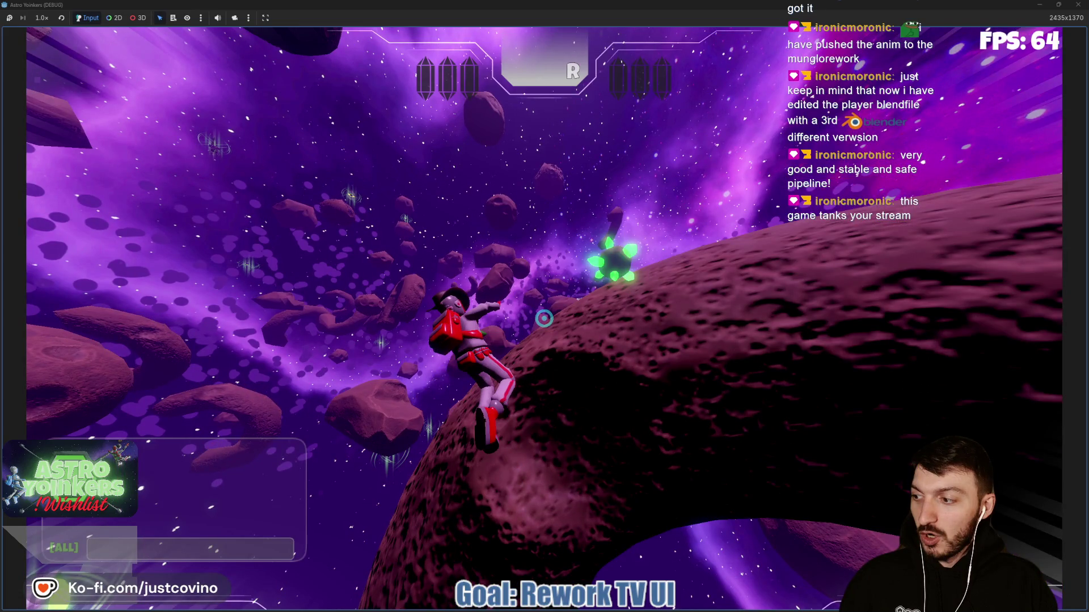
{"action": "key", "text": "Escape"}
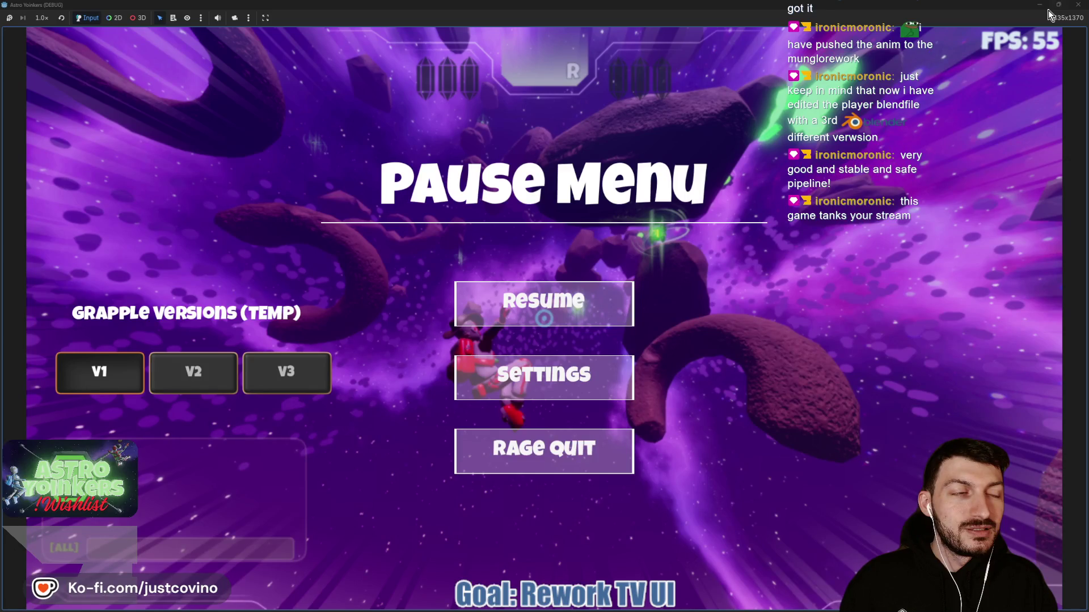
Bring the game window back to the front and resume from the pause menu.
{"action": "left_click", "coordinate": [1058, 4]}
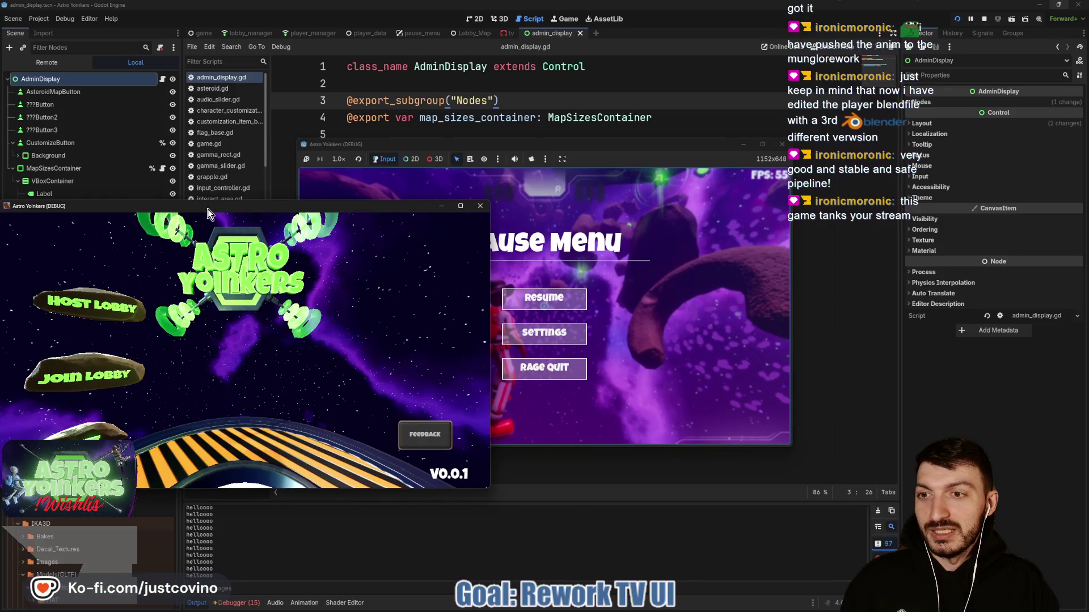
{"action": "left_click", "coordinate": [520, 262]}
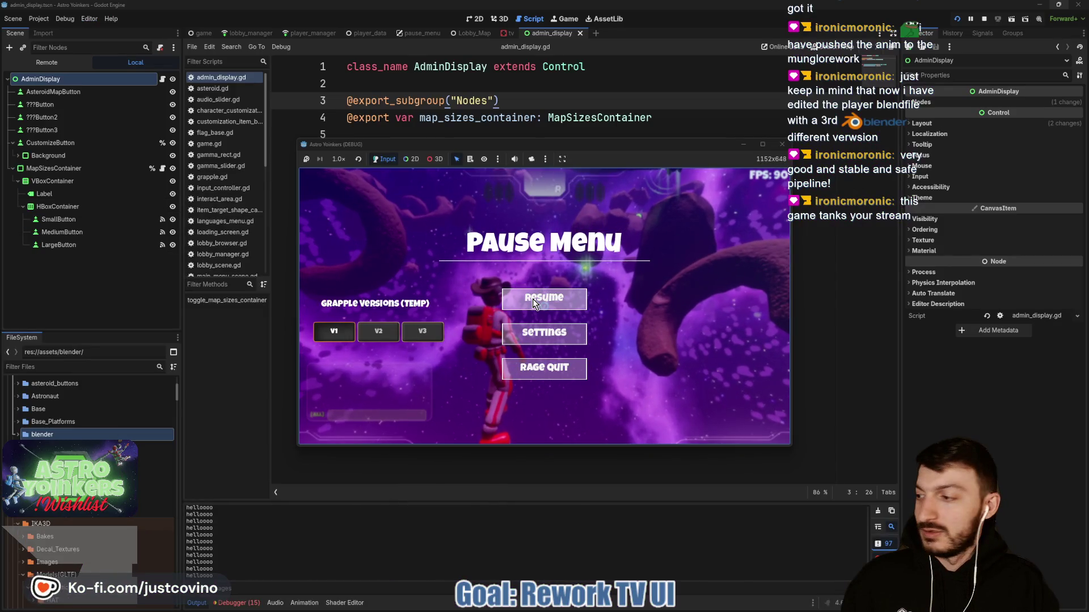
{"action": "left_click", "coordinate": [533, 298]}
Fly the character across the rocks and asteroids with W, then jump off a platform.
{"action": "key", "text": "w"}
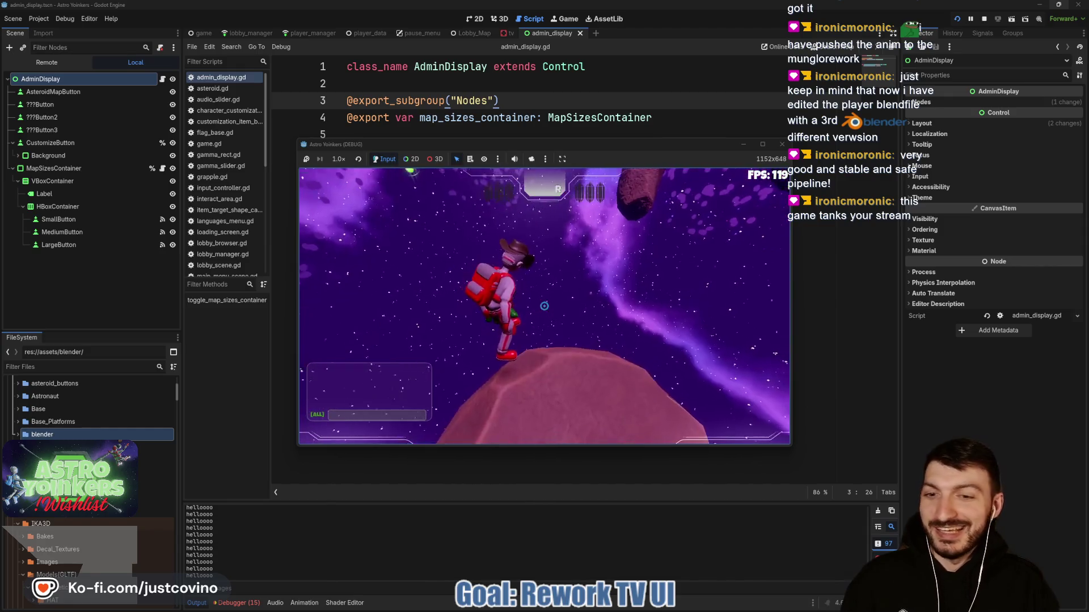
{"action": "key", "text": "w"}
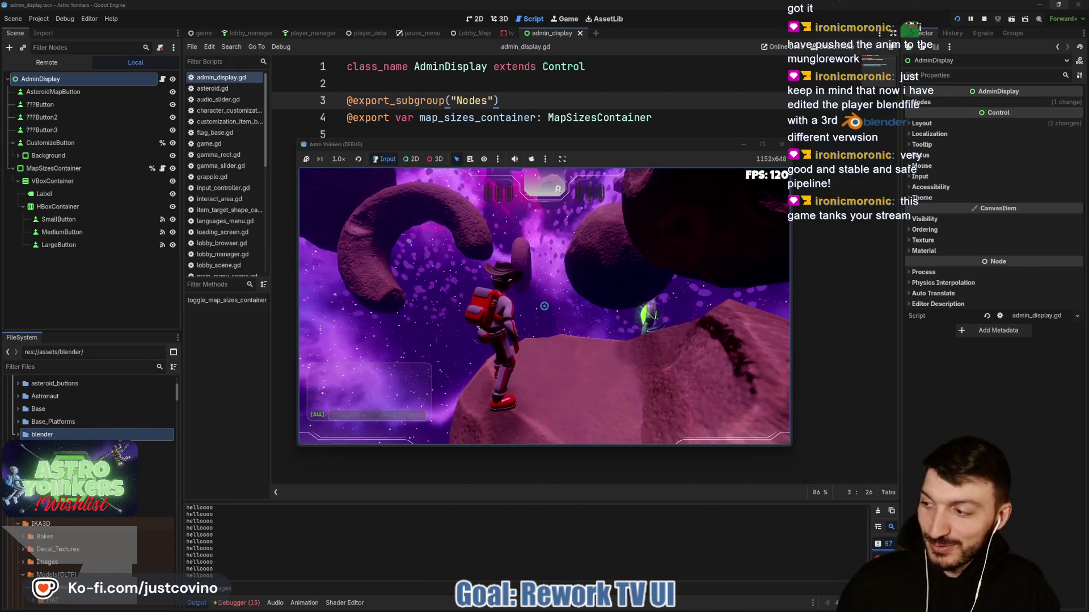
{"action": "key", "text": "w"}
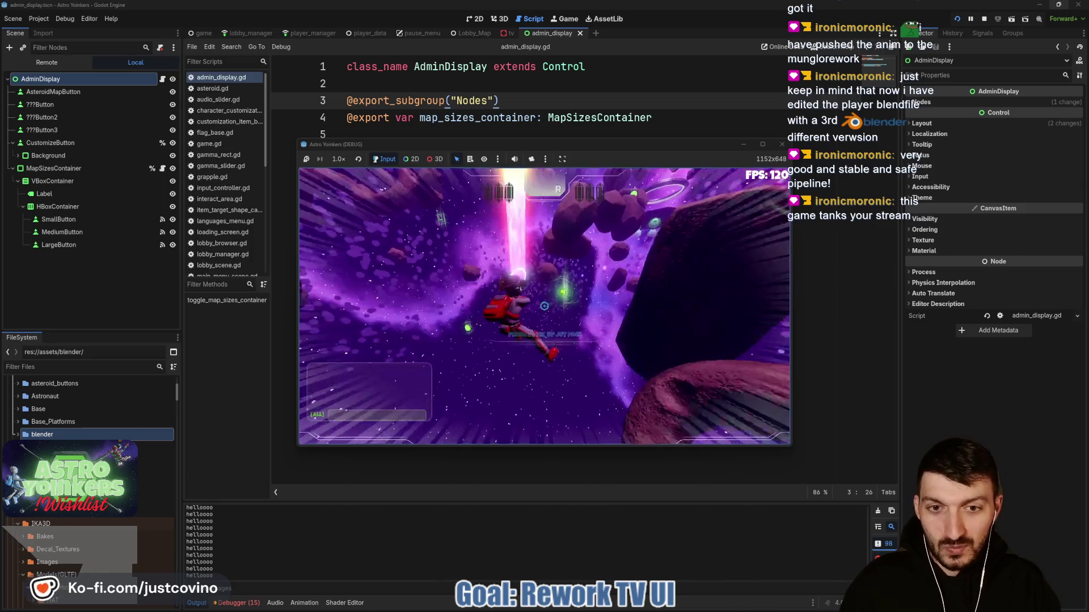
{"action": "key", "text": "w"}
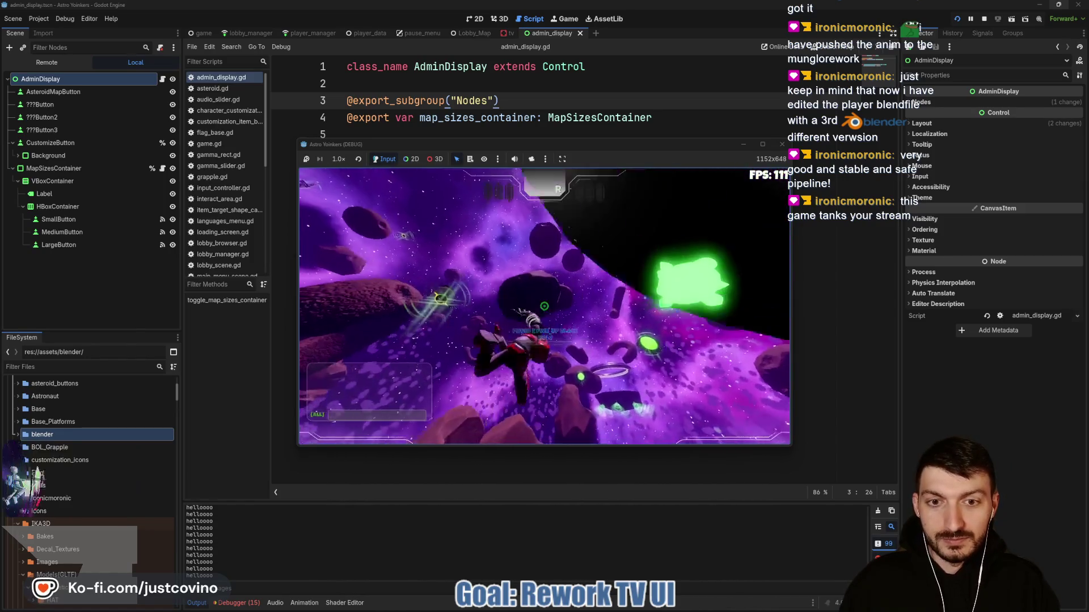
{"action": "key", "text": "w"}
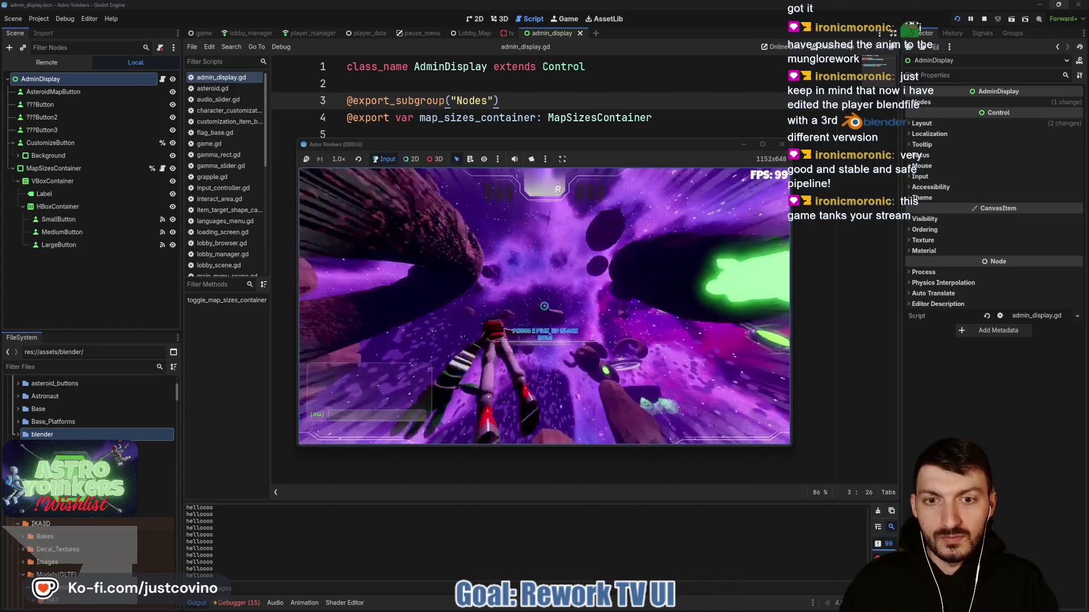
{"action": "key", "text": "w"}
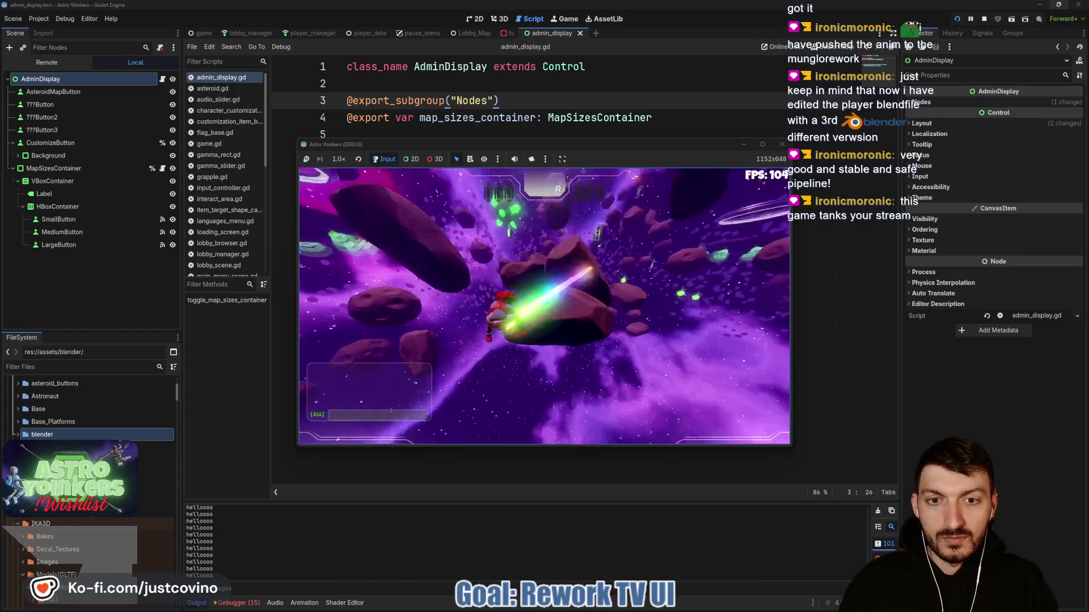
{"action": "key", "text": "w"}
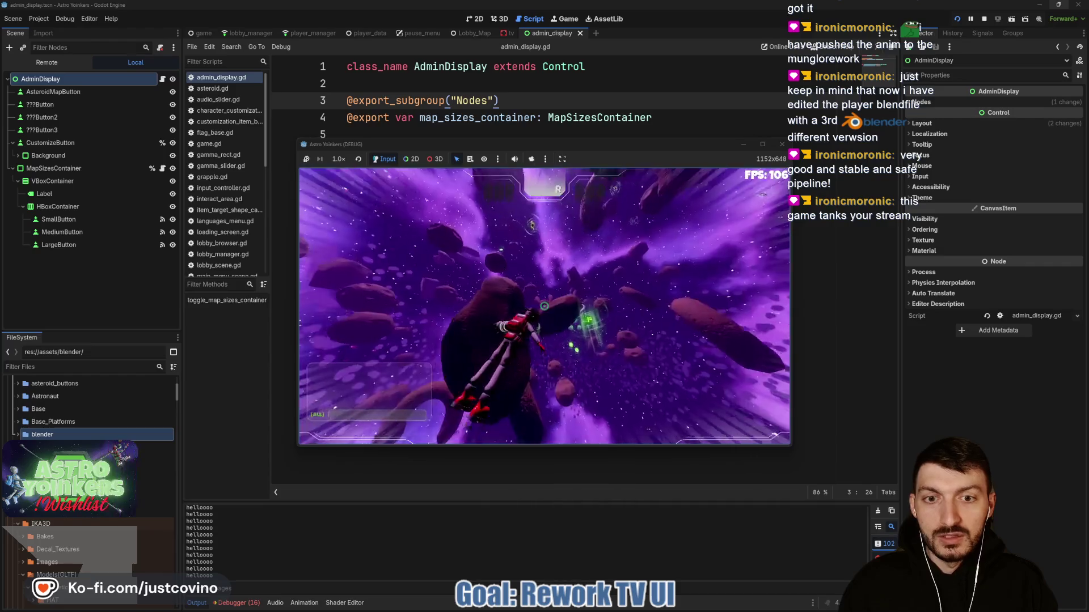
{"action": "key", "text": "w"}
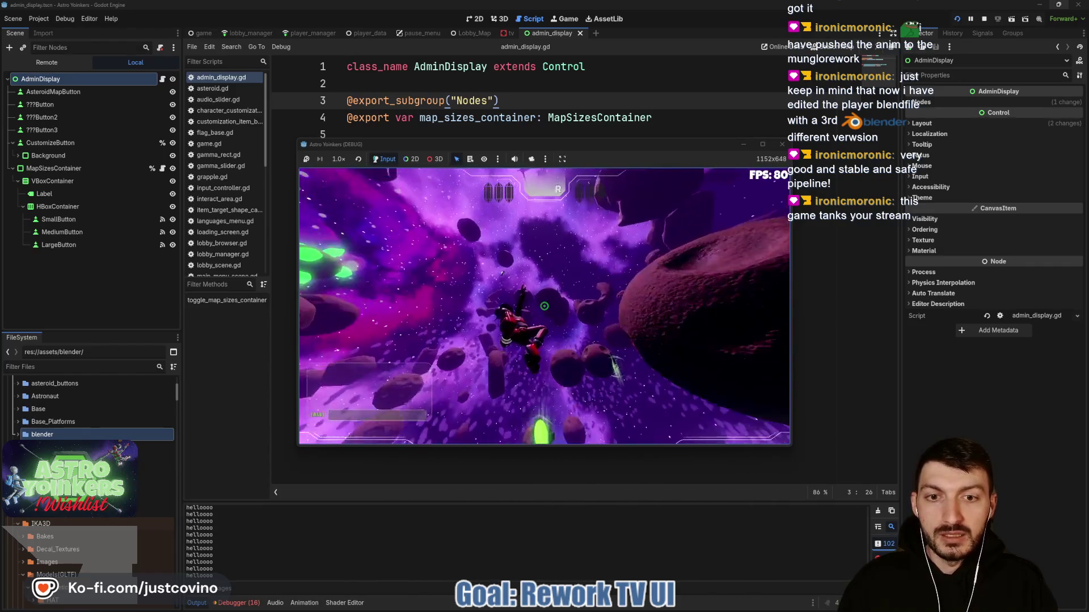
{"action": "key", "text": "w"}
{"action": "key", "text": "w"}
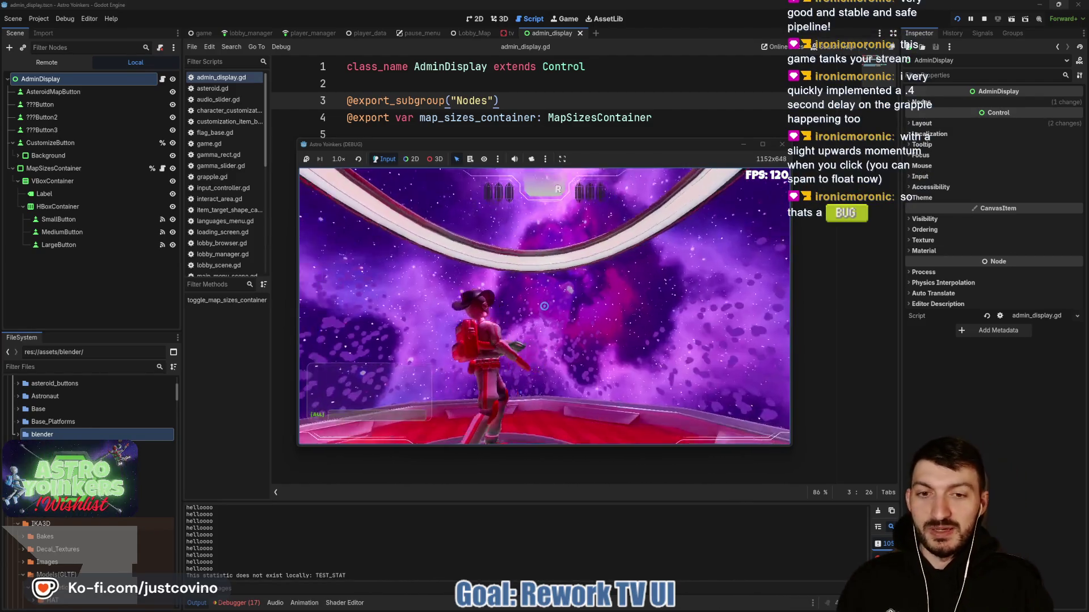
{"action": "key", "text": "space"}
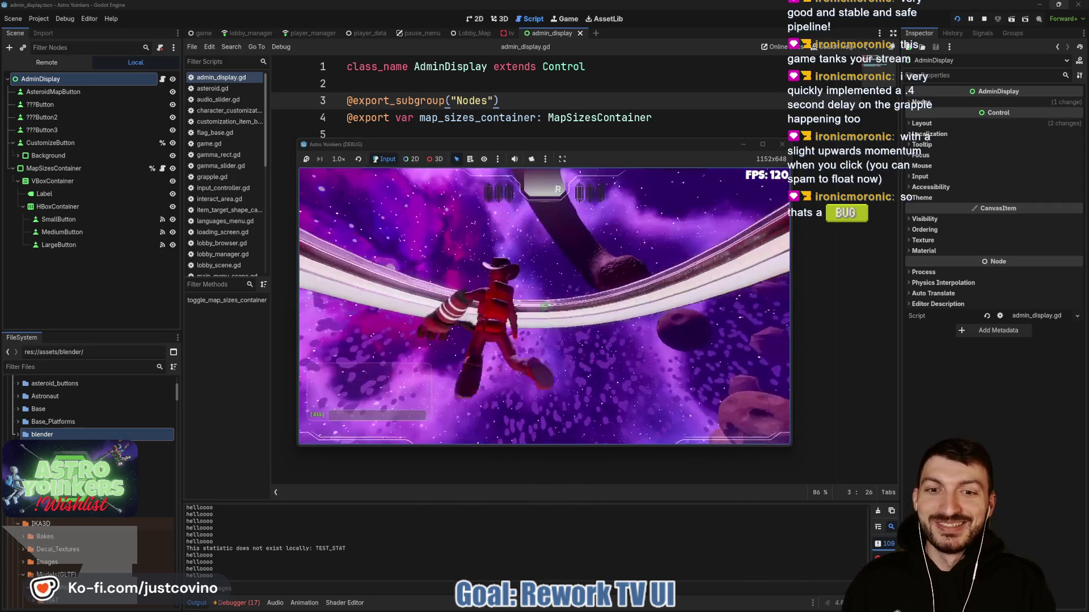
Grapple repeatedly at the crosshair between asteroids and up from the red platform toward the ring.
{"action": "left_click", "coordinate": [543, 306]}
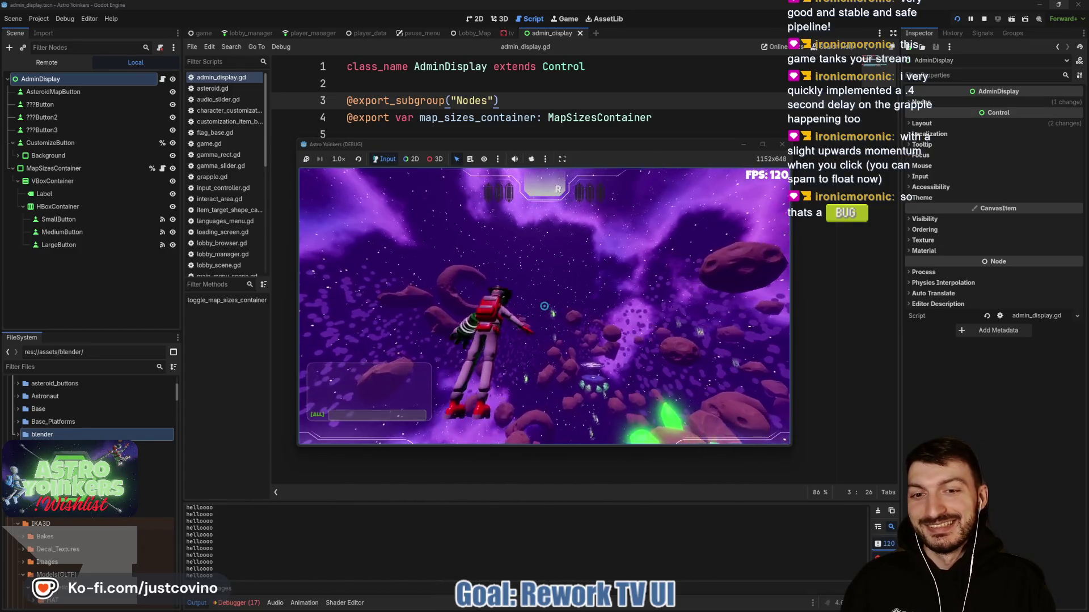
{"action": "left_click", "coordinate": [543, 307]}
{"action": "left_click", "coordinate": [544, 306]}
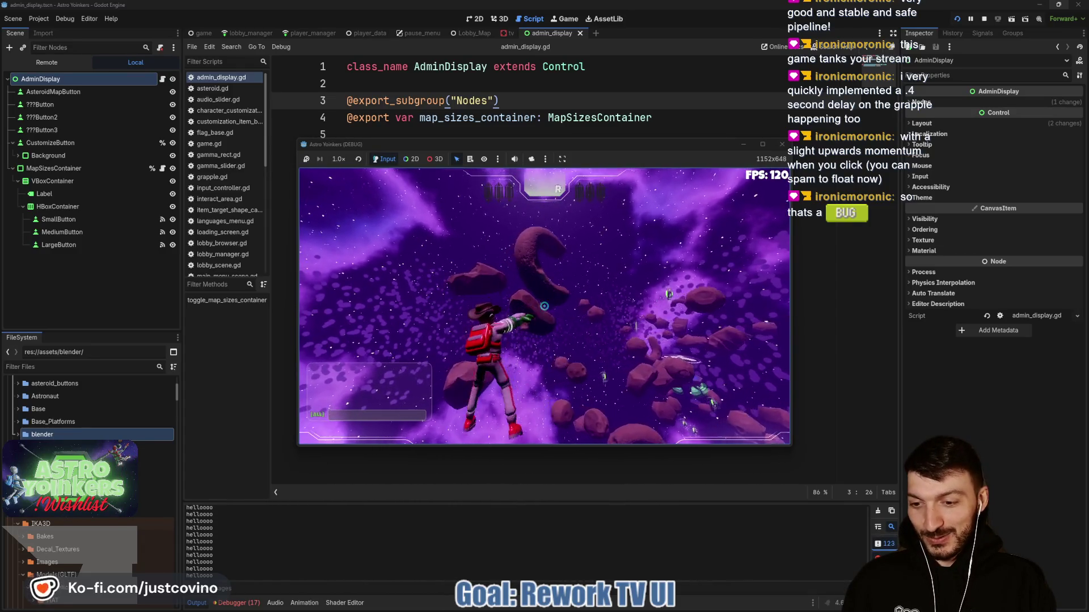
{"action": "left_click", "coordinate": [543, 306]}
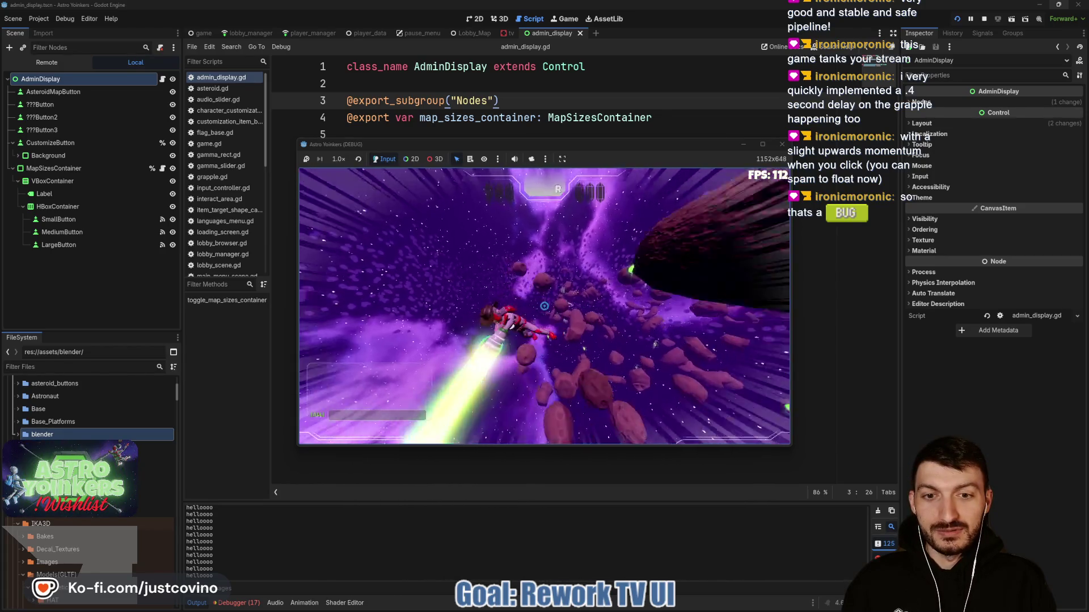
{"action": "left_click", "coordinate": [544, 306]}
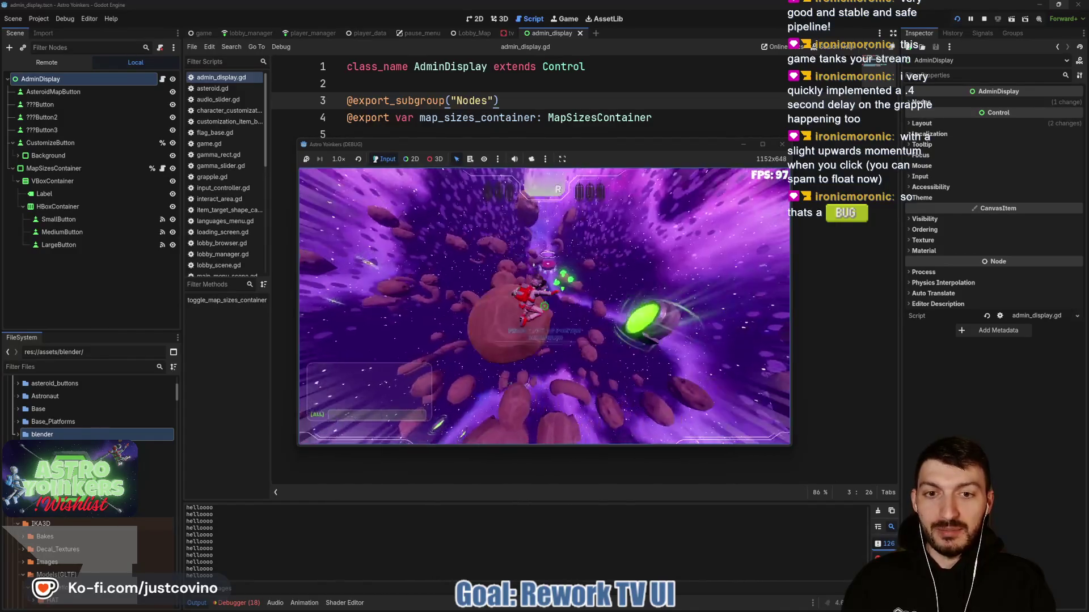
{"action": "left_click", "coordinate": [543, 306]}
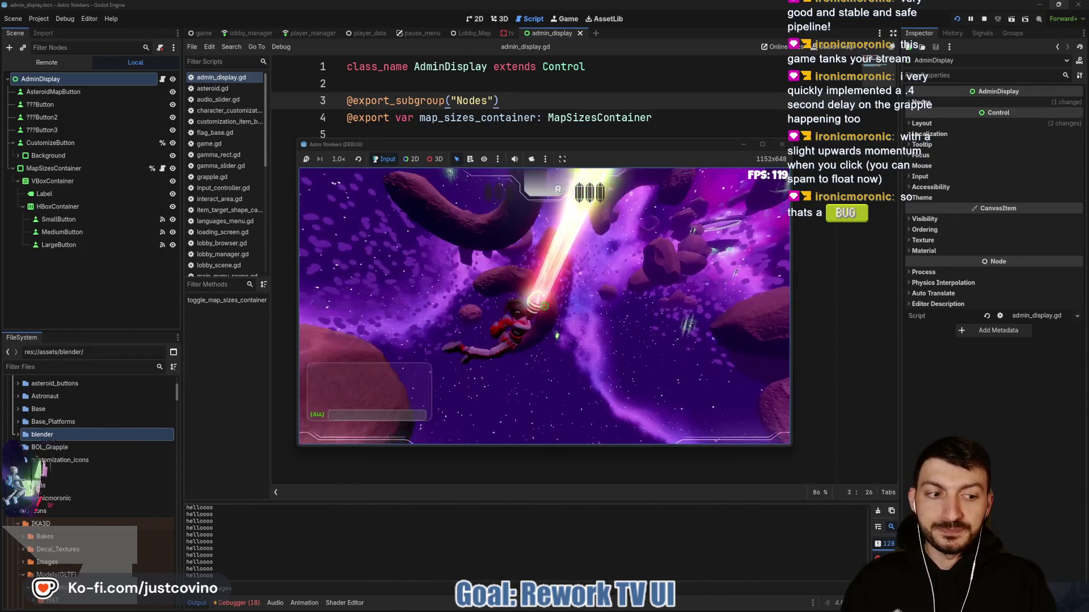
{"action": "left_click", "coordinate": [544, 306]}
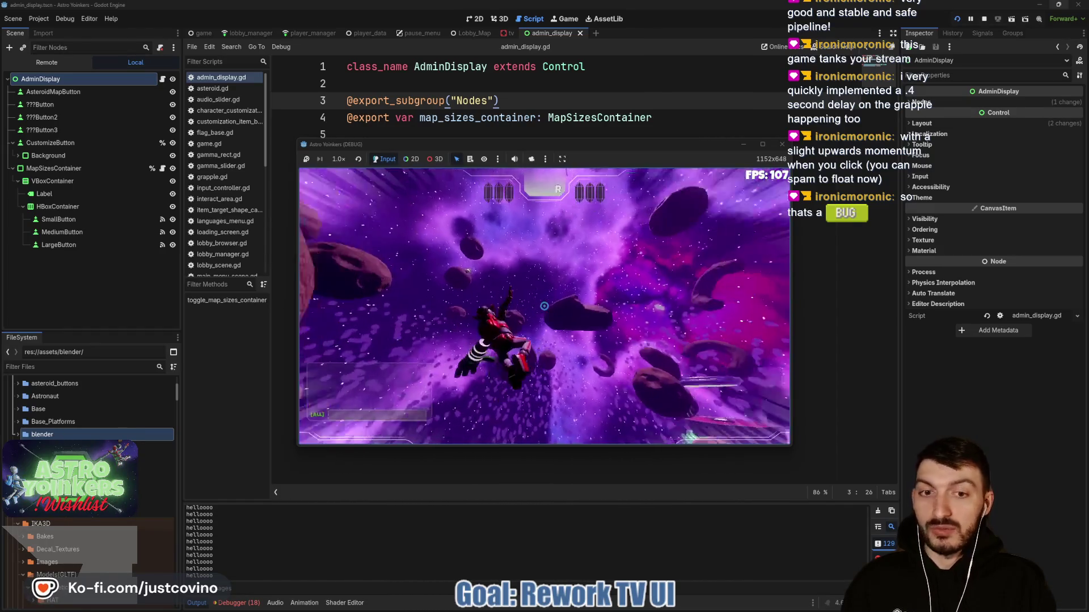
{"action": "left_click", "coordinate": [544, 306]}
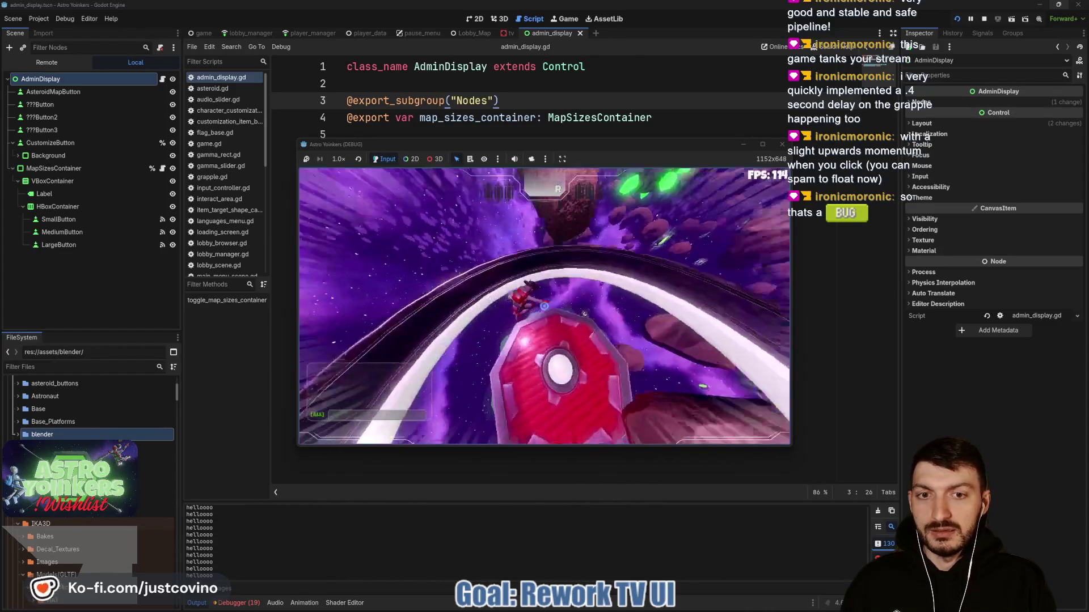
{"action": "key", "text": "space"}
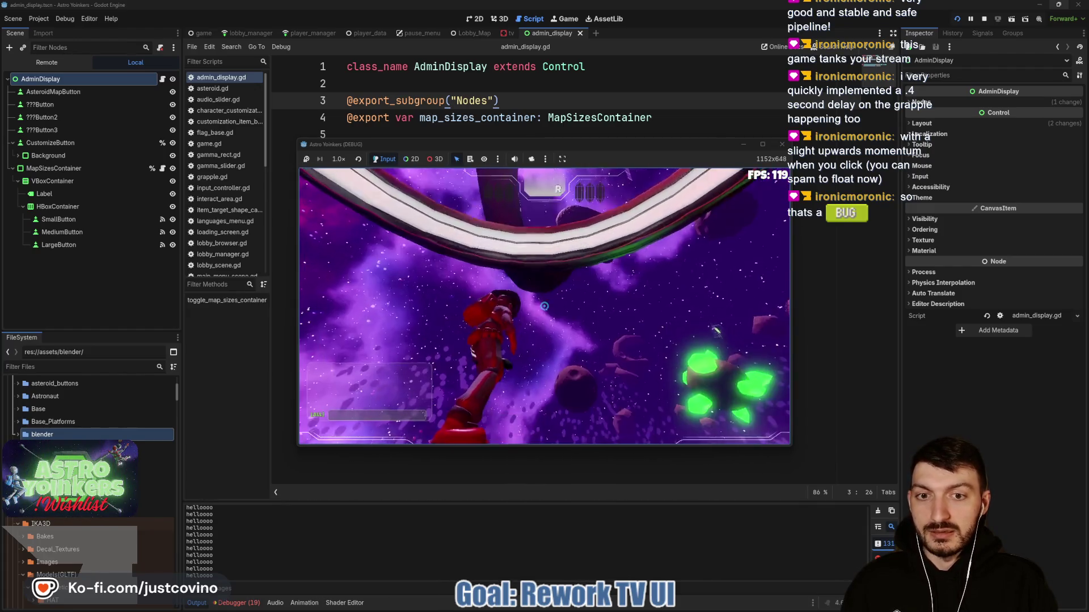
{"action": "left_click", "coordinate": [544, 306]}
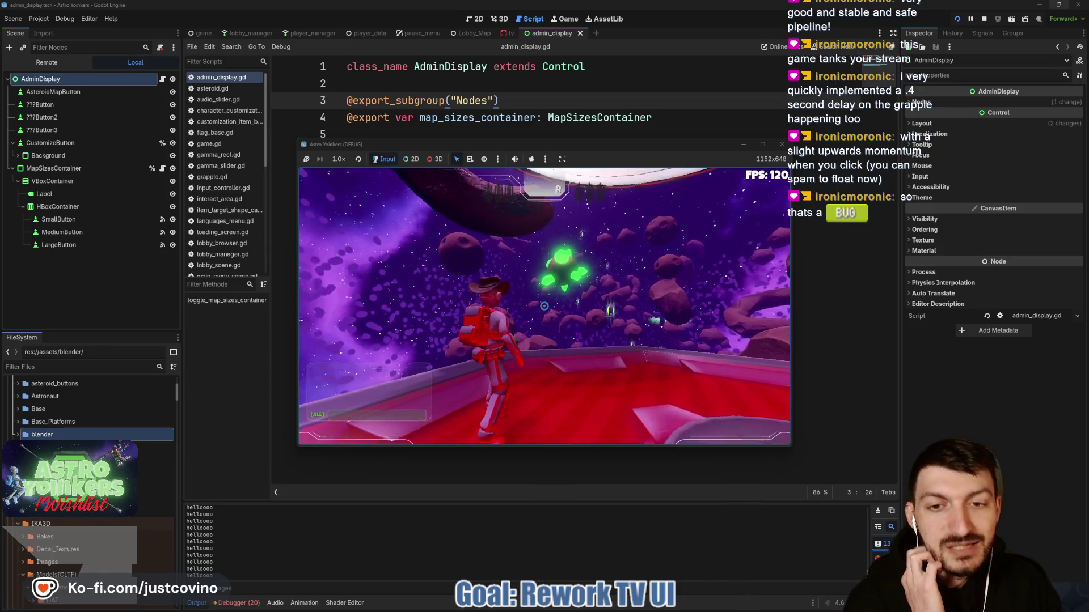
{"action": "left_click", "coordinate": [544, 307]}
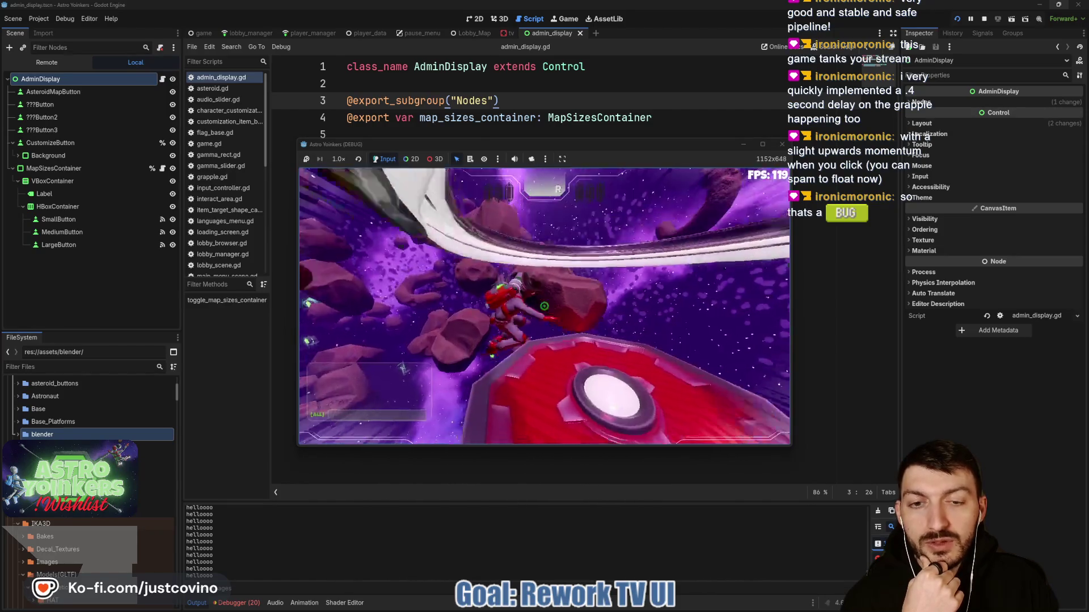
{"action": "key", "text": "w"}
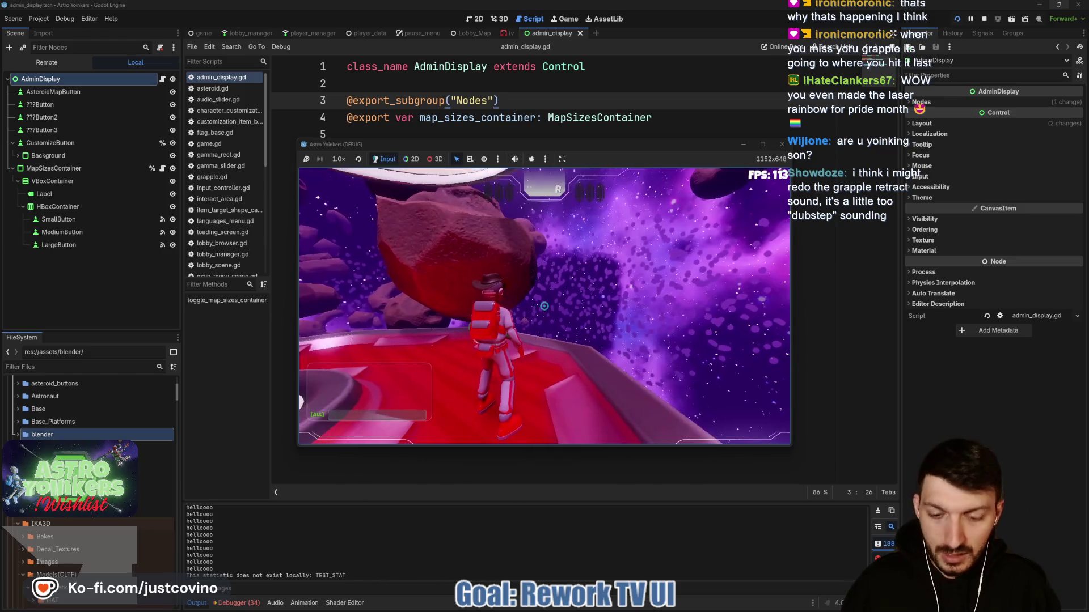
Stop the game with F8 and bring up the pending changes in GitHub Desktop.
{"action": "key", "text": "F8"}
{"action": "left_click", "coordinate": [557, 276]}
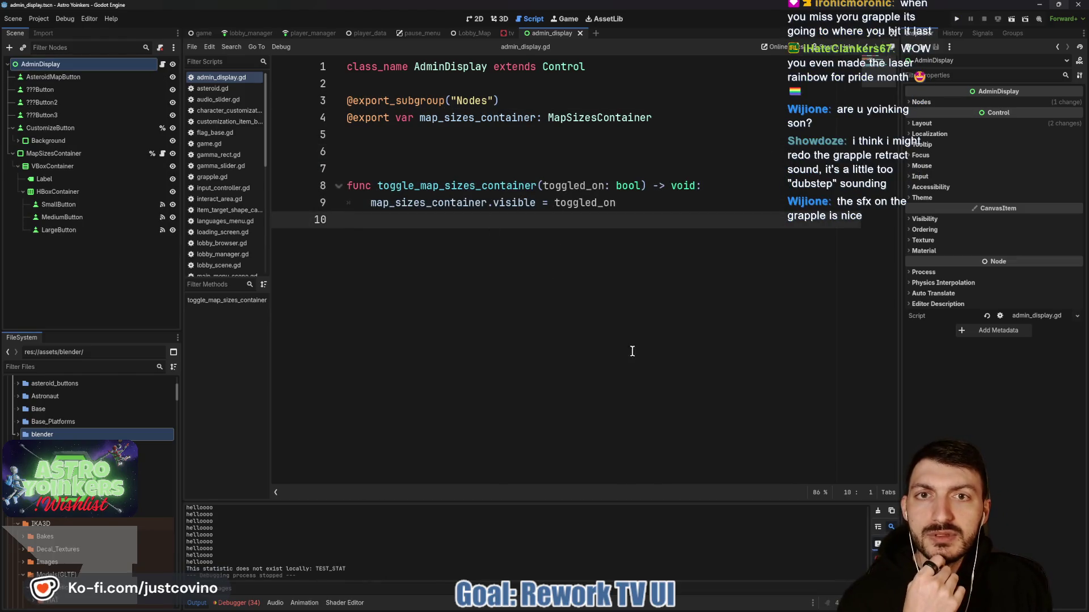
{"action": "key", "text": "alt+Tab"}
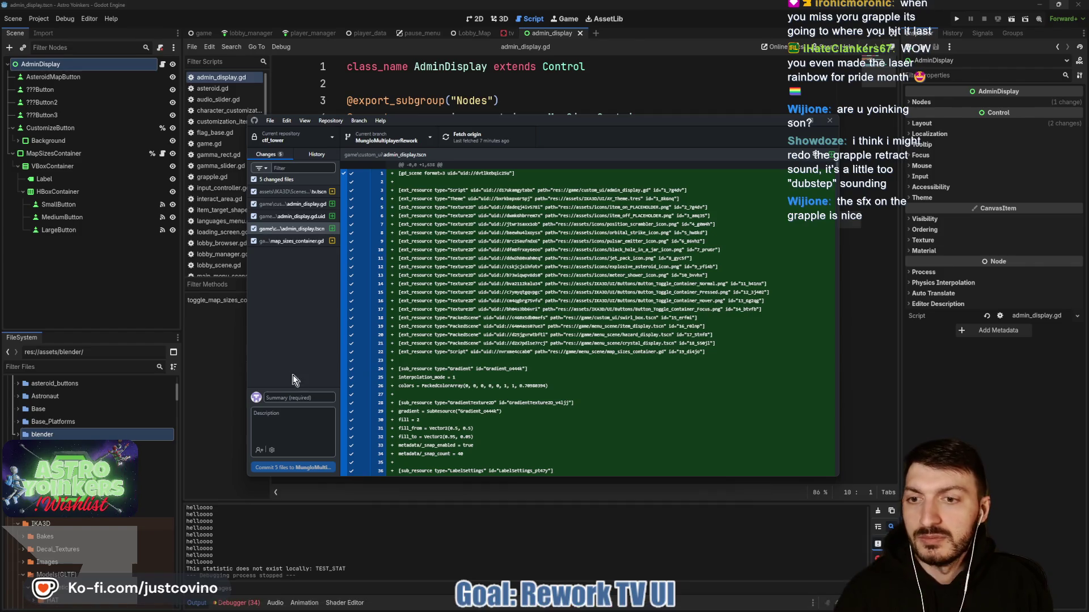
Commit the five files as 'beginnings of admin display rework', push to origin, and return to Godot's admin_display.gd.
{"action": "type", "text": "beg"}
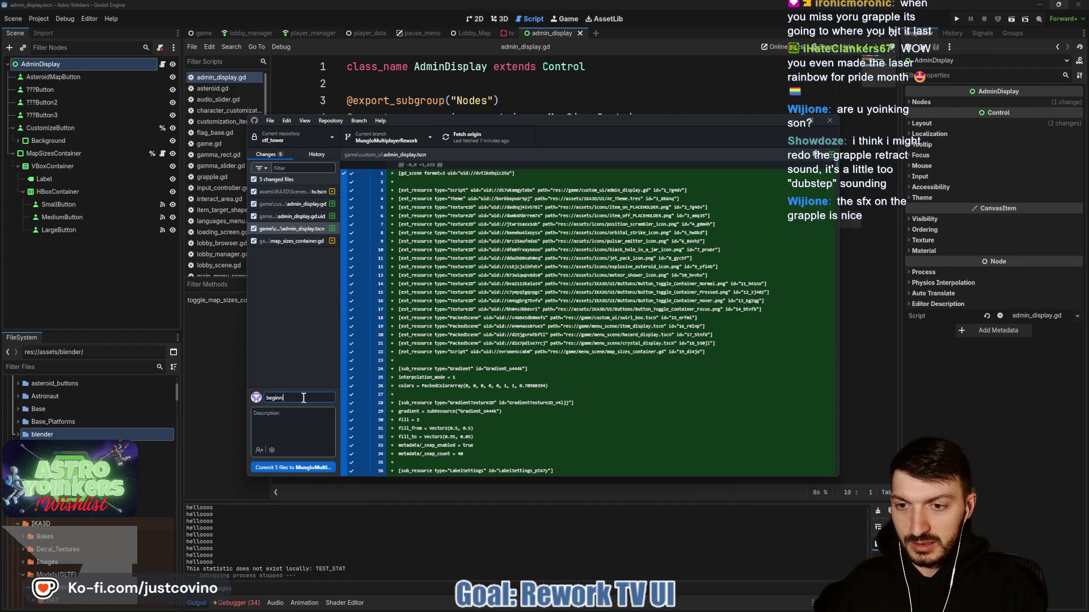
{"action": "type", "text": "innings"}
{"action": "type", "text": " of admin display rework"}
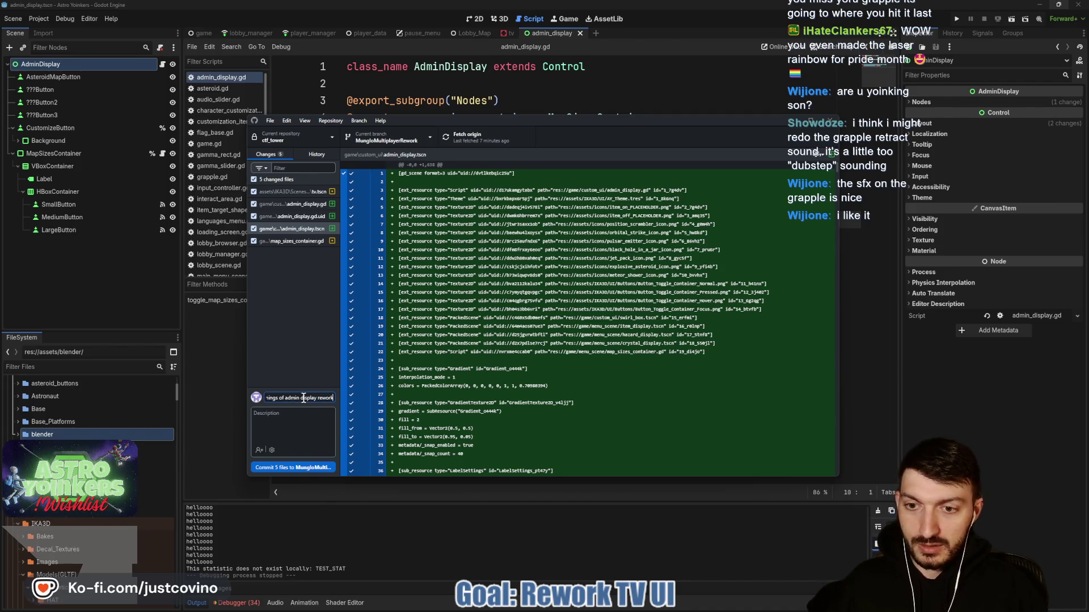
{"action": "left_click", "coordinate": [328, 466]}
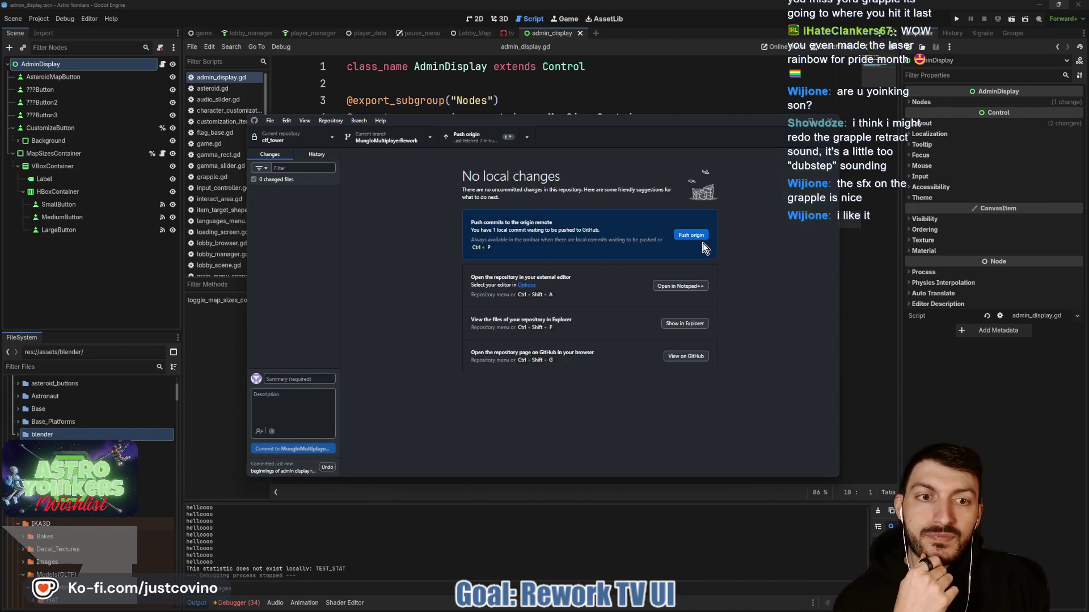
{"action": "left_click", "coordinate": [692, 235]}
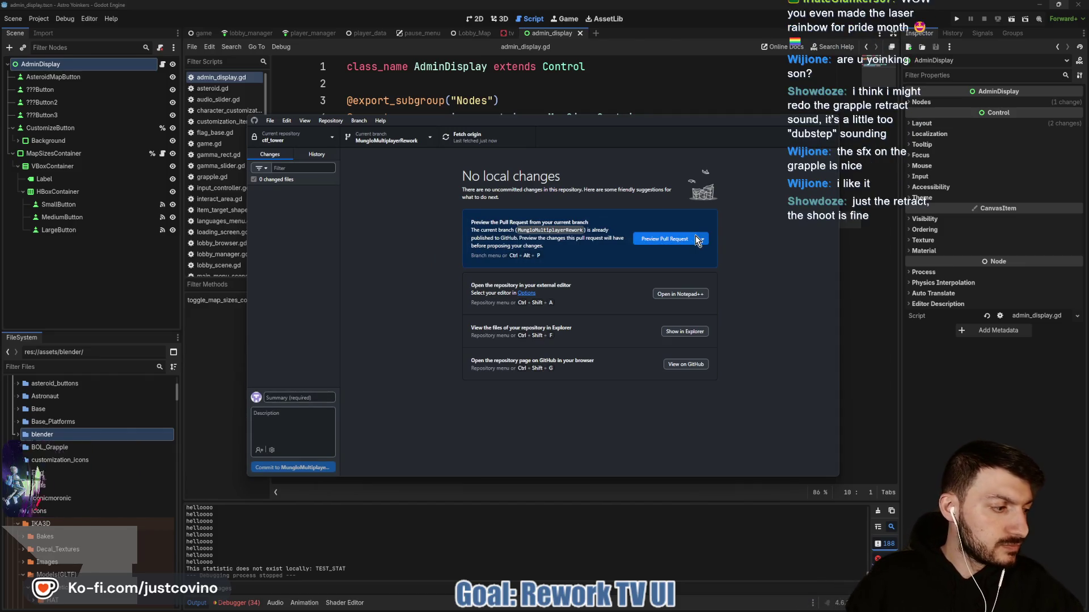
{"action": "left_click", "coordinate": [519, 101]}
{"action": "left_click", "coordinate": [512, 137]}
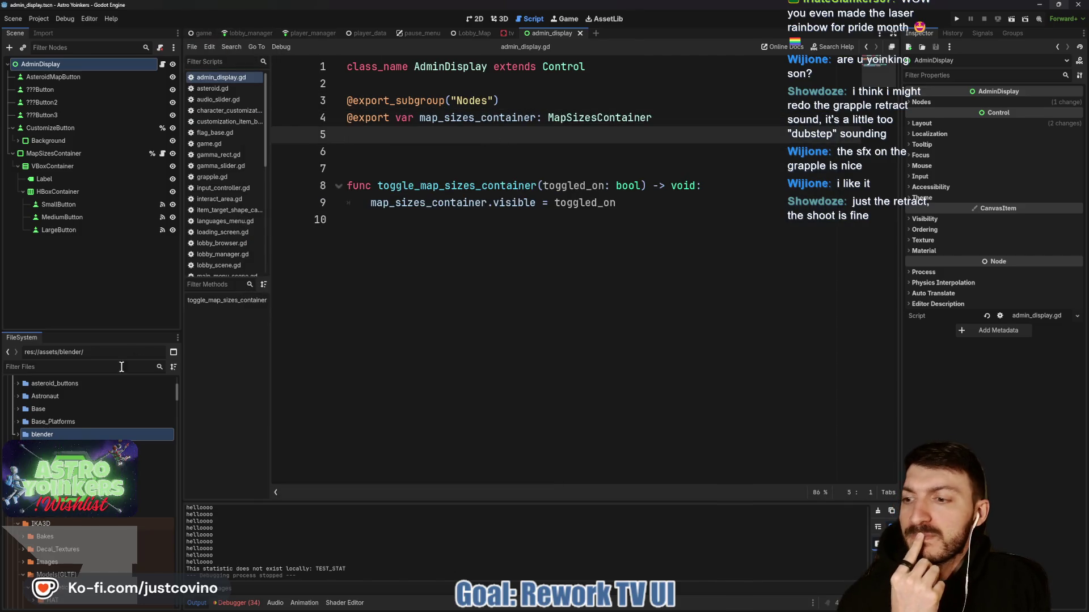
Filter the project files by 'player' and open the player scene in the 3D view.
{"action": "left_click", "coordinate": [102, 367]}
{"action": "type", "text": "player"}
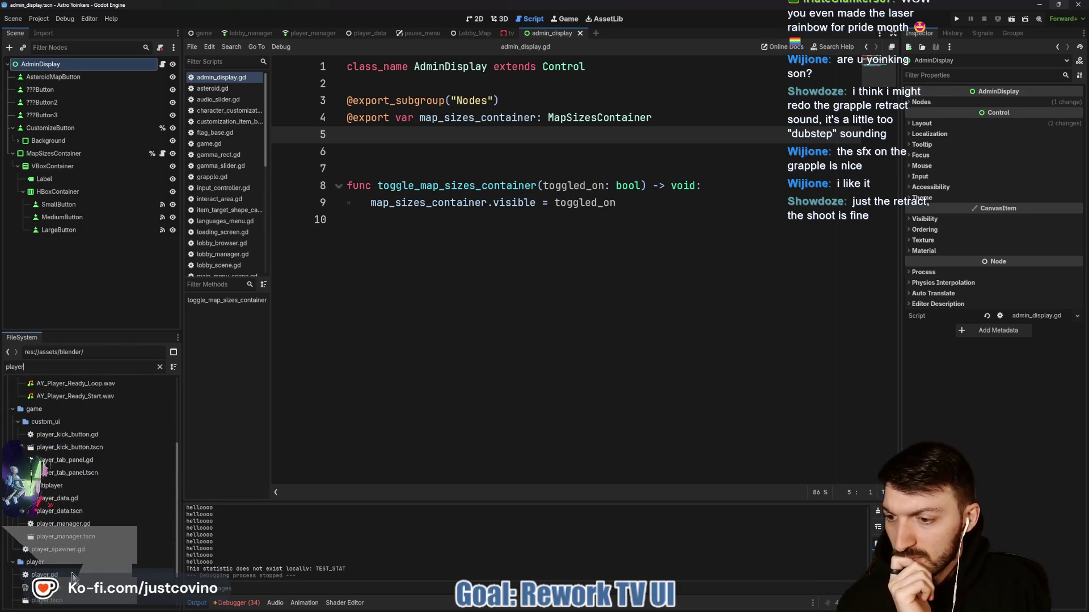
{"action": "left_click", "coordinate": [67, 603]}
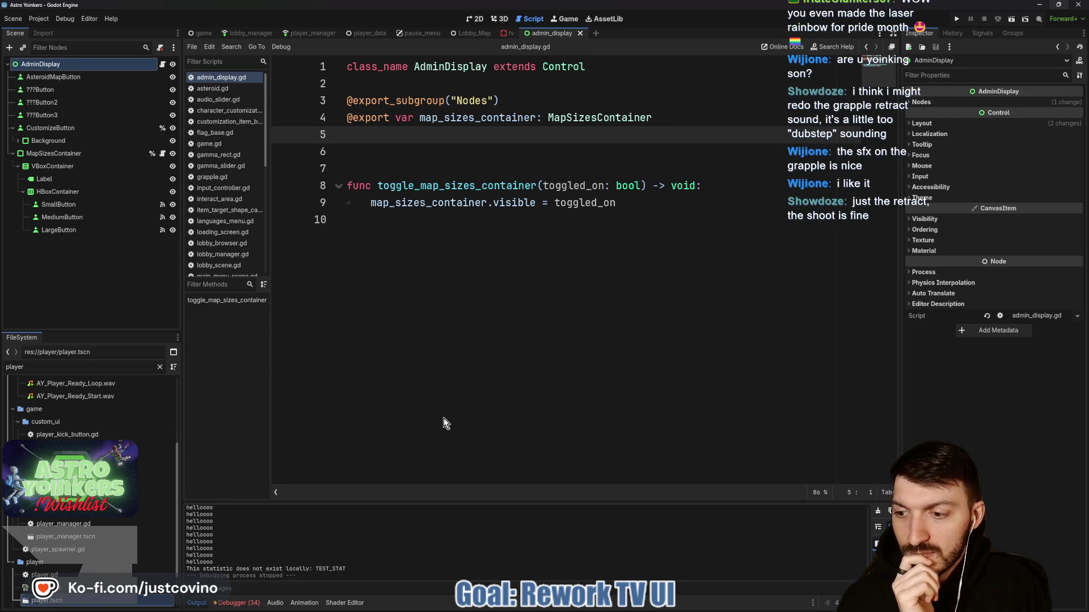
{"action": "left_click", "coordinate": [497, 20]}
{"action": "left_click_drag", "start_coordinate": [594, 234], "coordinate": [641, 267]}
{"action": "scroll", "coordinate": [136, 267], "scroll_direction": "down", "scroll_amount": 4}
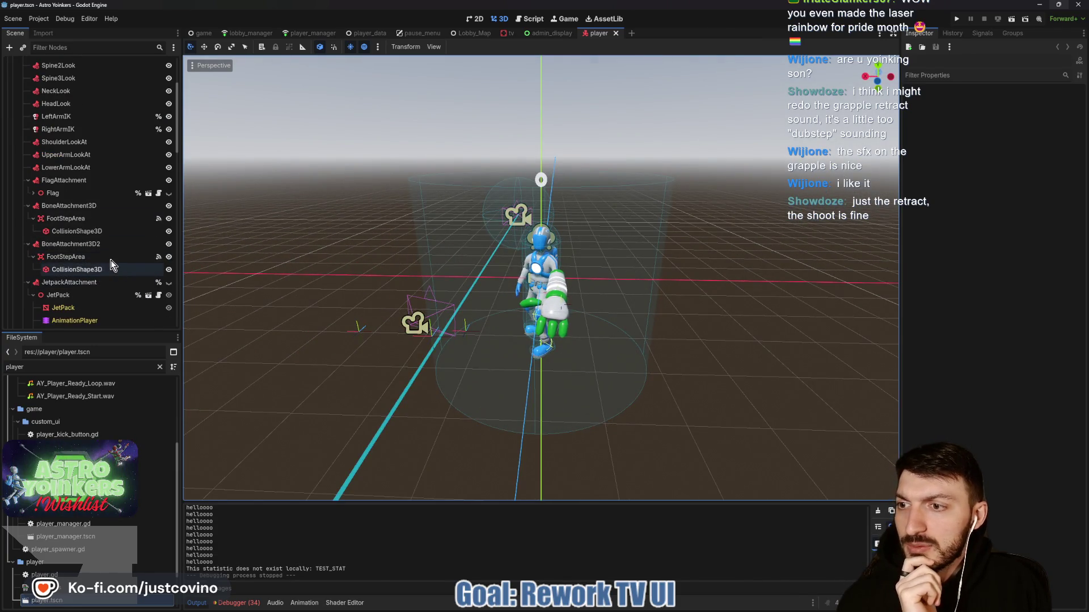
{"action": "scroll", "coordinate": [110, 258], "scroll_direction": "up", "scroll_amount": 5}
Return to player.gd and scroll up to the retract_grapple function, placing the cursor on empty line 597.
{"action": "left_click", "coordinate": [157, 64]}
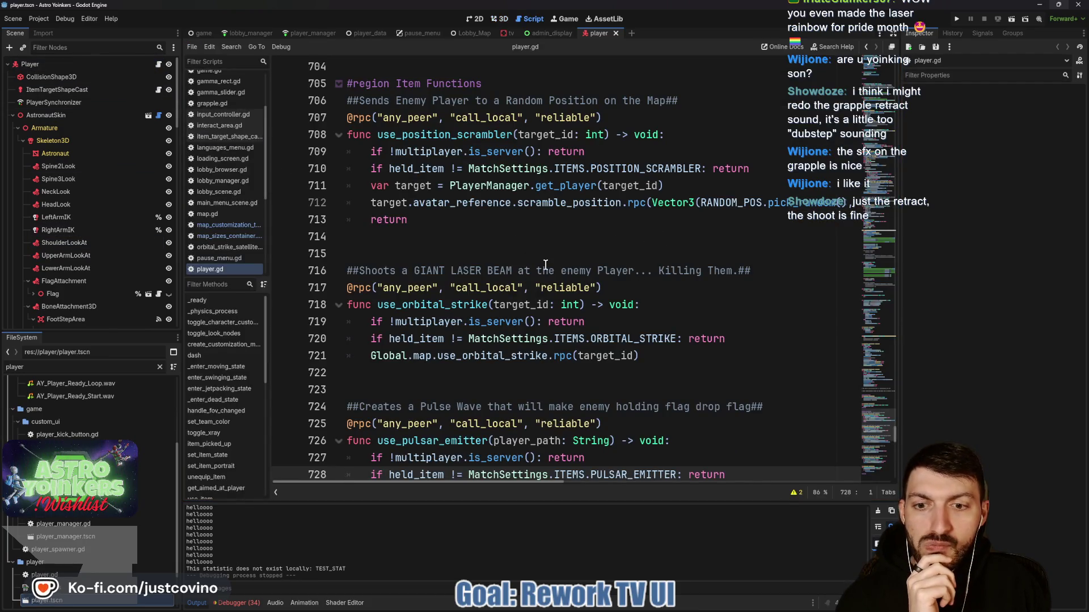
{"action": "scroll", "coordinate": [538, 265], "scroll_direction": "up", "scroll_amount": 15}
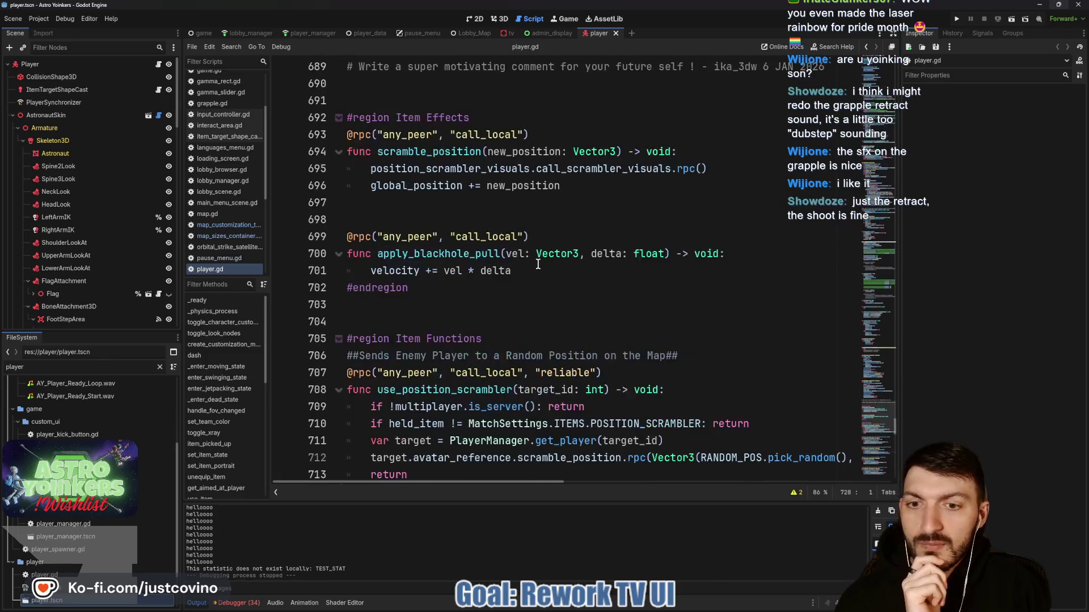
{"action": "scroll", "coordinate": [536, 266], "scroll_direction": "up", "scroll_amount": 3}
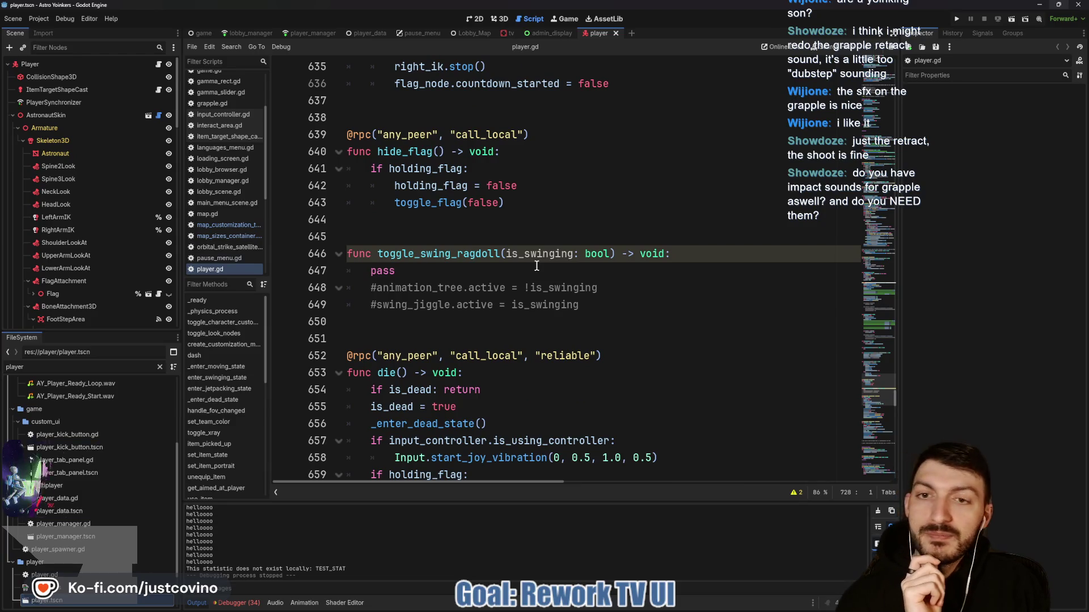
{"action": "scroll", "coordinate": [536, 266], "scroll_direction": "up", "scroll_amount": 1}
{"action": "scroll", "coordinate": [537, 266], "scroll_direction": "up", "scroll_amount": 2}
{"action": "scroll", "coordinate": [537, 266], "scroll_direction": "up", "scroll_amount": 2}
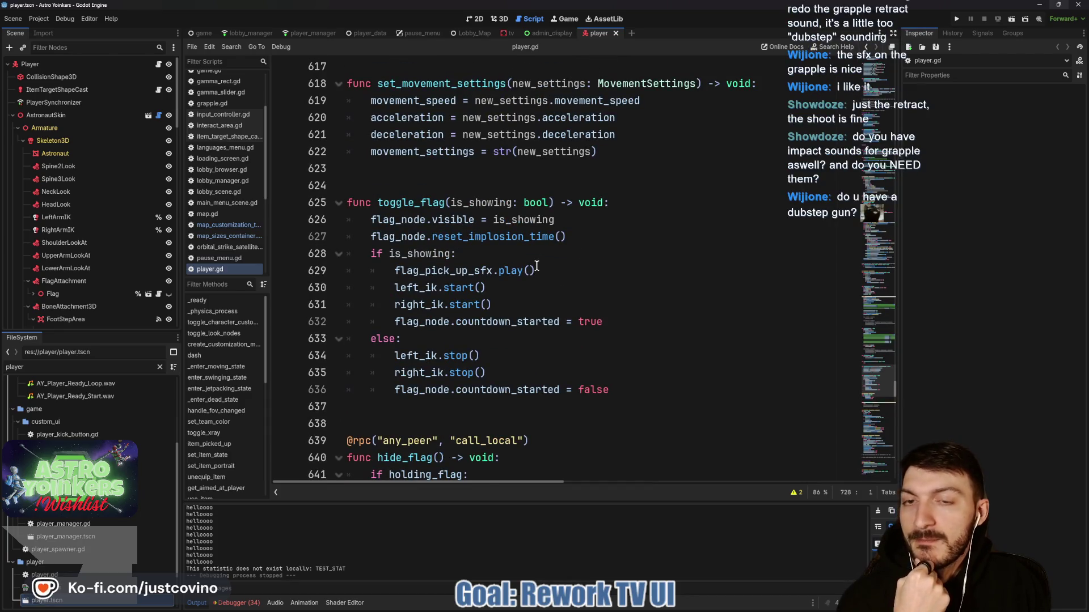
{"action": "scroll", "coordinate": [537, 266], "scroll_direction": "up", "scroll_amount": 3}
{"action": "scroll", "coordinate": [527, 258], "scroll_direction": "up", "scroll_amount": 3}
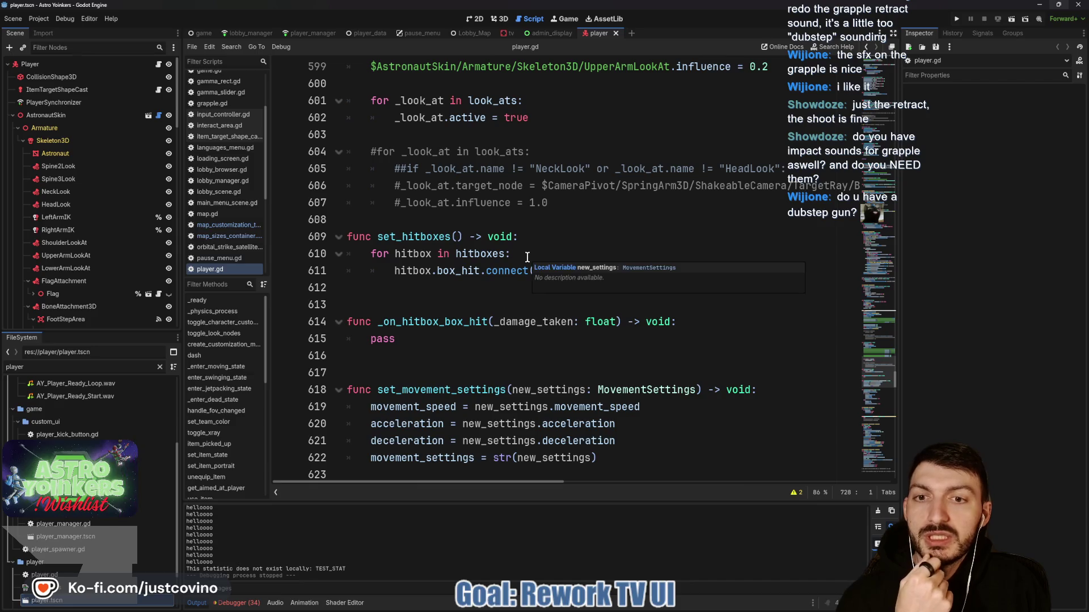
{"action": "scroll", "coordinate": [528, 258], "scroll_direction": "up", "scroll_amount": 6}
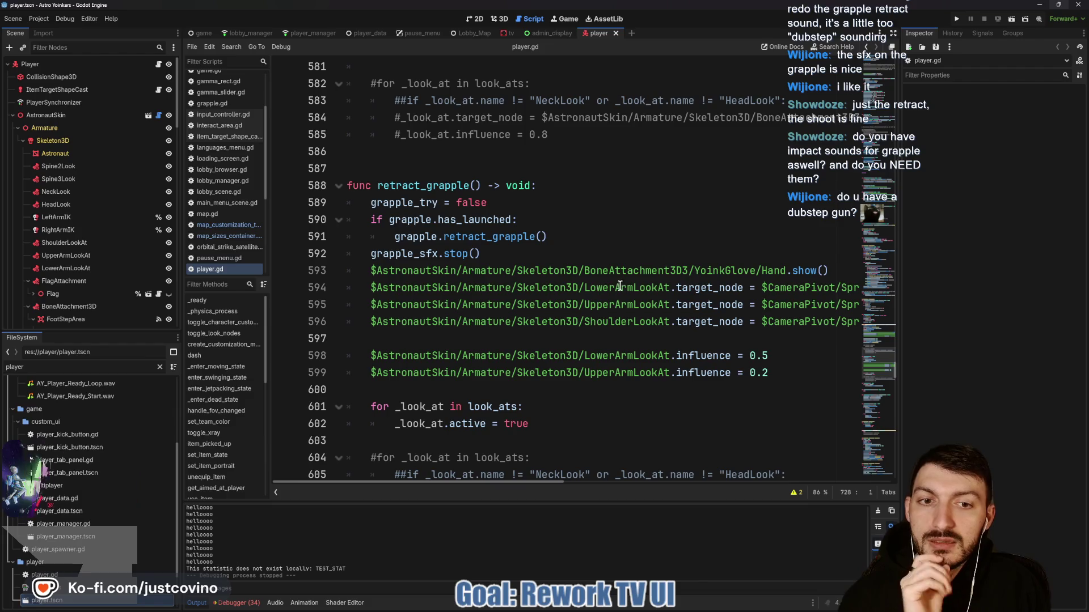
{"action": "left_click", "coordinate": [456, 335]}
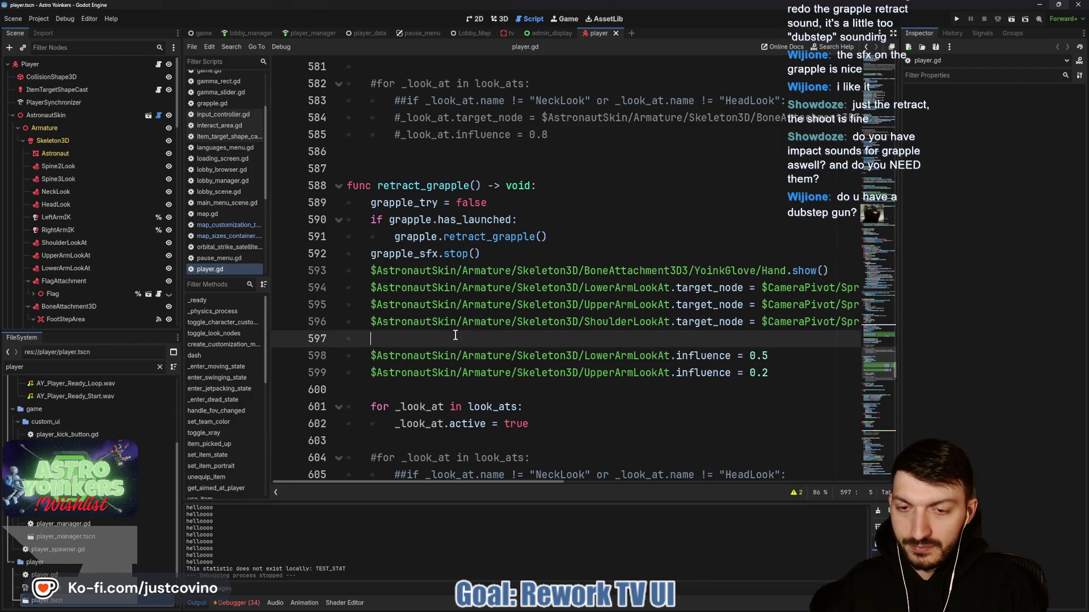
Insert a temporary lower_arm_look_at on line 597, then delete it again.
{"action": "type", "text": "lower"}
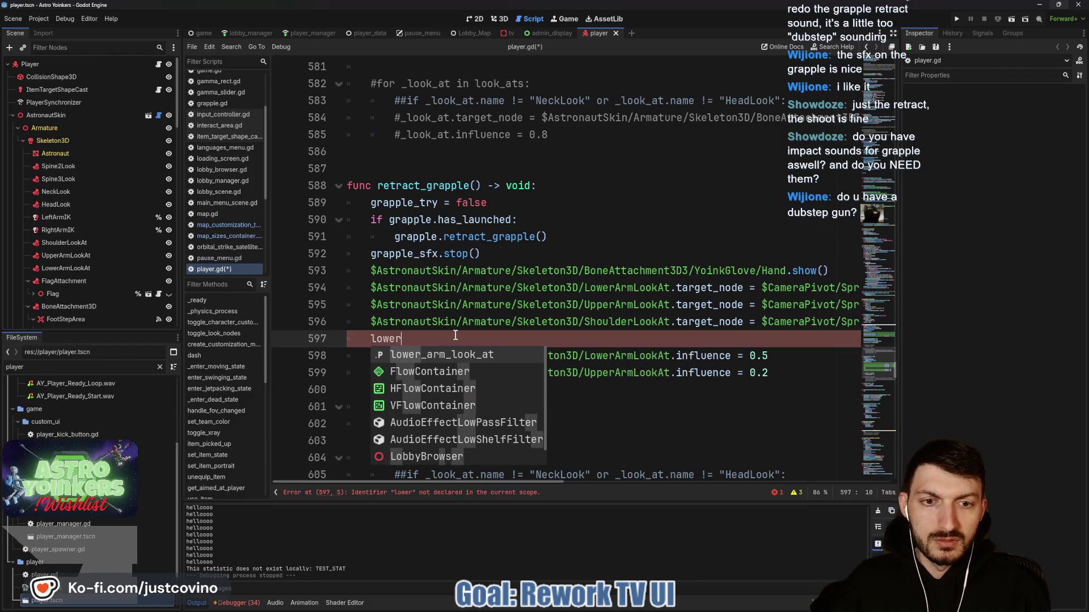
{"action": "key", "text": "Return"}
{"action": "left_click_drag", "start_coordinate": [476, 338], "coordinate": [365, 338]}
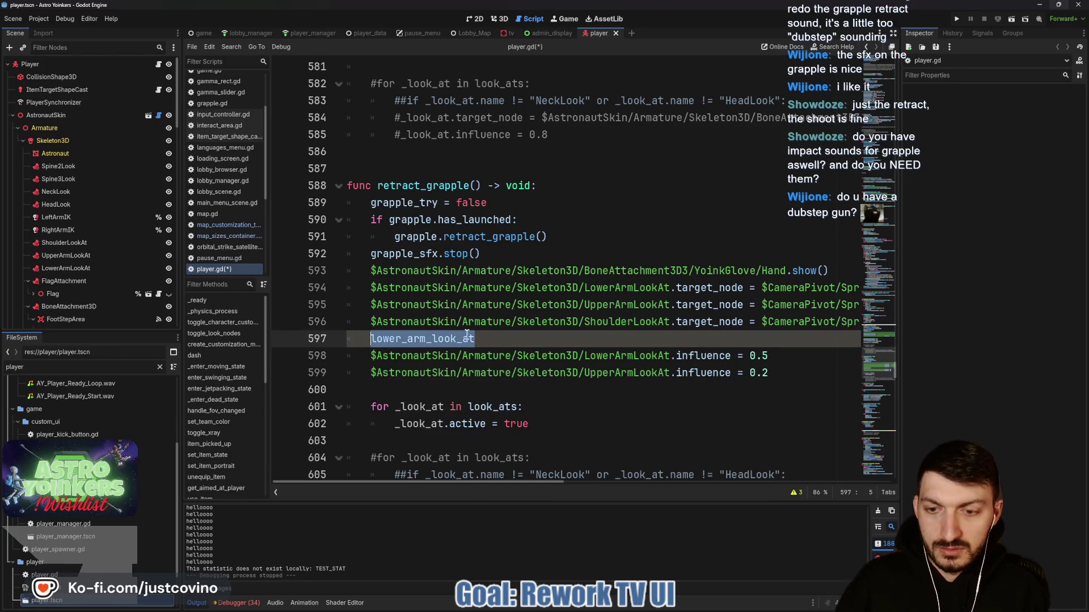
{"action": "scroll", "coordinate": [583, 323], "scroll_direction": "right", "scroll_amount": 10}
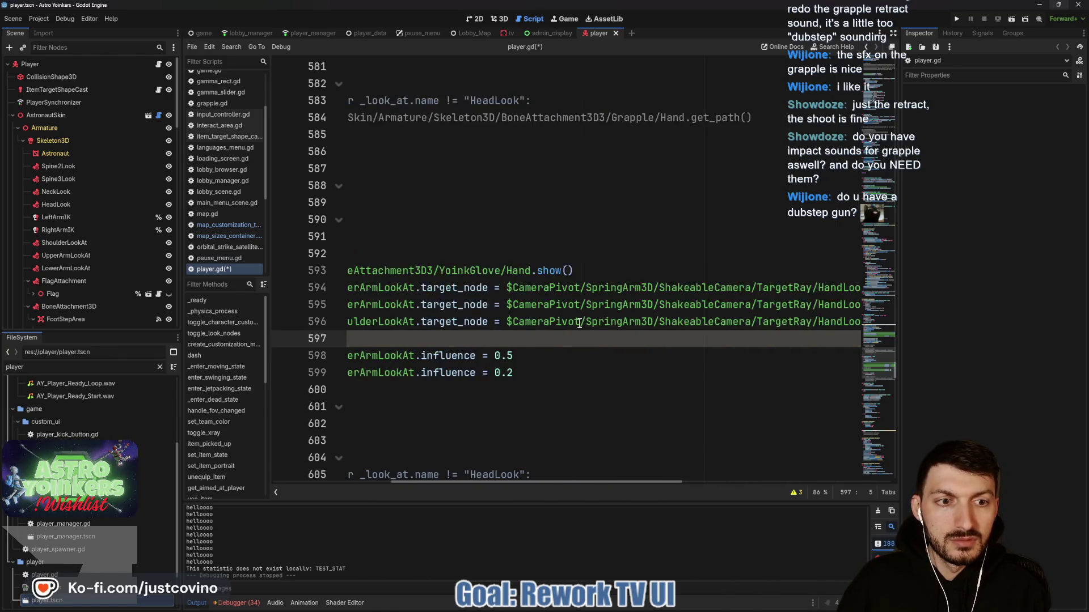
{"action": "scroll", "coordinate": [579, 323], "scroll_direction": "left", "scroll_amount": 10}
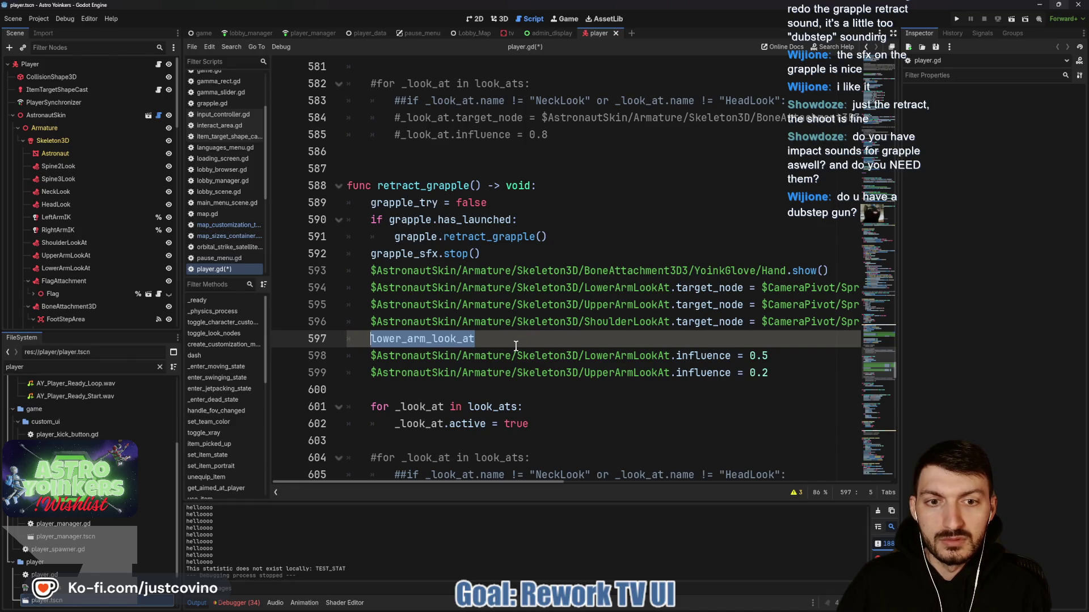
{"action": "key", "text": "BackSpace"}
Replace both LowerArmLookAt node paths (lines 594 and 598) with lower_arm_look_at and save.
{"action": "left_click_drag", "start_coordinate": [669, 288], "coordinate": [359, 292]}
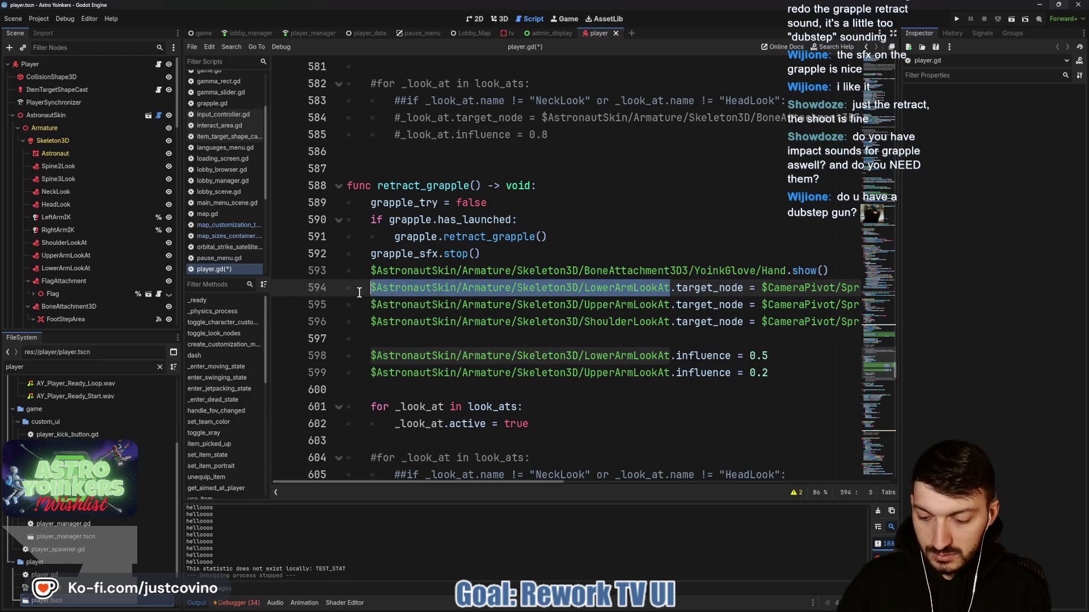
{"action": "key", "text": "ctrl+d"}
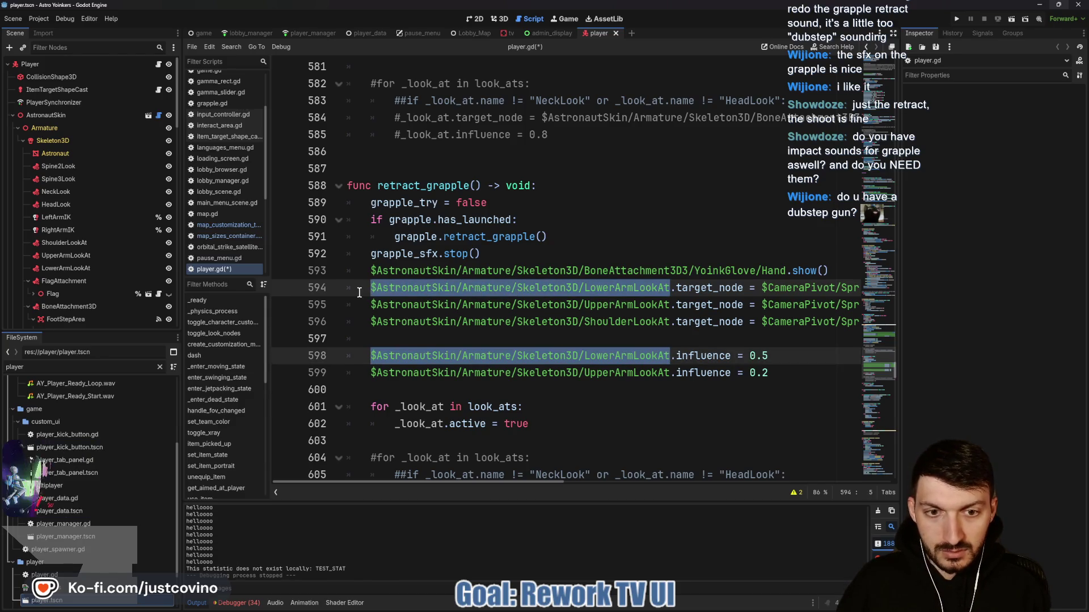
{"action": "type", "text": "lower.target_node = $CameraPivot/SpringArm3D/ShakeableCamera/TargetRay/HandLookA"}
{"action": "key", "text": "Return"}
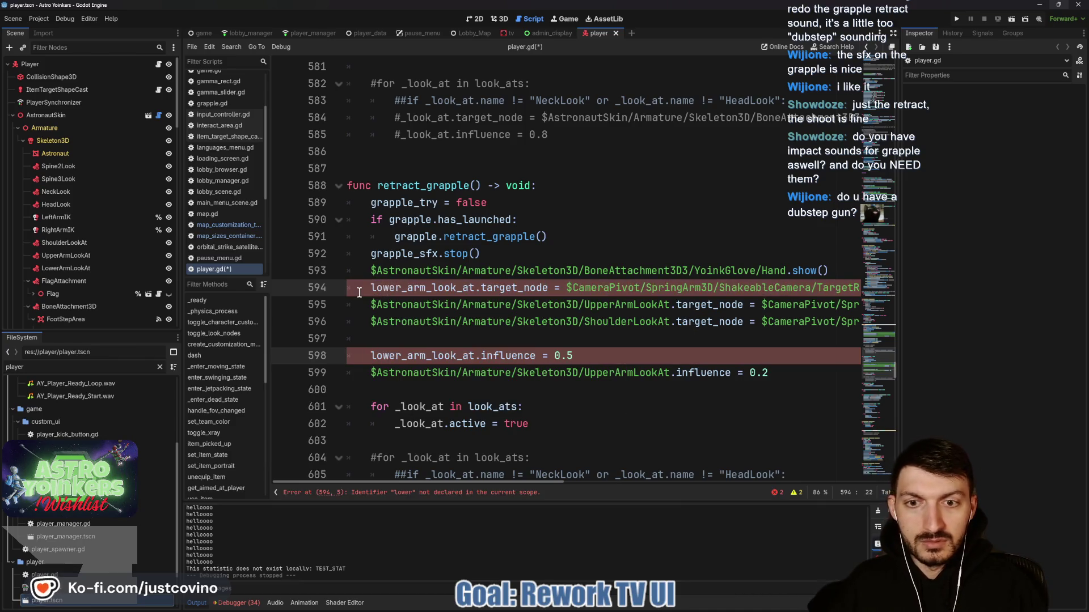
{"action": "left_click", "coordinate": [511, 331]}
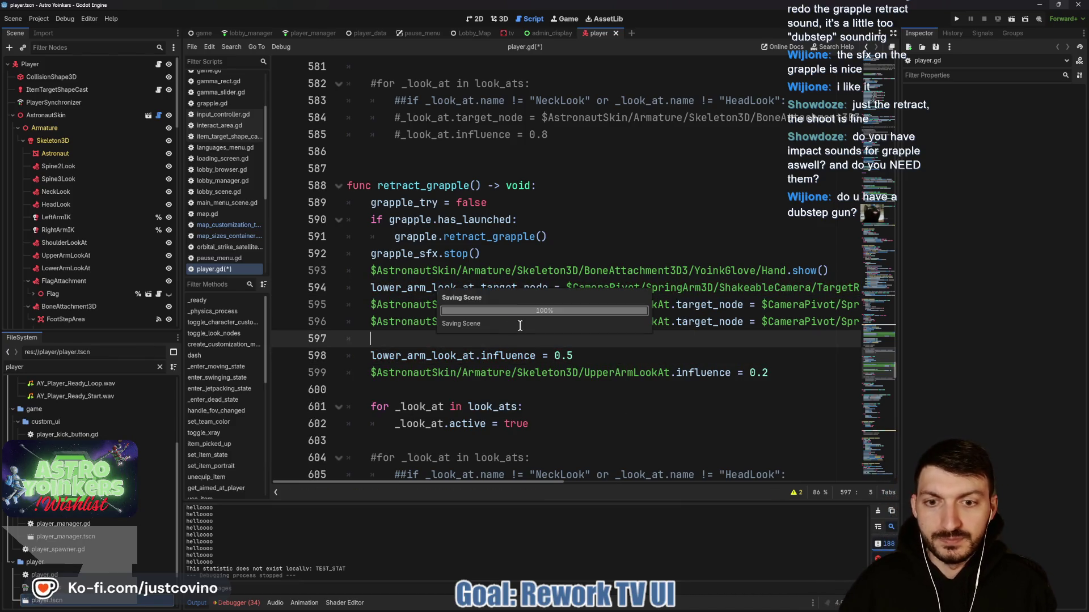
{"action": "key", "text": "ctrl+s"}
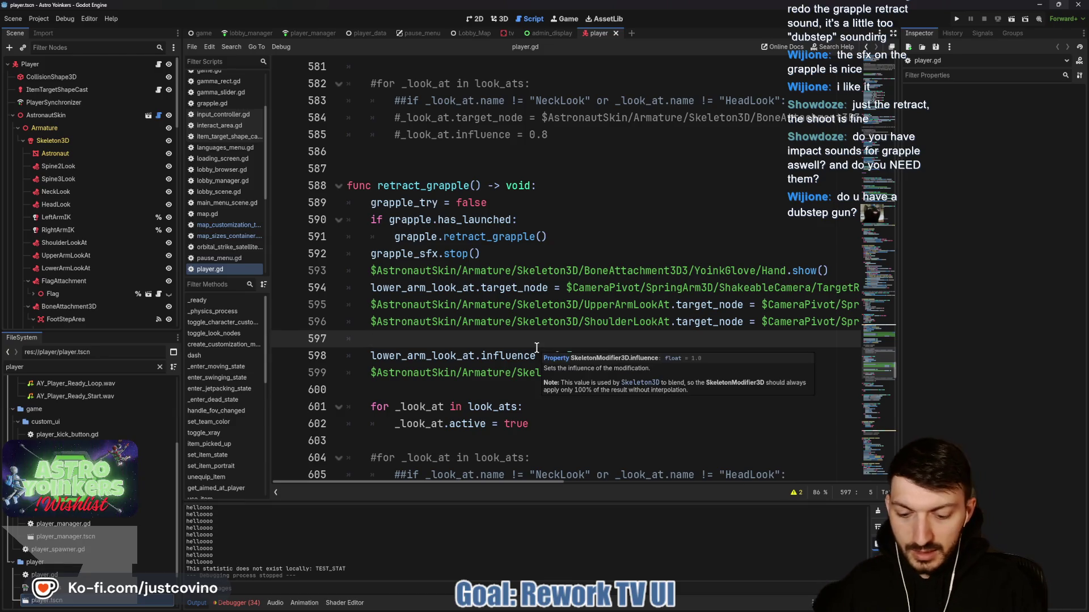
Replace the UpperArmLookAt node path with upper_arm_look_at, save, and clear stray text on line 597.
{"action": "type", "text": "upp"}
{"action": "key", "text": "BackSpace"}
{"action": "key", "text": "BackSpace"}
{"action": "key", "text": "BackSpace"}
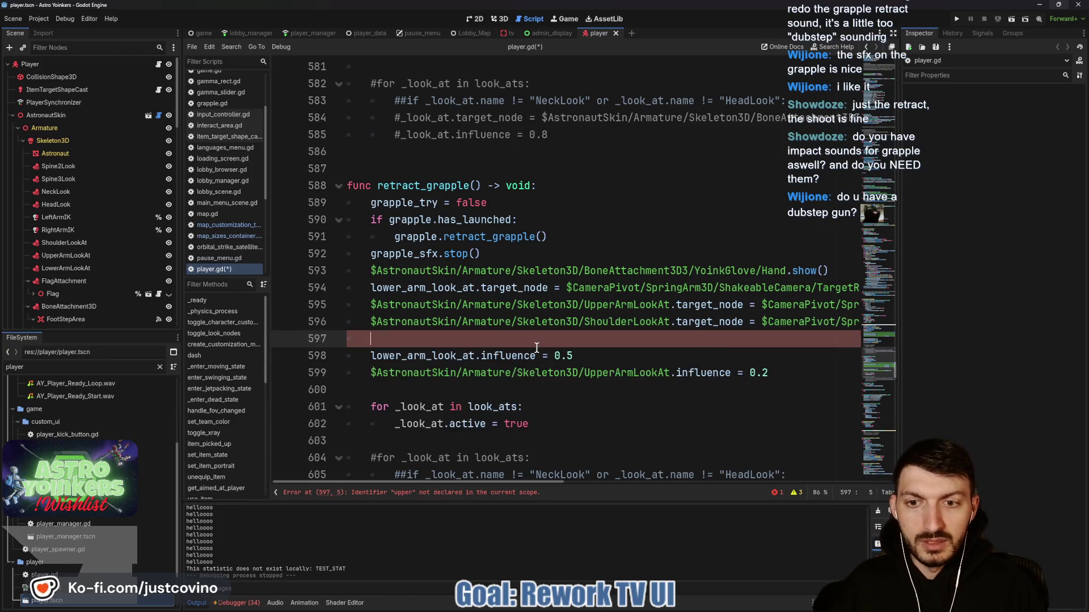
{"action": "left_click_drag", "start_coordinate": [371, 304], "coordinate": [669, 298]}
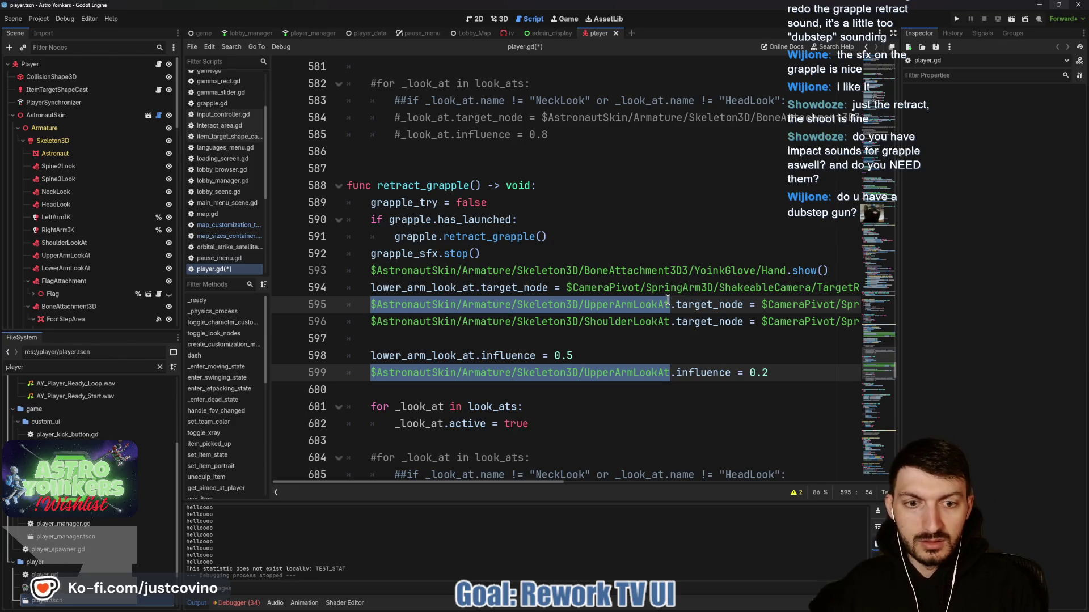
{"action": "type", "text": "upp"}
{"action": "key", "text": "Return"}
{"action": "left_click", "coordinate": [535, 338]}
{"action": "key", "text": "ctrl+s"}
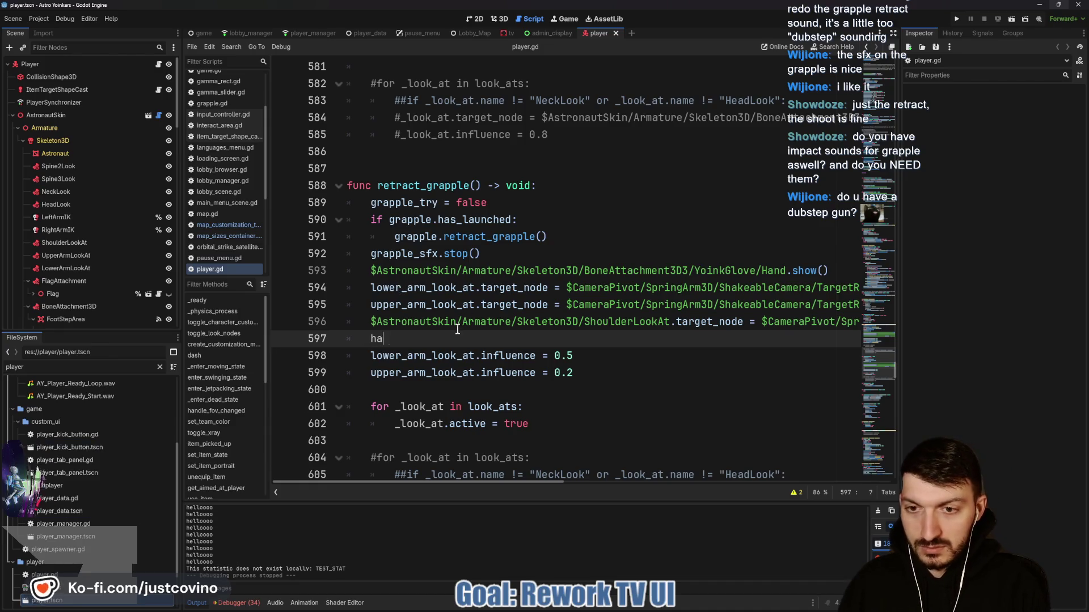
{"action": "type", "text": "hand"}
{"action": "key", "text": "BackSpace"}
{"action": "key", "text": "BackSpace"}
{"action": "key", "text": "BackSpace"}
{"action": "type", "text": "shoulde"}
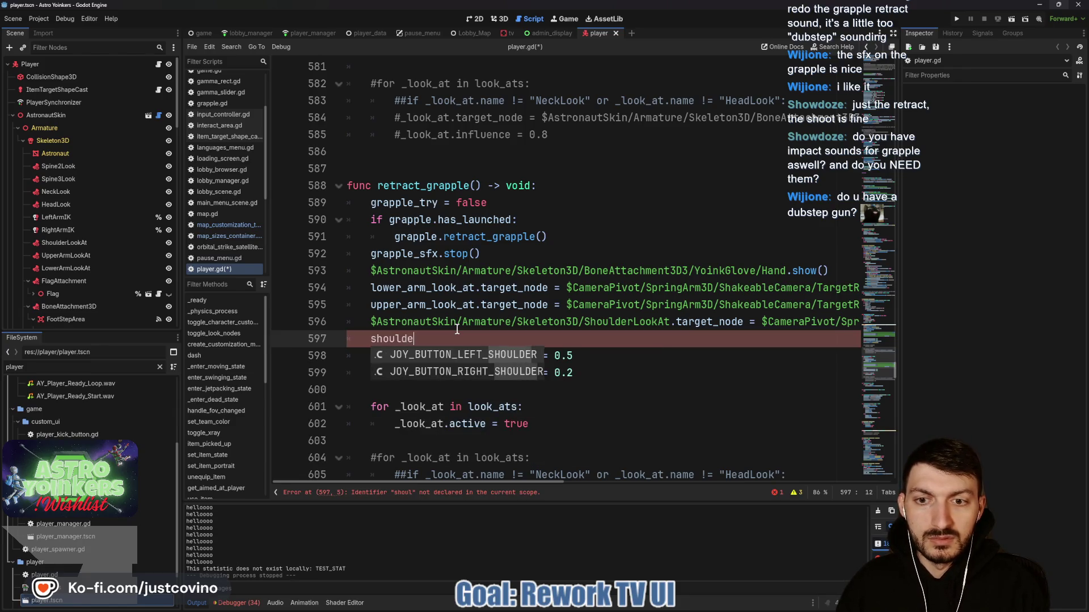
{"action": "key", "text": "BackSpace"}
{"action": "key", "text": "BackSpace"}
{"action": "key", "text": "BackSpace"}
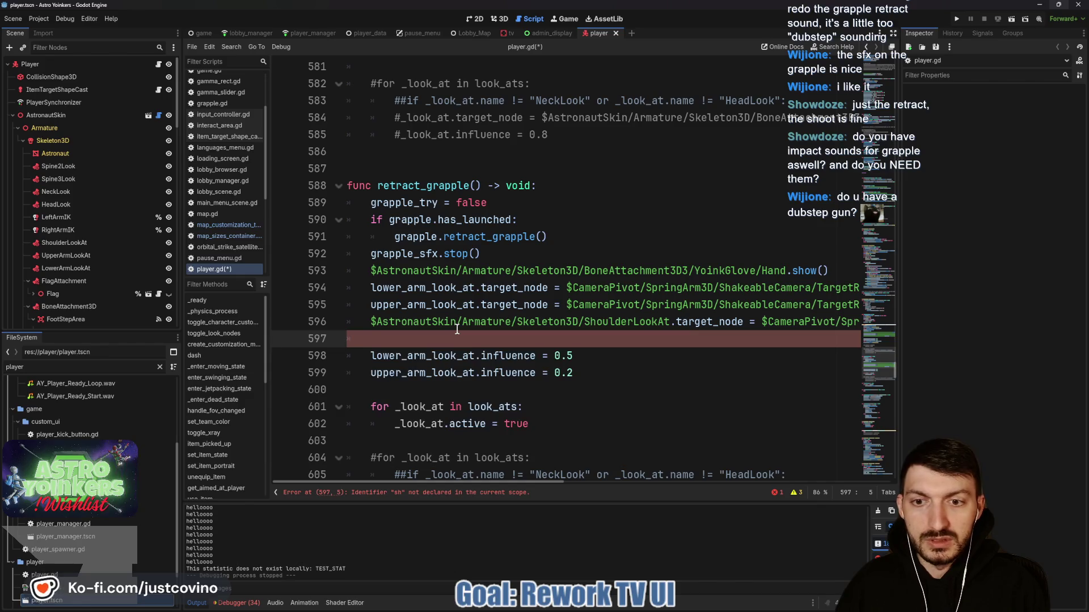
Scroll to shoot_grapple, select grapple_try in its check, and search the script for it.
{"action": "scroll", "coordinate": [457, 329], "scroll_direction": "up", "scroll_amount": 4}
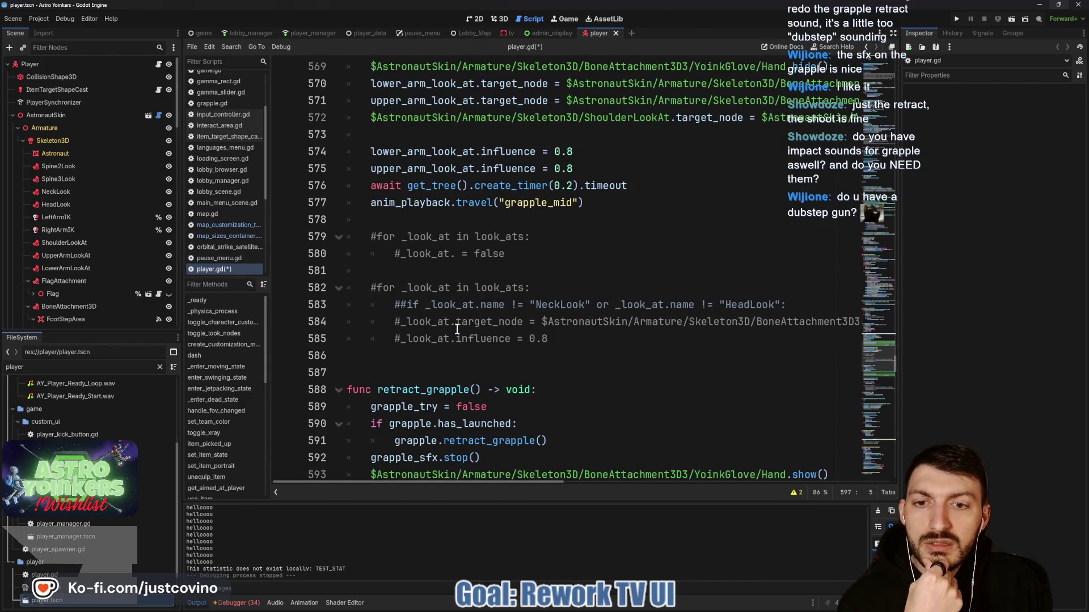
{"action": "scroll", "coordinate": [514, 334], "scroll_direction": "up", "scroll_amount": 4}
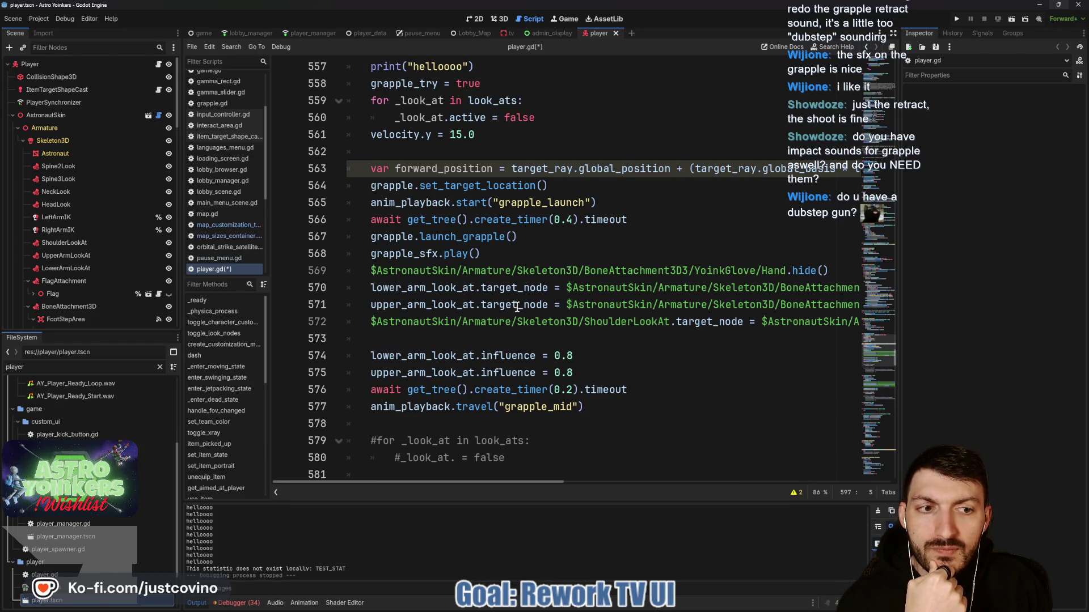
{"action": "scroll", "coordinate": [515, 307], "scroll_direction": "right", "scroll_amount": 5}
{"action": "scroll", "coordinate": [518, 305], "scroll_direction": "left", "scroll_amount": 2}
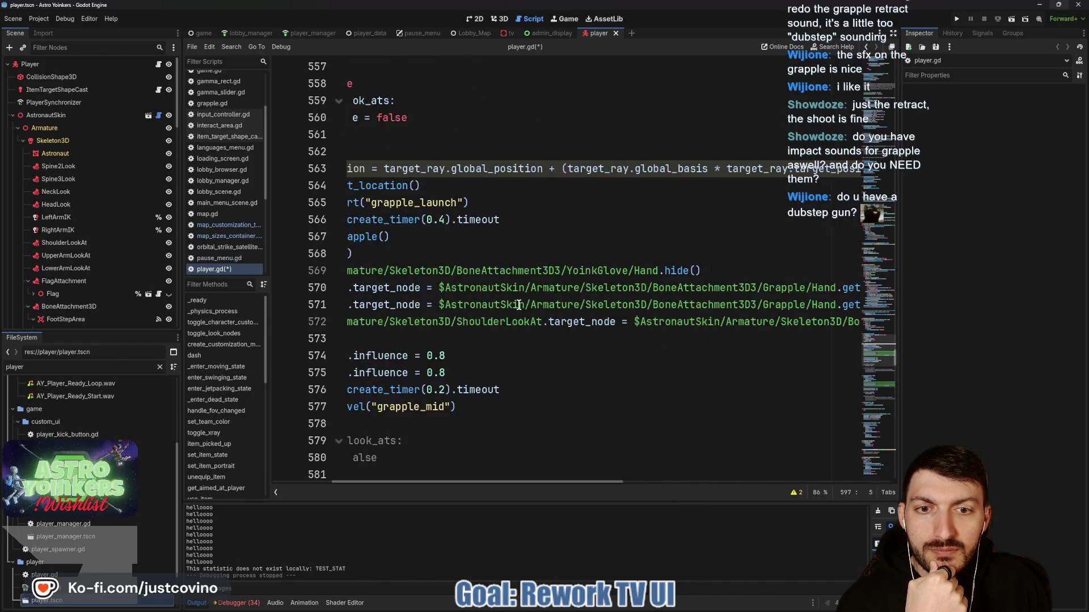
{"action": "scroll", "coordinate": [518, 305], "scroll_direction": "left", "scroll_amount": 3}
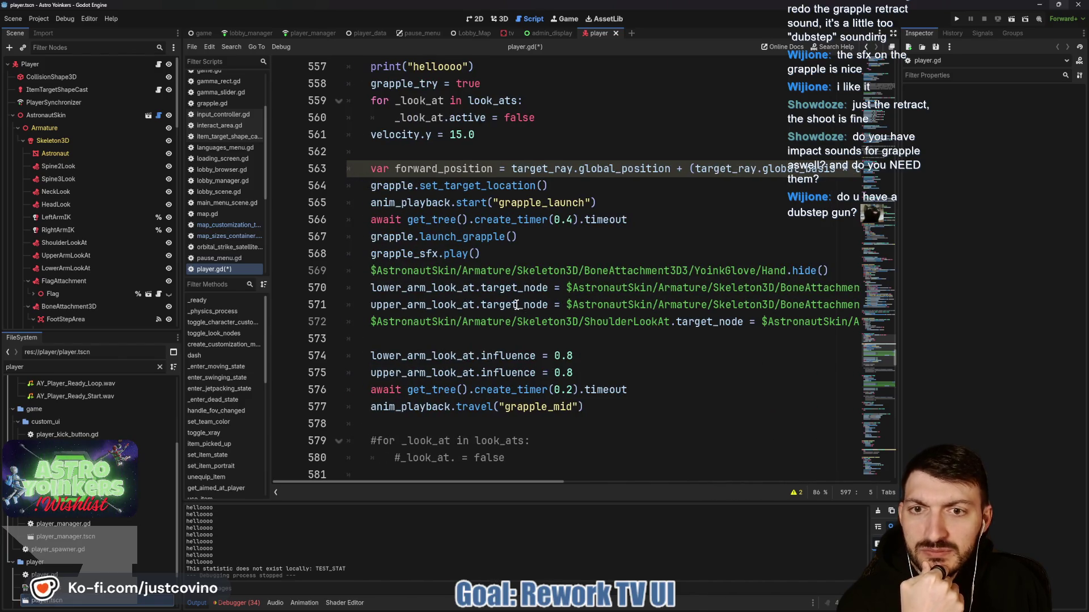
{"action": "scroll", "coordinate": [501, 295], "scroll_direction": "up", "scroll_amount": 6}
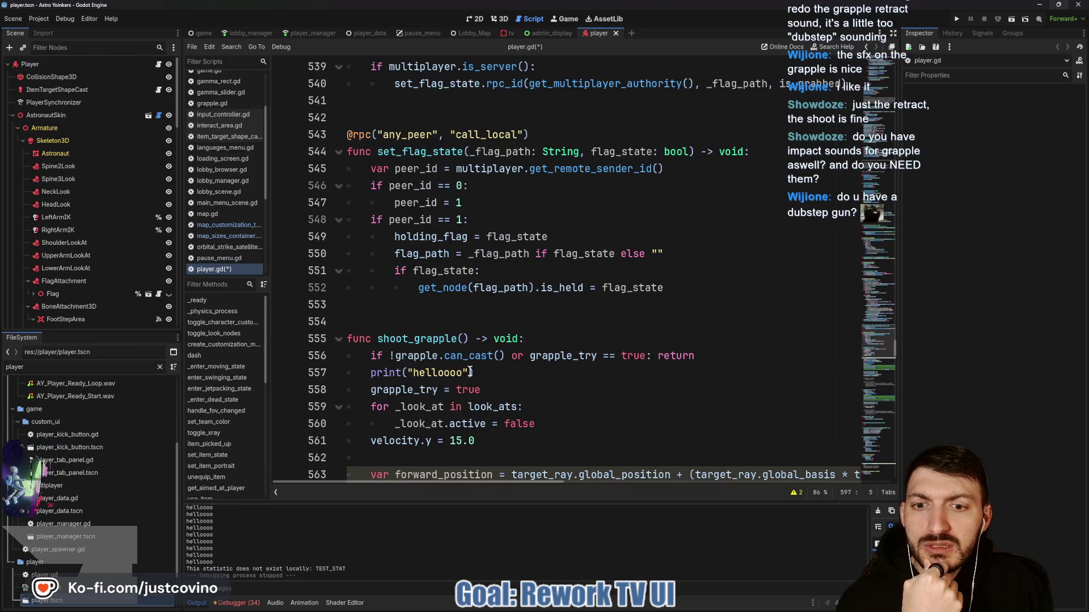
{"action": "scroll", "coordinate": [446, 366], "scroll_direction": "down", "scroll_amount": 1}
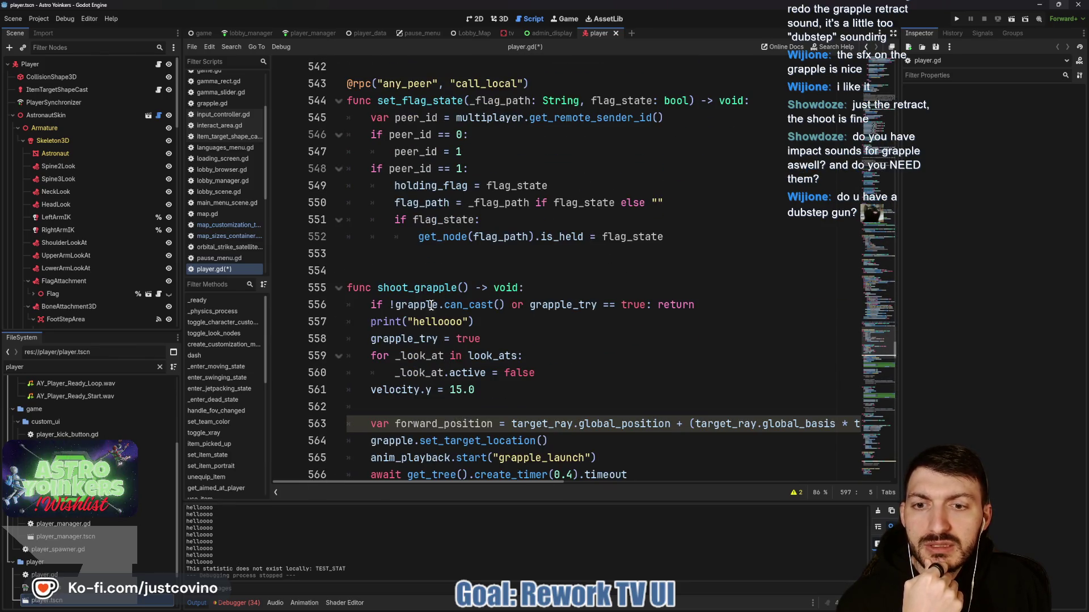
{"action": "double_click", "coordinate": [558, 306]}
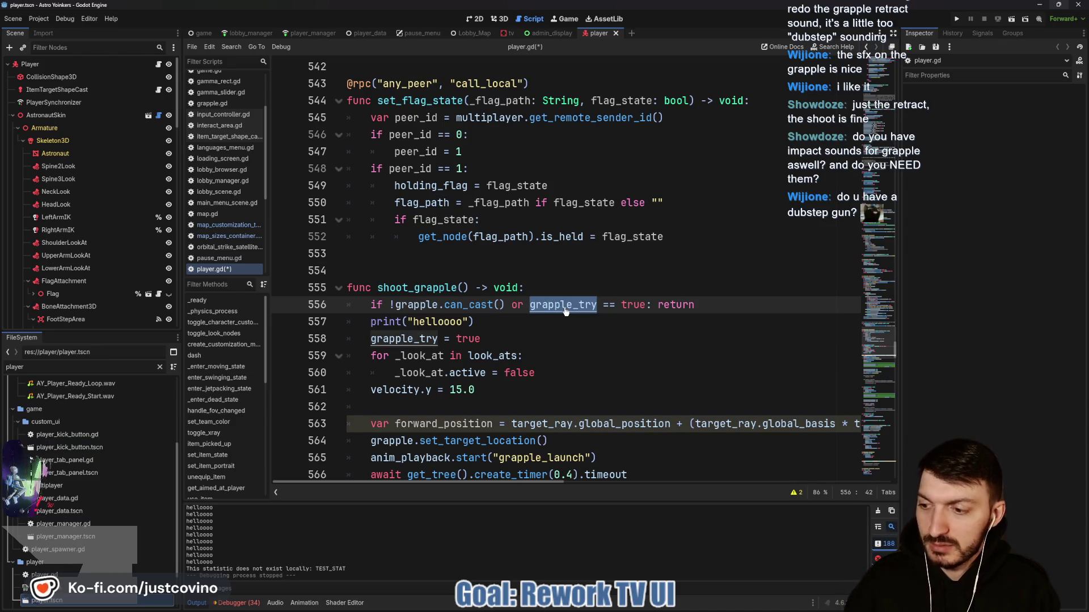
{"action": "key", "text": "ctrl+f"}
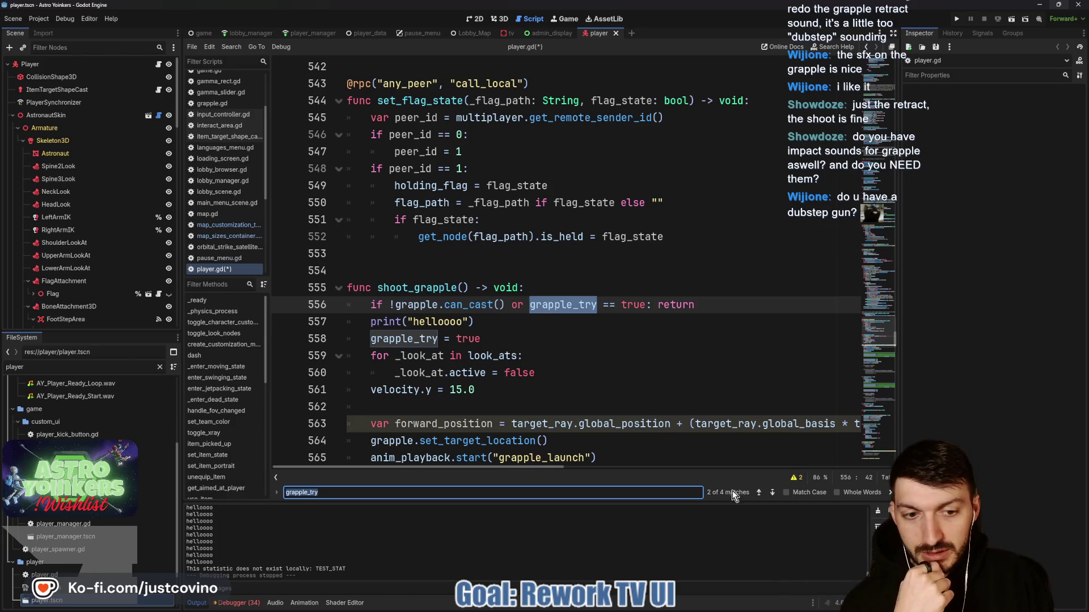
Step through the grapple_try matches in player.gd, then select grapple_try on line 558.
{"action": "left_click", "coordinate": [758, 492]}
{"action": "left_click", "coordinate": [757, 493]}
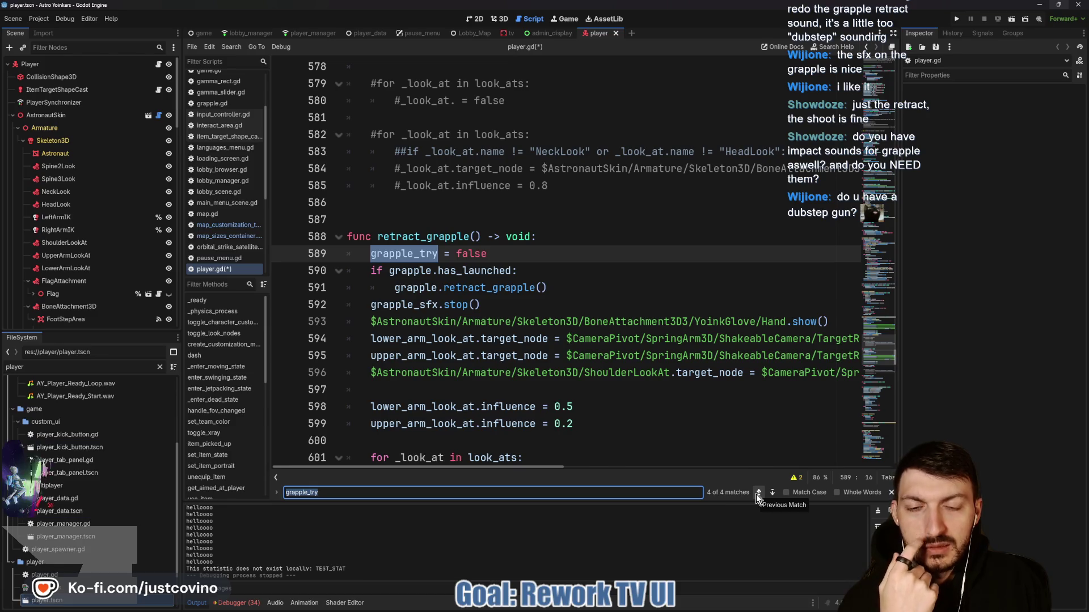
{"action": "left_click", "coordinate": [772, 493]}
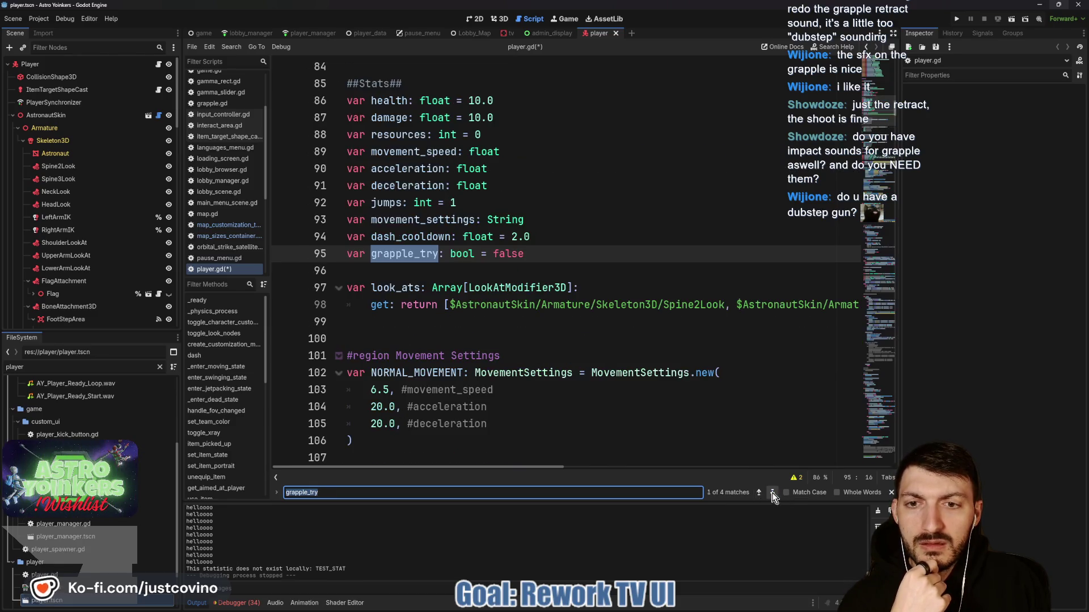
{"action": "left_click", "coordinate": [772, 493]}
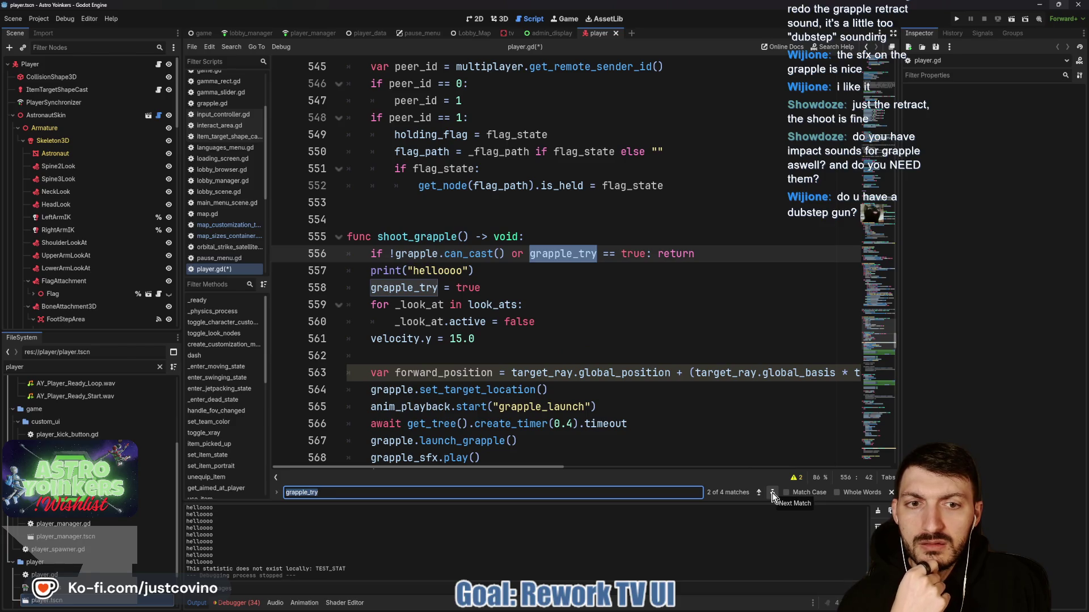
{"action": "left_click", "coordinate": [771, 493]}
{"action": "left_click", "coordinate": [771, 493]}
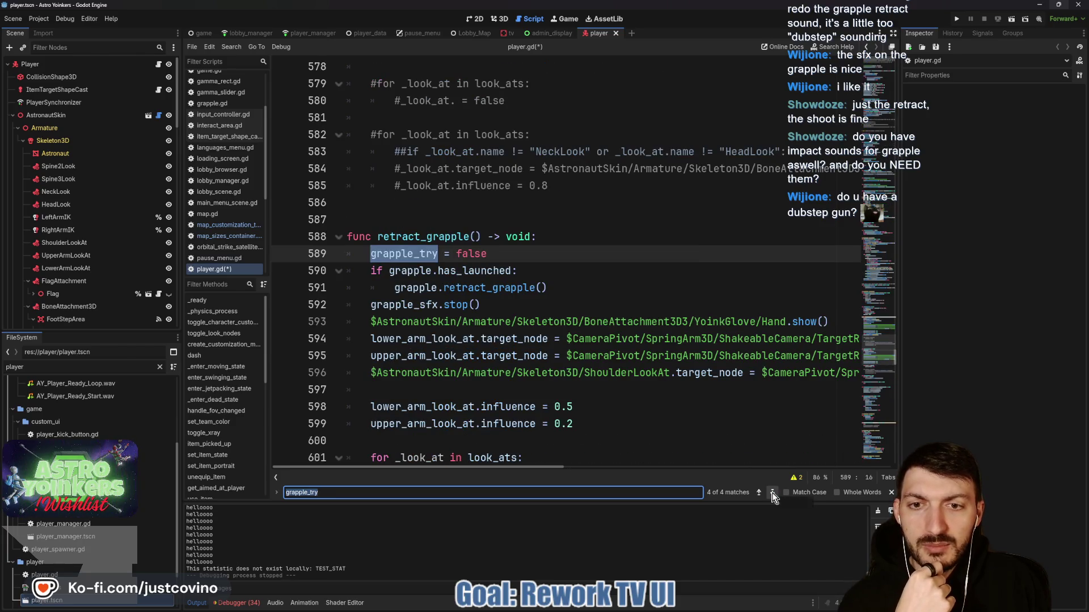
{"action": "left_click", "coordinate": [772, 493]}
{"action": "left_click", "coordinate": [772, 493]}
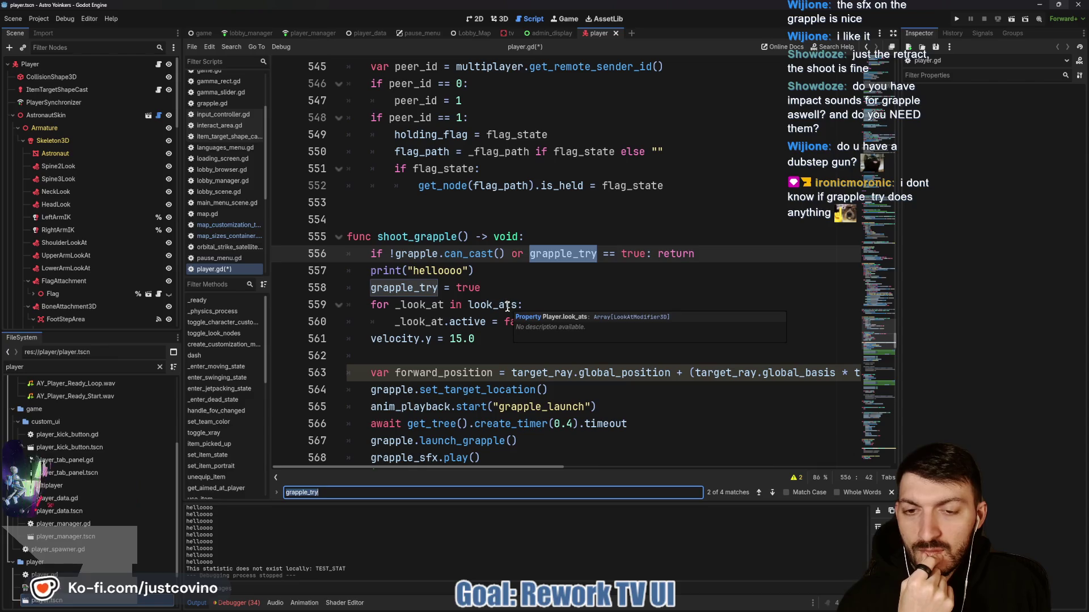
{"action": "mouse_move", "coordinate": [506, 306]}
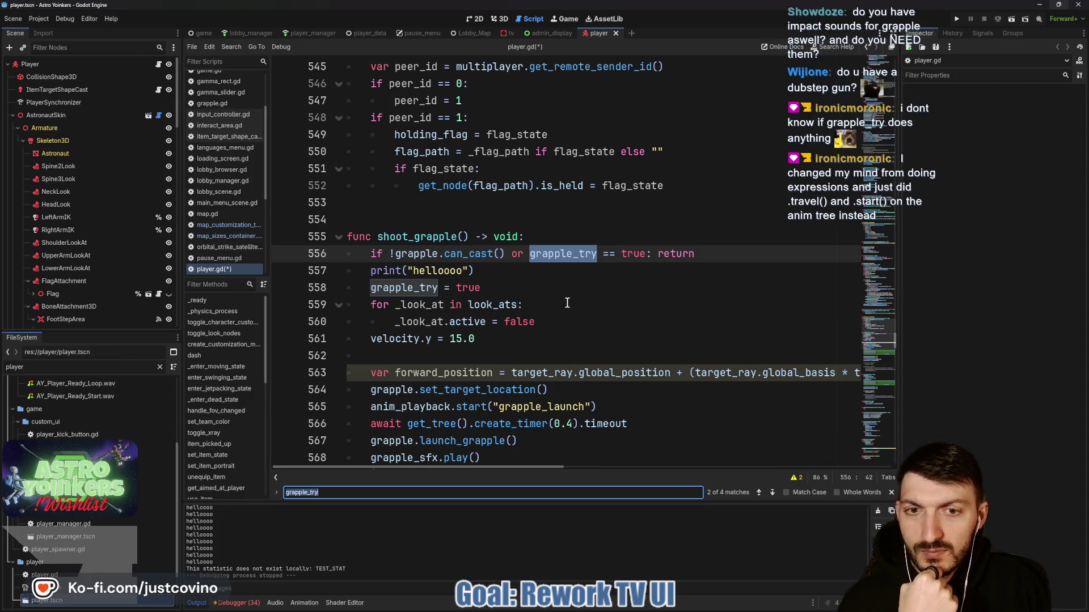
{"action": "double_click", "coordinate": [404, 287]}
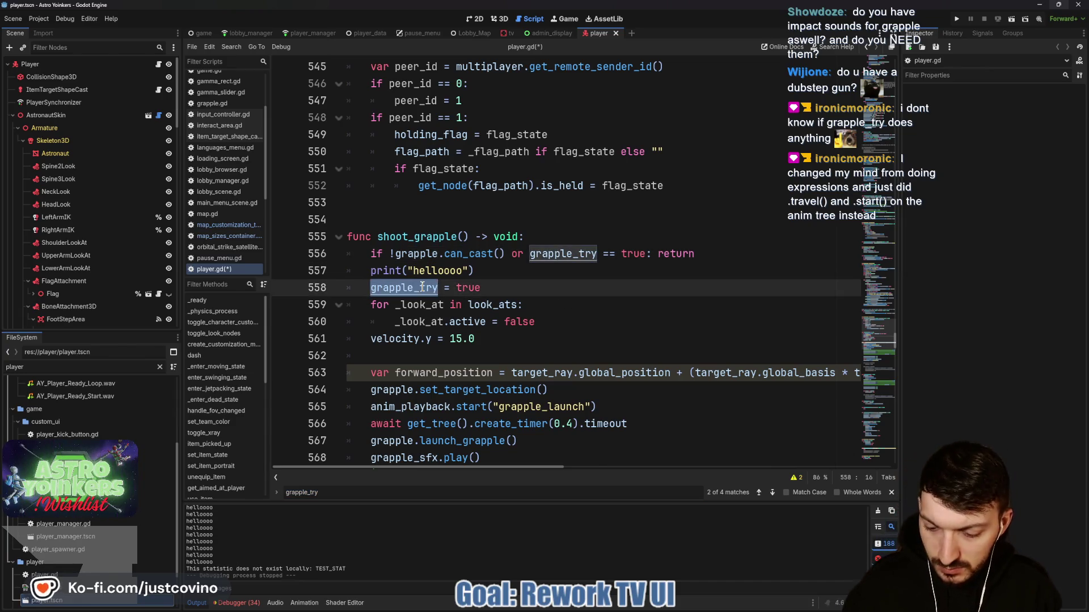
Search all files for grapple_try and place the caret before 'or' on line 556.
{"action": "key", "text": "ctrl+shift+f"}
{"action": "left_click", "coordinate": [543, 352]}
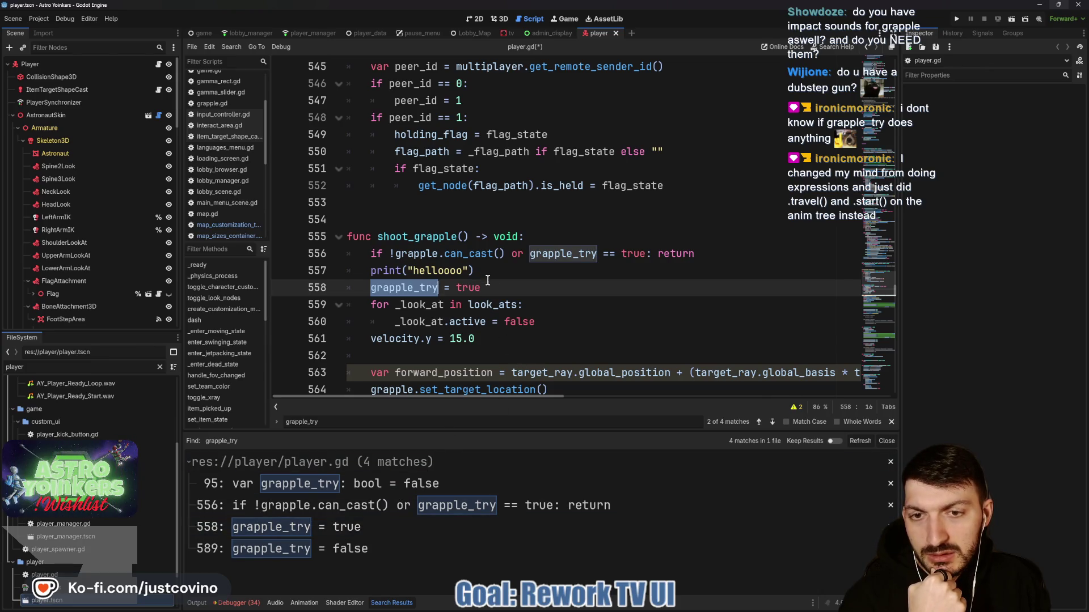
{"action": "left_click", "coordinate": [512, 254]}
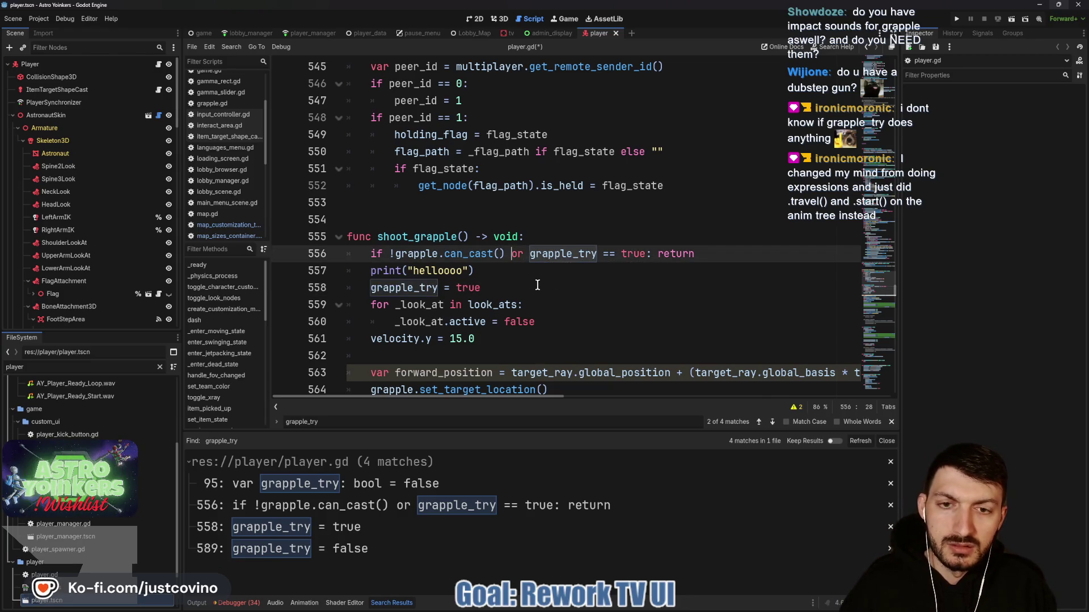
Add an early return before the grapple_try gate on line 556 and comment out line 558's assignment.
{"action": "type", "text": "#"}
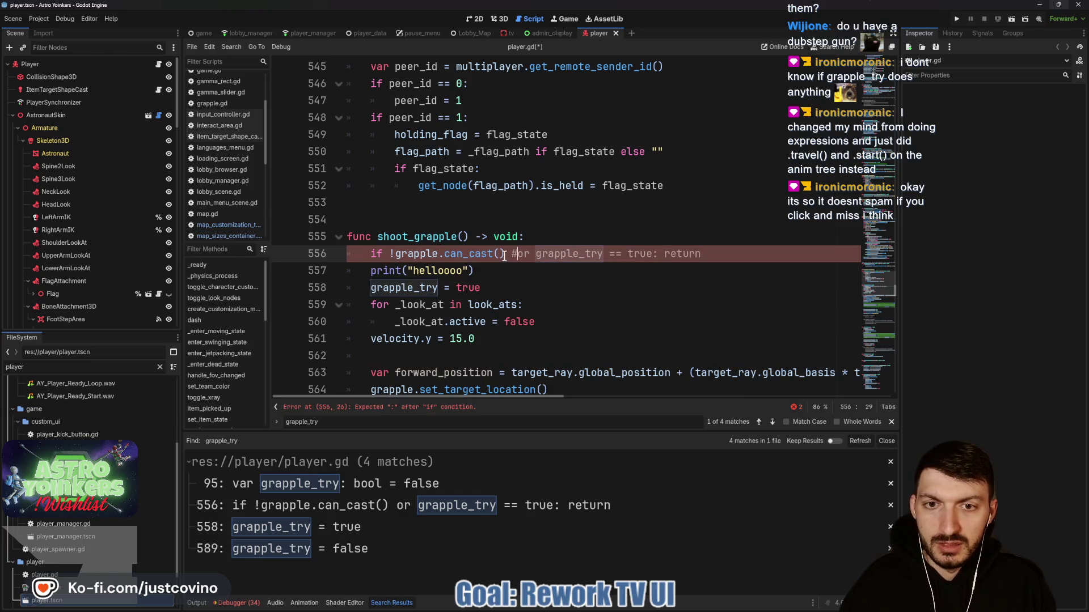
{"action": "type", "text": ": return"}
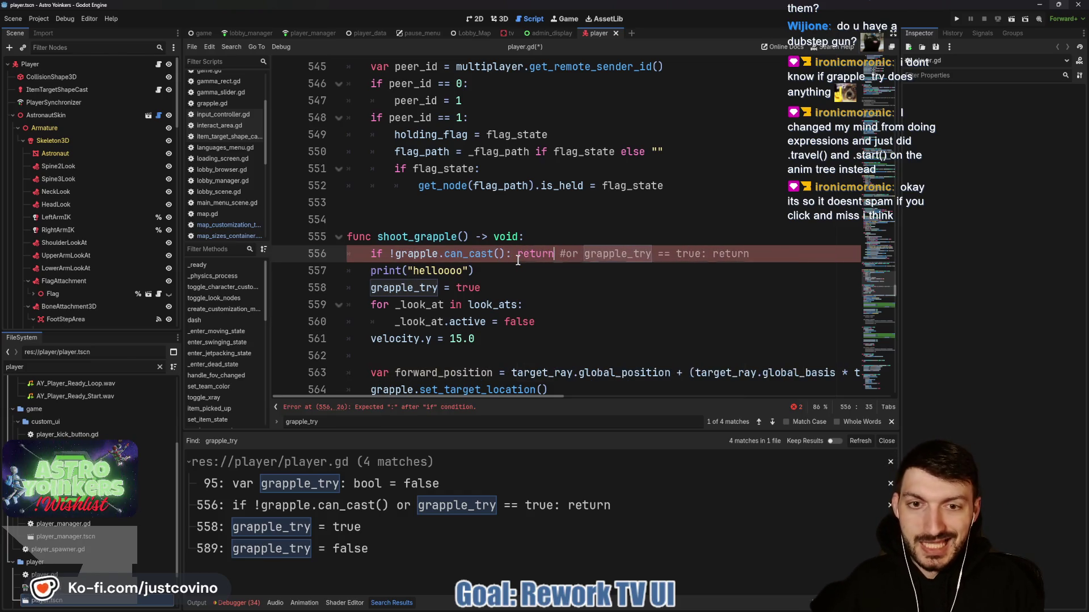
{"action": "left_click", "coordinate": [366, 290]}
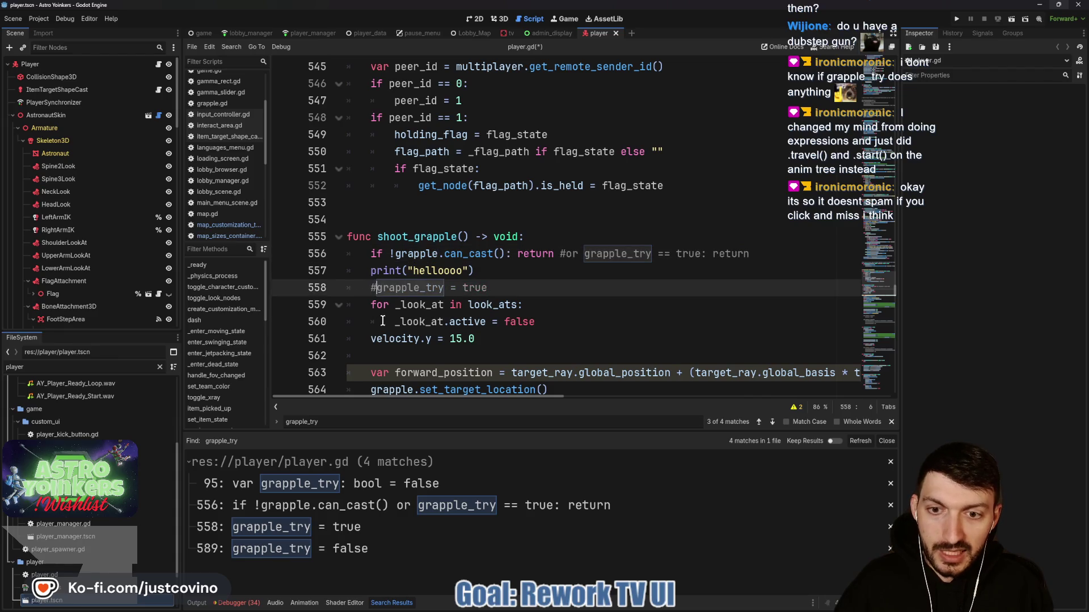
{"action": "scroll", "coordinate": [390, 332], "scroll_direction": "down", "scroll_amount": 2}
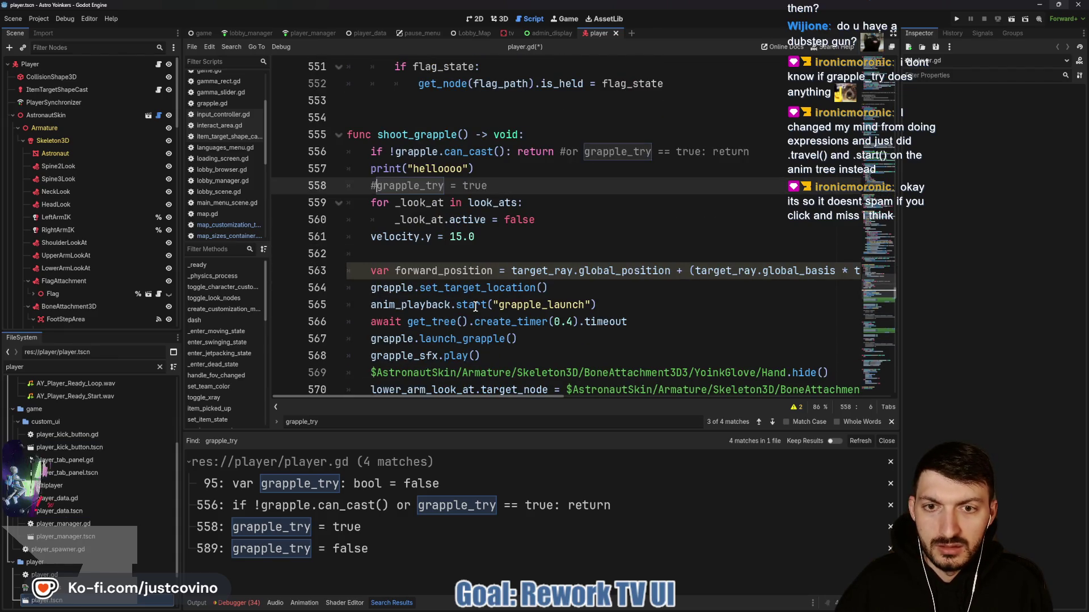
{"action": "scroll", "coordinate": [475, 306], "scroll_direction": "right", "scroll_amount": 6}
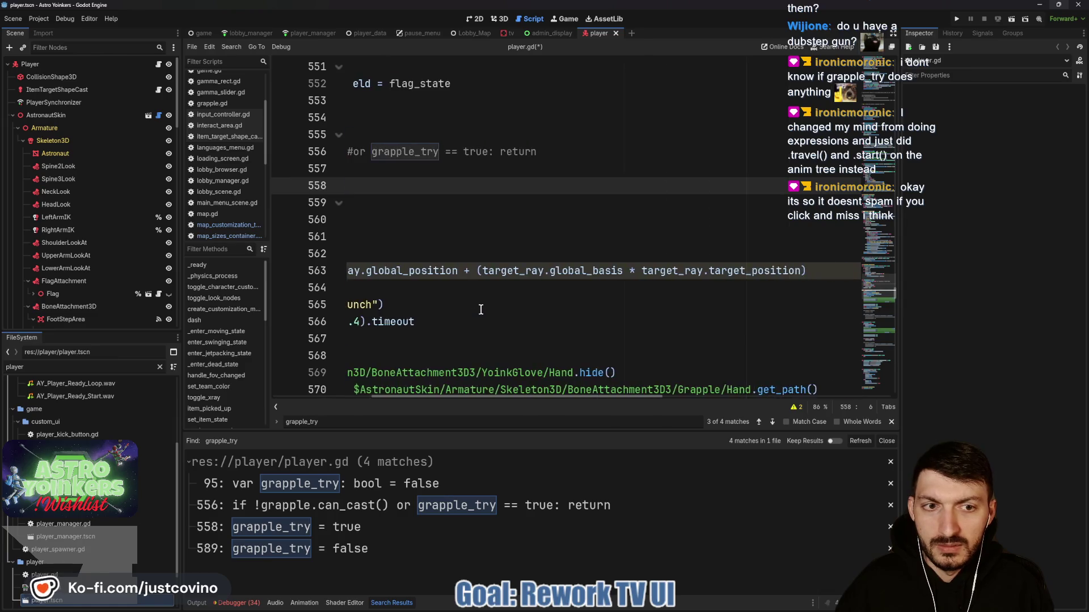
{"action": "scroll", "coordinate": [482, 308], "scroll_direction": "left", "scroll_amount": 3}
{"action": "scroll", "coordinate": [482, 308], "scroll_direction": "left", "scroll_amount": 3}
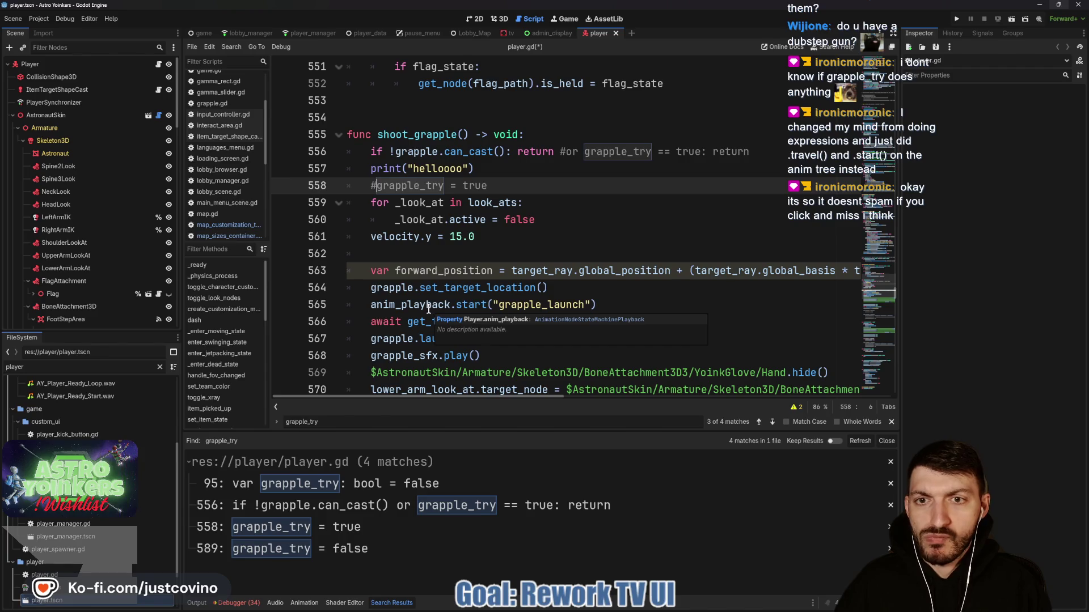
{"action": "scroll", "coordinate": [421, 275], "scroll_direction": "down", "scroll_amount": 3}
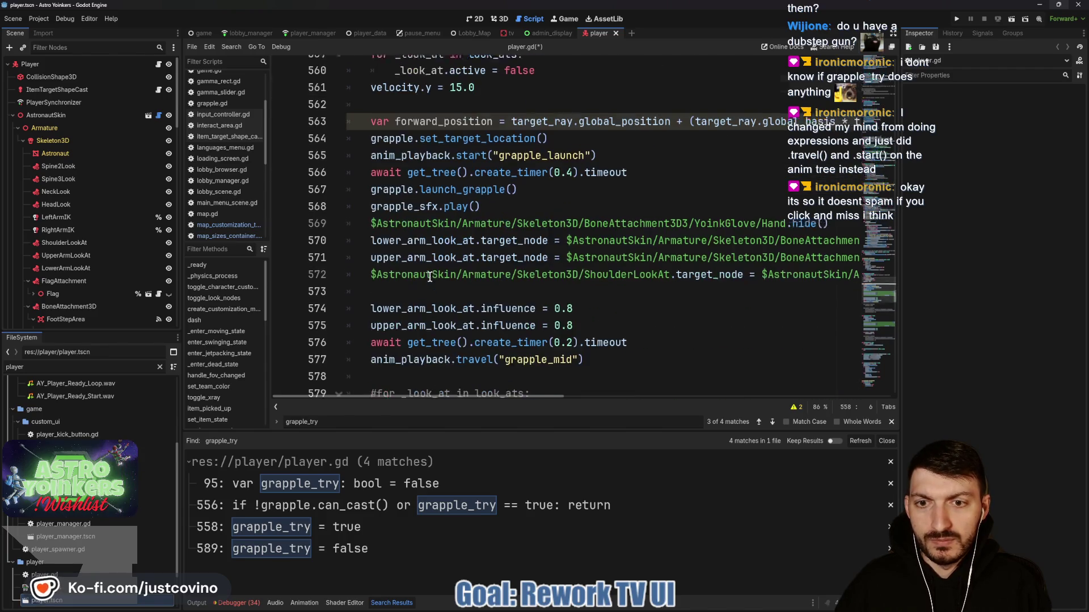
Comment out the grapple_try reset in retract_grapple and save player.gd.
{"action": "left_click", "coordinate": [358, 488]}
{"action": "left_click", "coordinate": [346, 221]}
{"action": "left_click", "coordinate": [422, 407]}
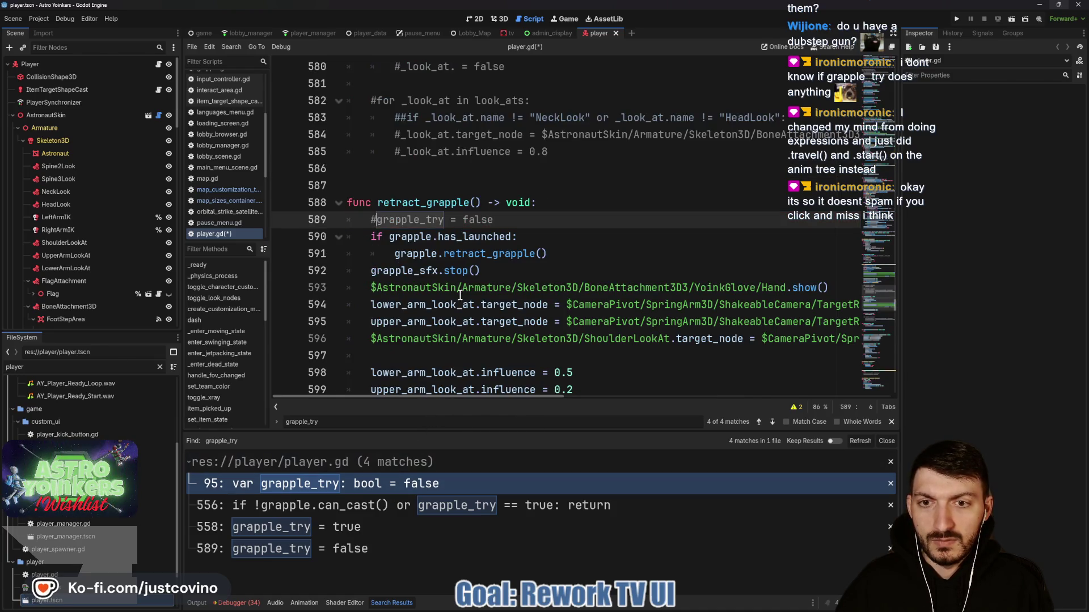
{"action": "scroll", "coordinate": [459, 296], "scroll_direction": "down", "scroll_amount": 9}
{"action": "scroll", "coordinate": [460, 296], "scroll_direction": "down", "scroll_amount": 12}
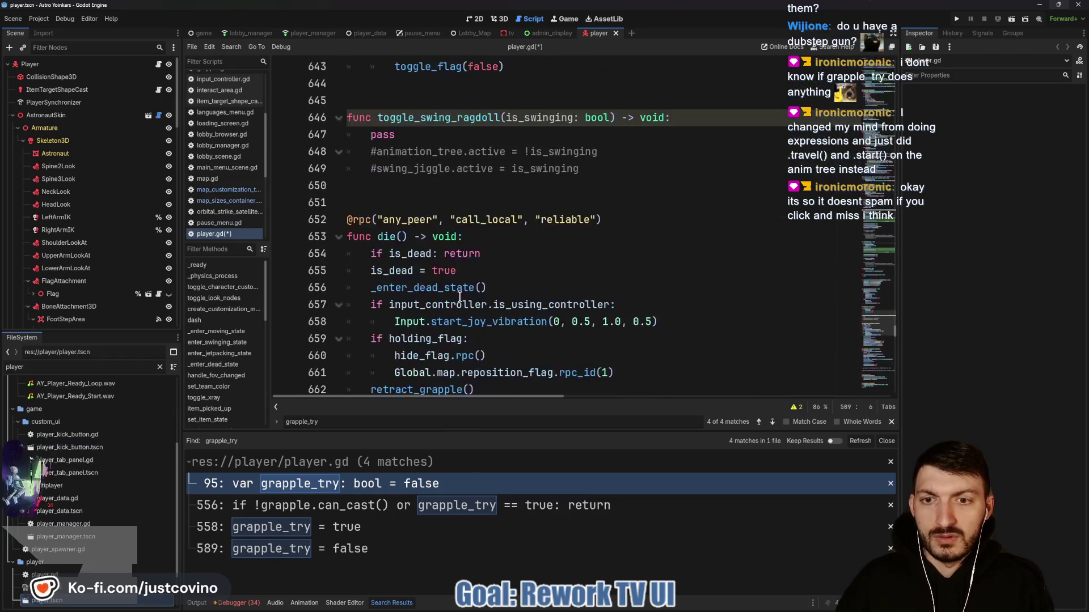
{"action": "key", "text": "ctrl+s"}
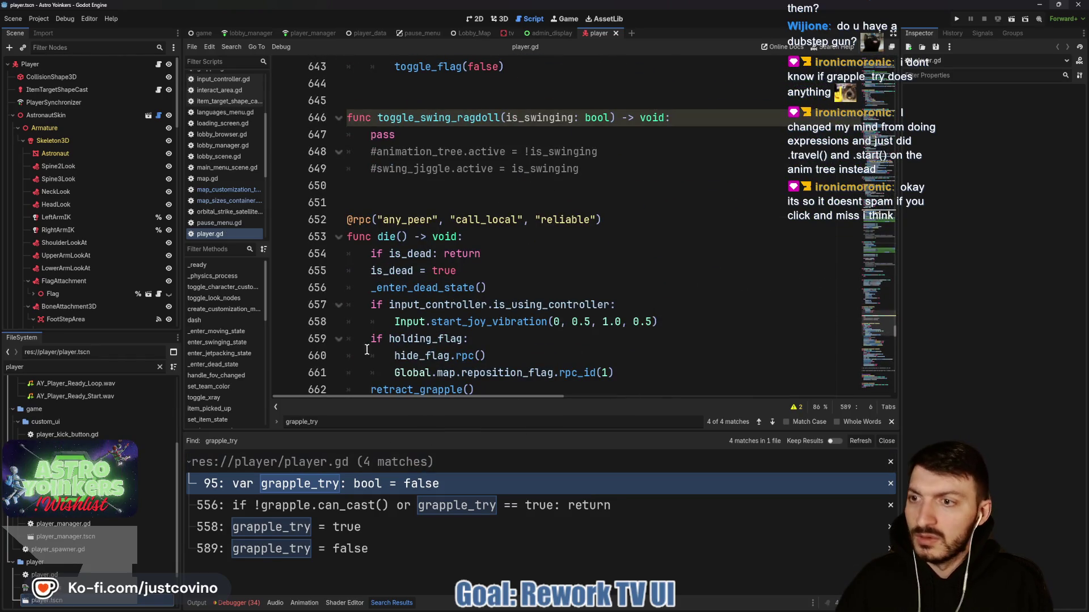
Open grapple.gd from the Grapple node's script icon.
{"action": "scroll", "coordinate": [124, 291], "scroll_direction": "down", "scroll_amount": 6}
{"action": "scroll", "coordinate": [118, 273], "scroll_direction": "down", "scroll_amount": 4}
{"action": "left_click", "coordinate": [160, 251]}
{"action": "scroll", "coordinate": [474, 283], "scroll_direction": "right", "scroll_amount": 1}
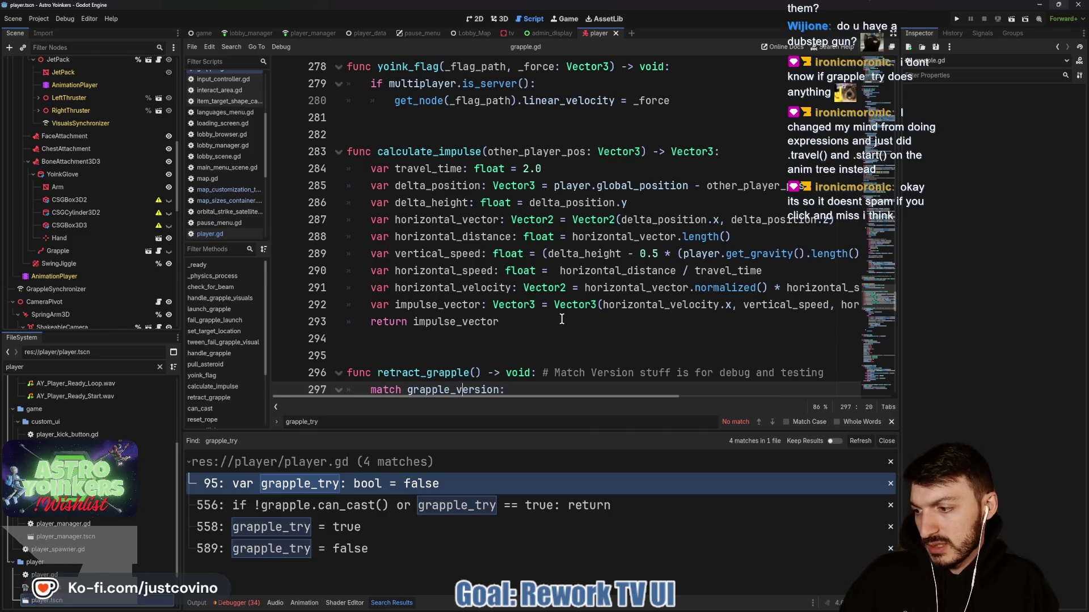
Run the game, host a lobby, move with W, fire the grapple with Space, then stop with F8.
{"action": "left_click", "coordinate": [955, 20]}
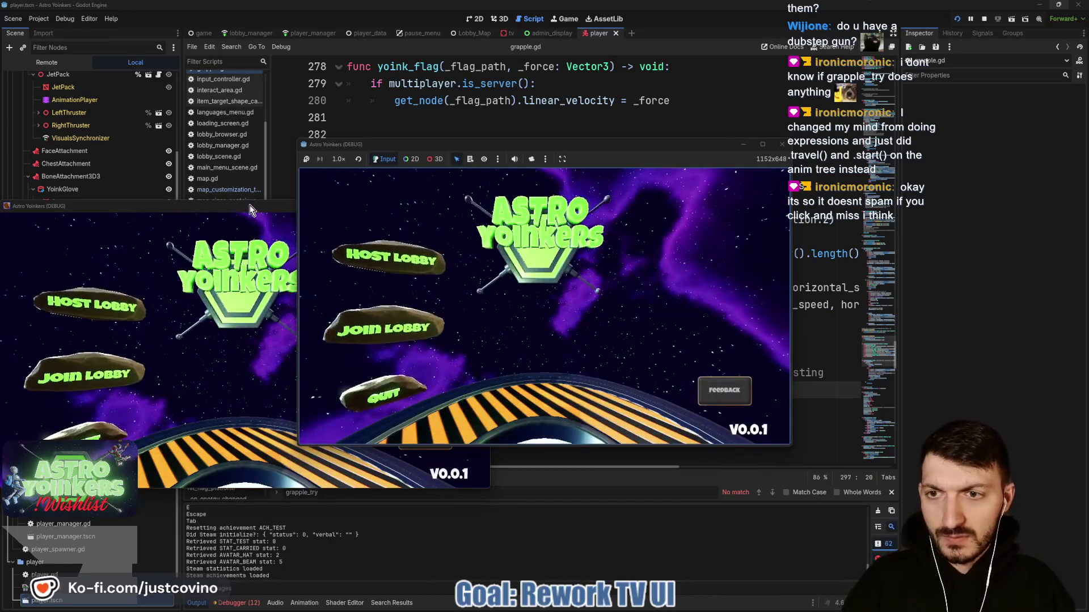
{"action": "left_click", "coordinate": [386, 269]}
{"action": "left_click", "coordinate": [386, 269]}
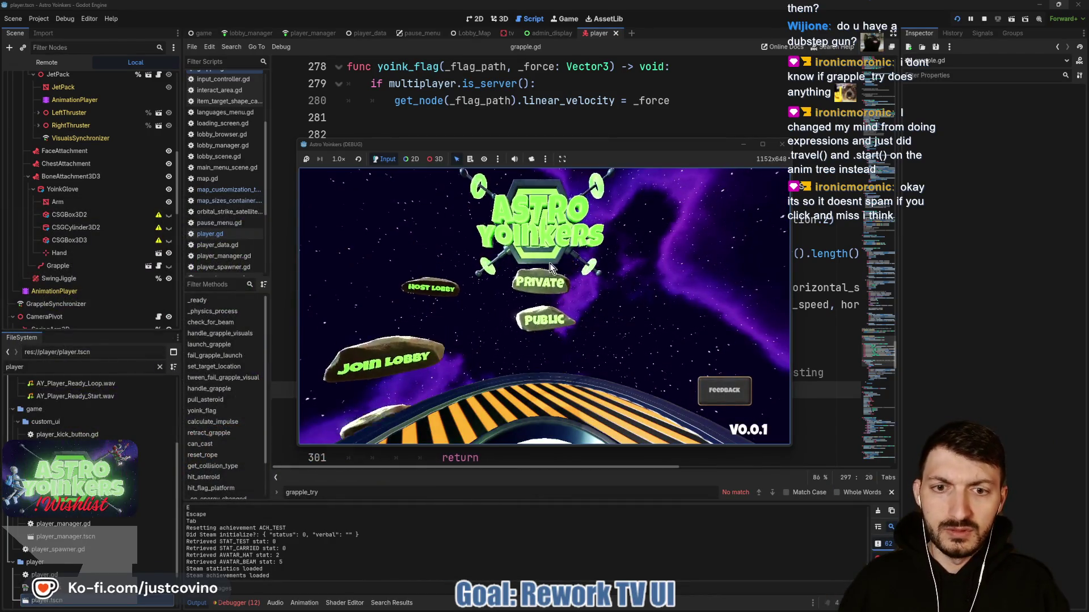
{"action": "left_click", "coordinate": [538, 270]}
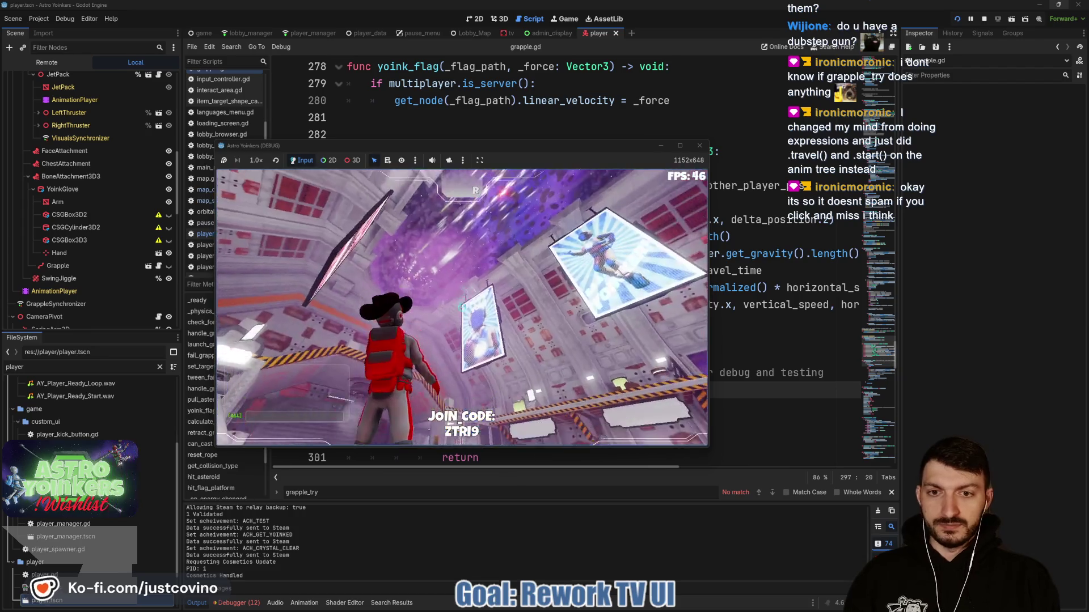
{"action": "key", "text": "w"}
{"action": "key", "text": "space"}
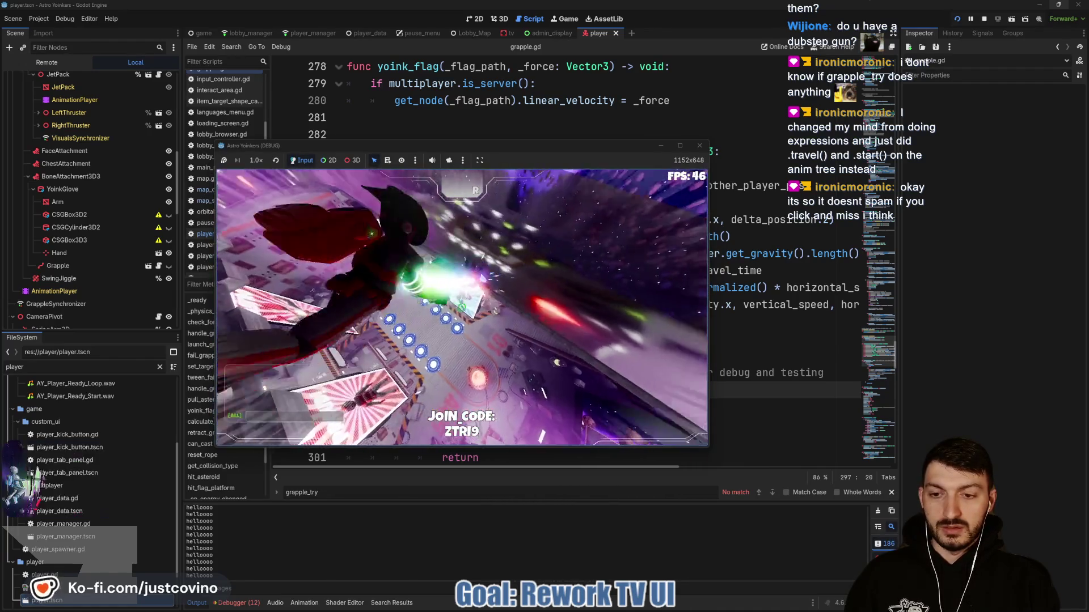
{"action": "key", "text": "F8"}
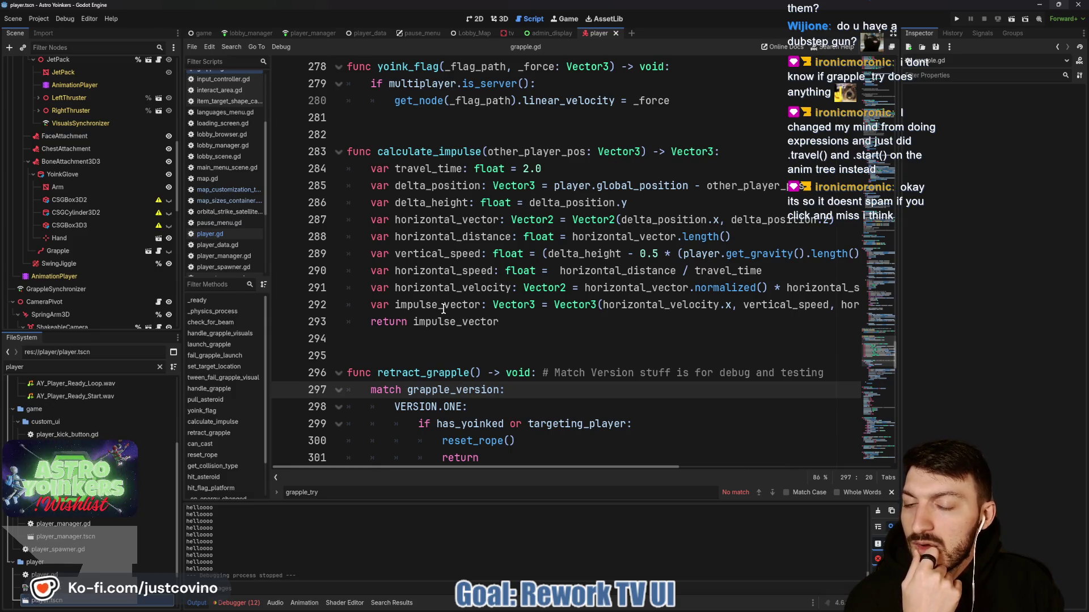
Switch back to player.gd and select the added early return in shoot_grapple.
{"action": "scroll", "coordinate": [444, 309], "scroll_direction": "down", "scroll_amount": 2}
{"action": "scroll", "coordinate": [443, 310], "scroll_direction": "up", "scroll_amount": 15}
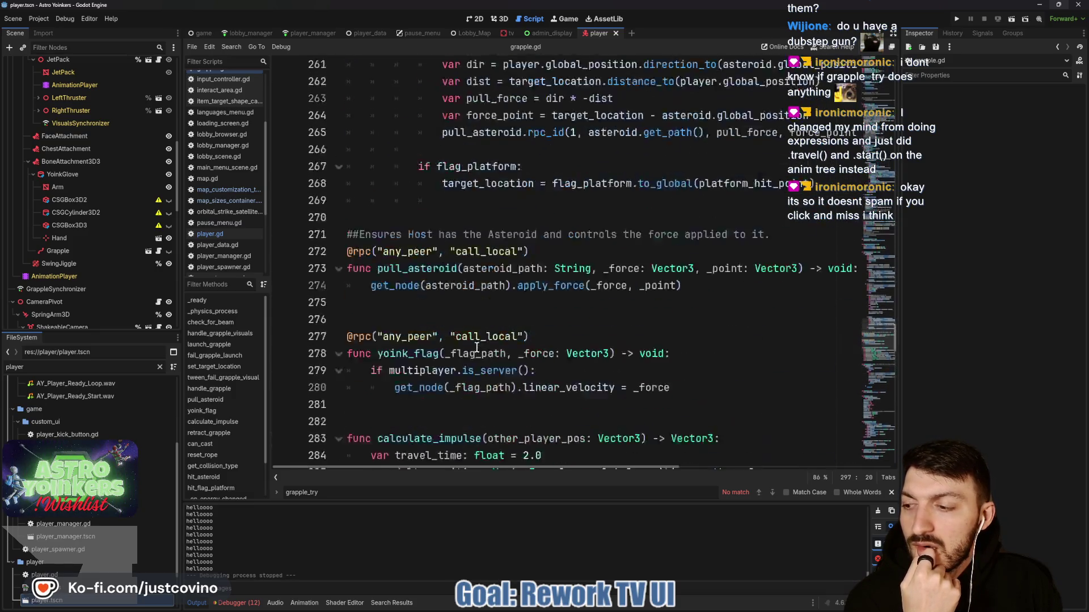
{"action": "scroll", "coordinate": [476, 347], "scroll_direction": "up", "scroll_amount": 20}
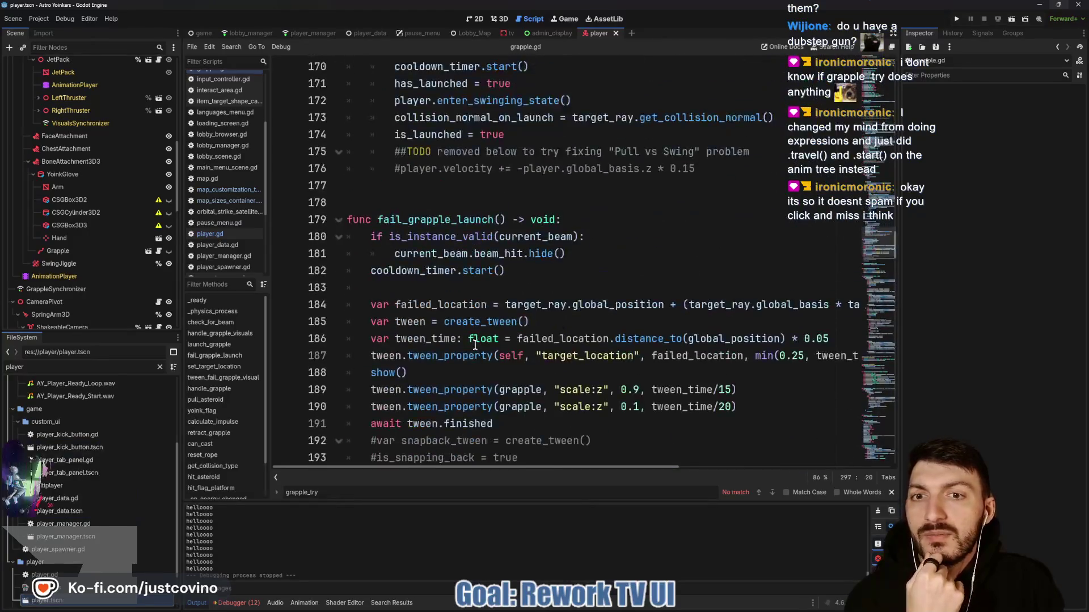
{"action": "scroll", "coordinate": [131, 170], "scroll_direction": "up", "scroll_amount": 10}
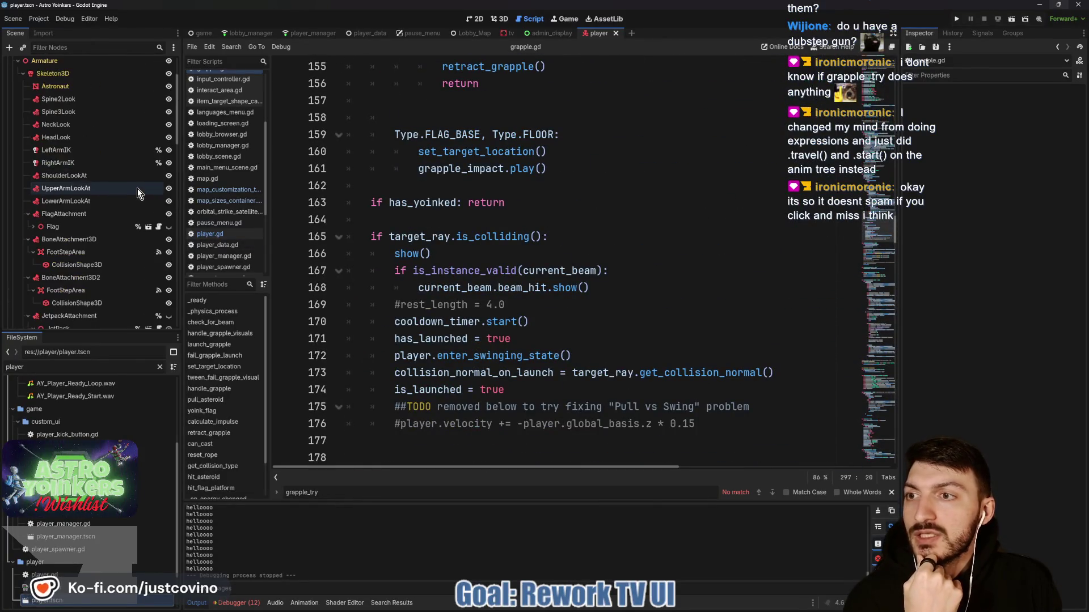
{"action": "left_click", "coordinate": [158, 65]}
{"action": "scroll", "coordinate": [375, 239], "scroll_direction": "up", "scroll_amount": 15}
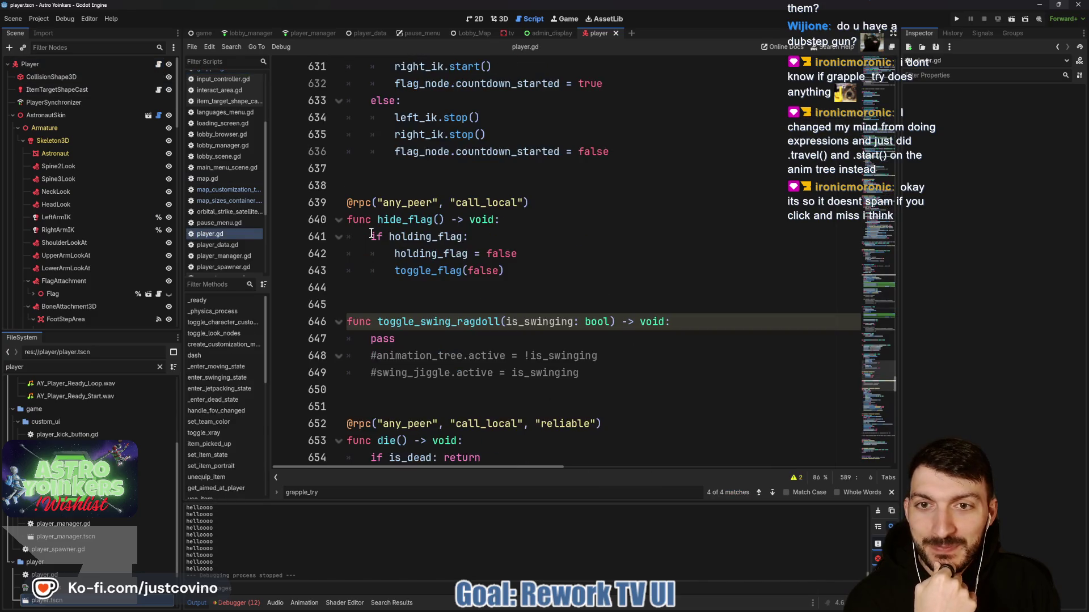
{"action": "scroll", "coordinate": [375, 239], "scroll_direction": "up", "scroll_amount": 19}
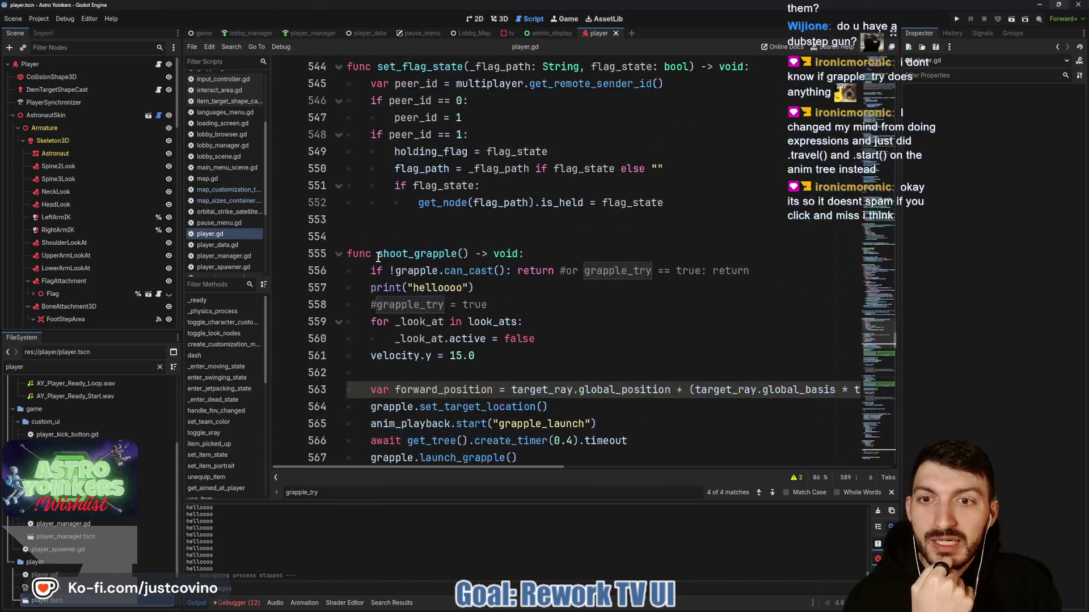
{"action": "left_click", "coordinate": [388, 356]}
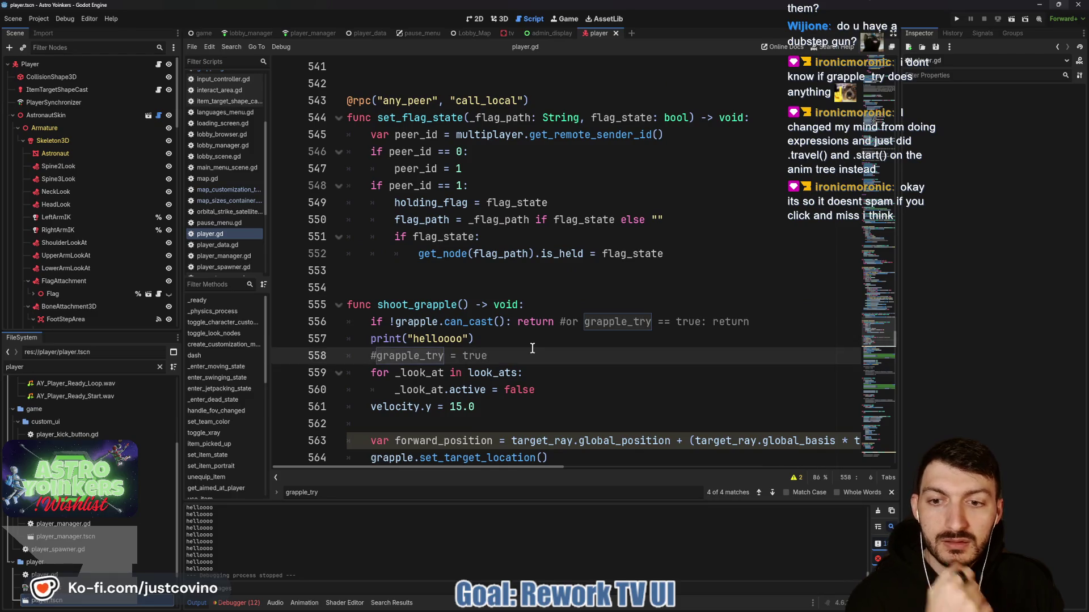
{"action": "left_click_drag", "start_coordinate": [564, 322], "coordinate": [533, 322]}
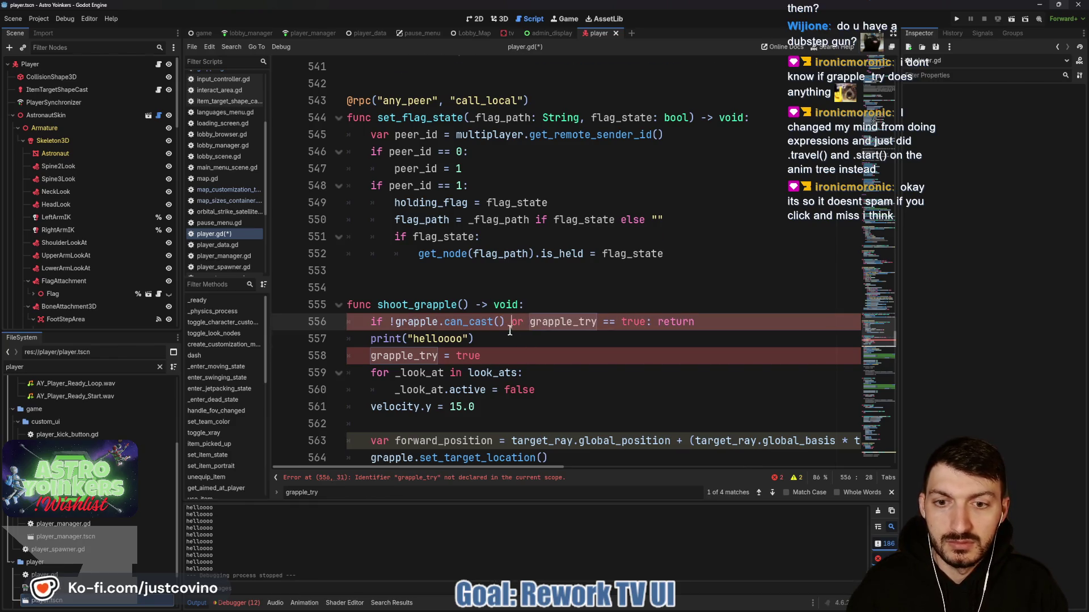
Uncomment the grapple_try declaration on line 95.
{"action": "scroll", "coordinate": [511, 331], "scroll_direction": "up", "scroll_amount": 20}
{"action": "scroll", "coordinate": [514, 327], "scroll_direction": "up", "scroll_amount": 20}
{"action": "scroll", "coordinate": [514, 327], "scroll_direction": "up", "scroll_amount": 20}
{"action": "scroll", "coordinate": [486, 319], "scroll_direction": "up", "scroll_amount": 20}
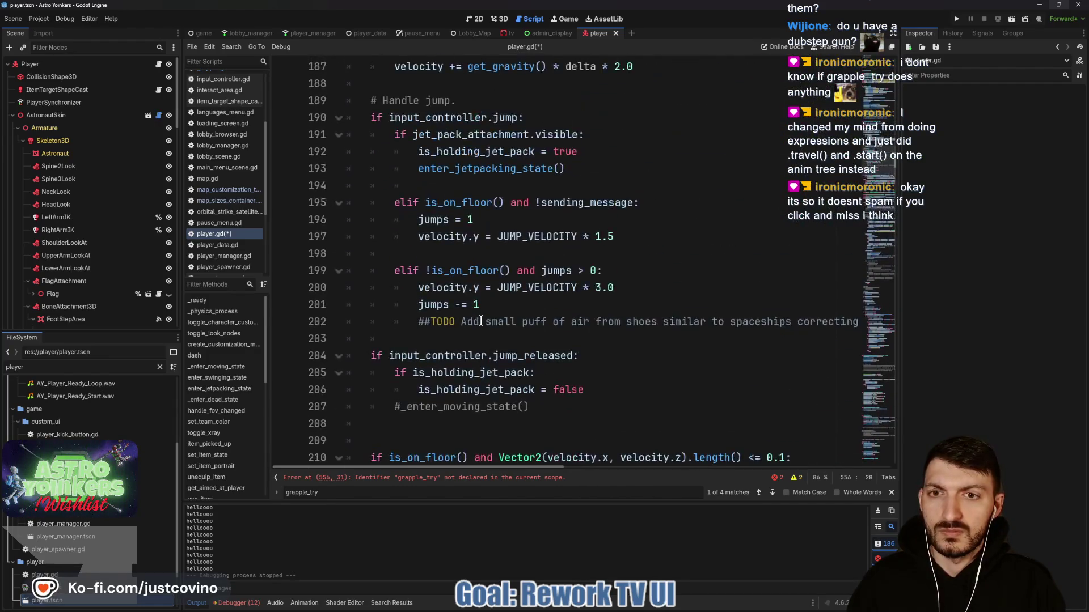
{"action": "scroll", "coordinate": [481, 321], "scroll_direction": "up", "scroll_amount": 14}
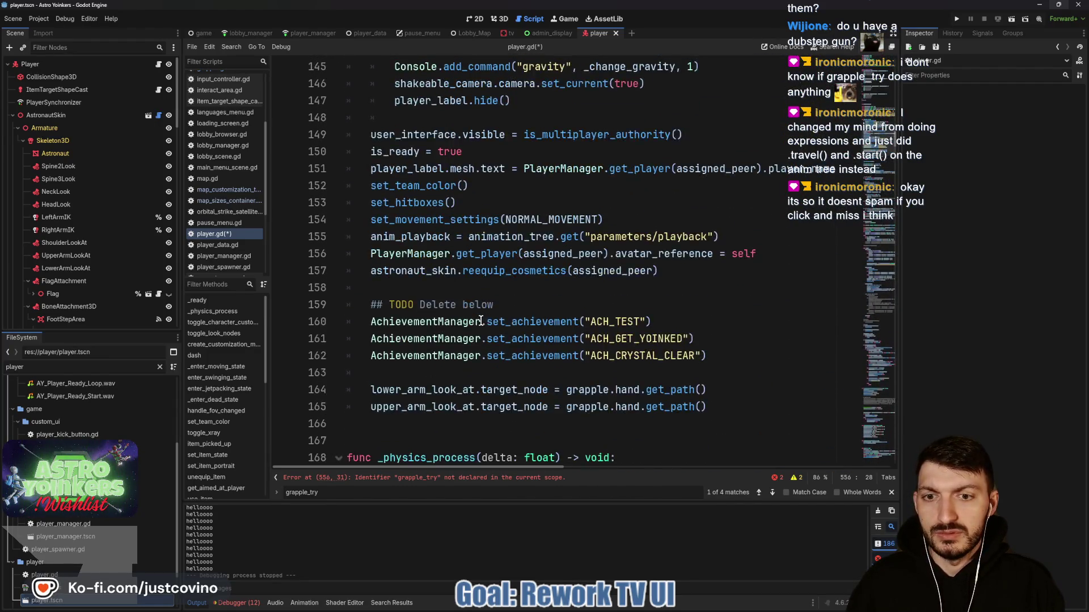
{"action": "scroll", "coordinate": [481, 321], "scroll_direction": "up", "scroll_amount": 11}
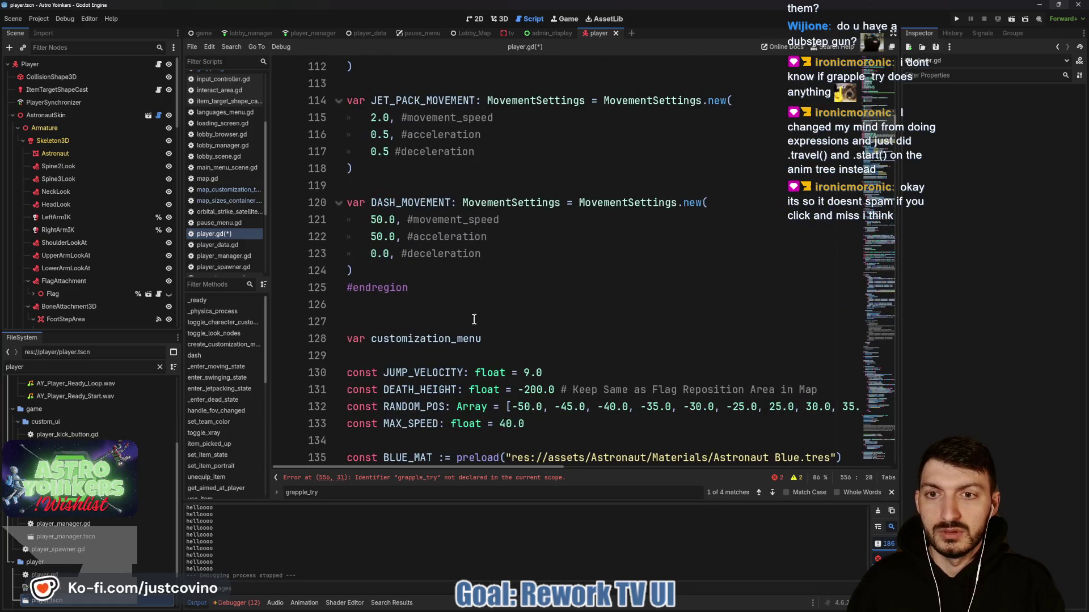
{"action": "scroll", "coordinate": [478, 321], "scroll_direction": "up", "scroll_amount": 9}
{"action": "left_click", "coordinate": [355, 230]}
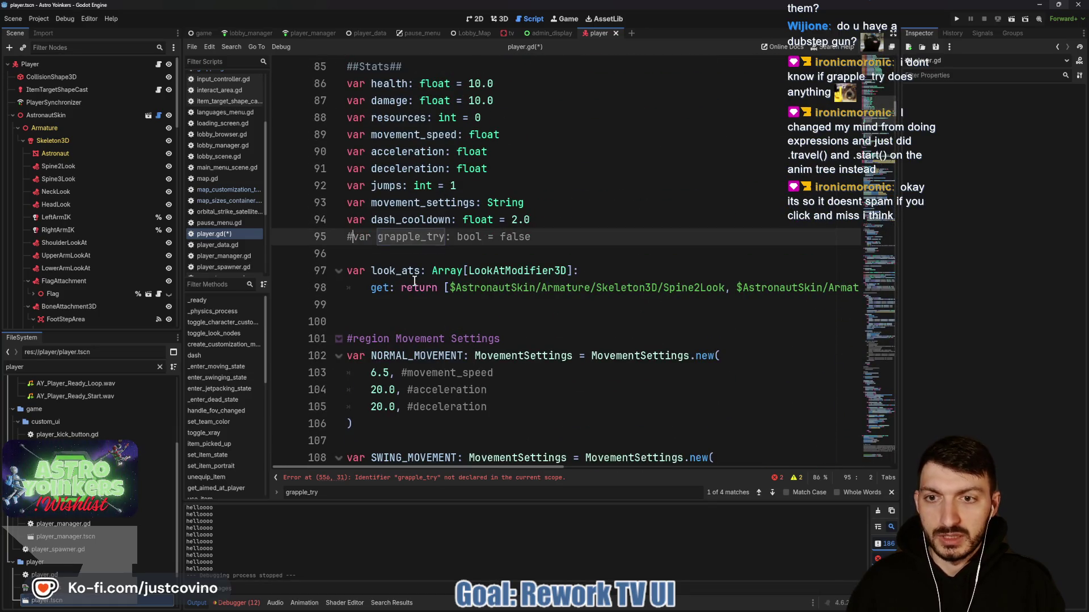
{"action": "key", "text": "BackSpace"}
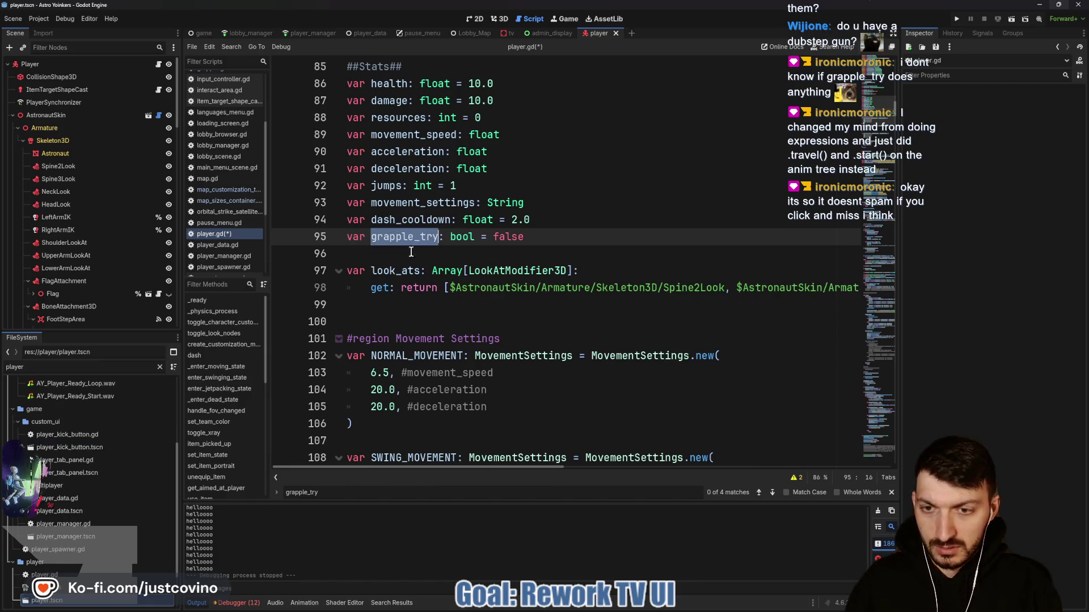
Find grapple_try and uncomment its reset to false in retract_grapple.
{"action": "key", "text": "ctrl+f"}
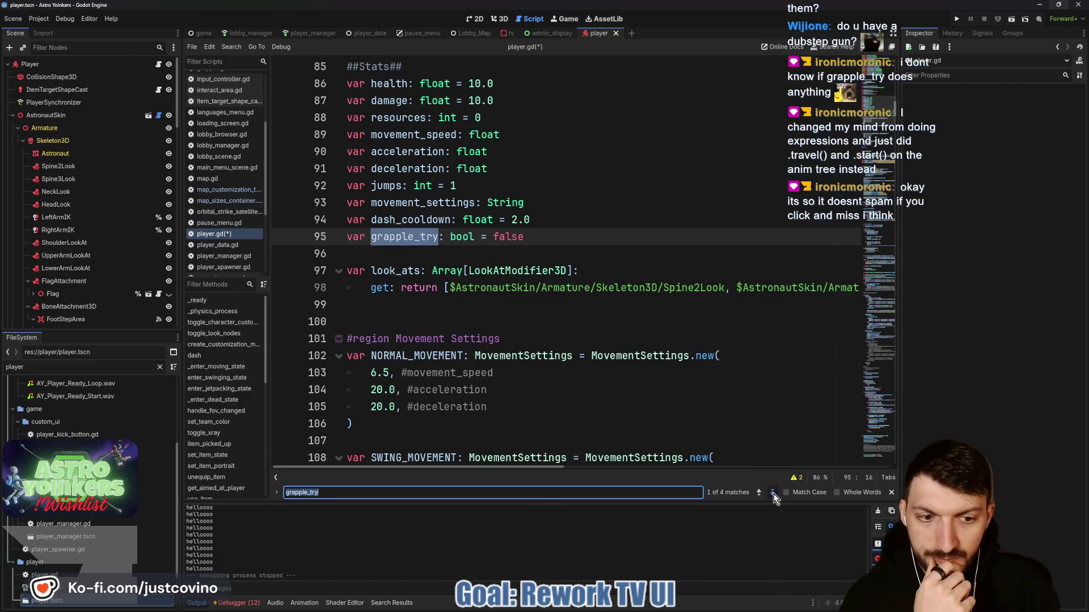
{"action": "left_click", "coordinate": [772, 492]}
{"action": "left_click", "coordinate": [772, 492]}
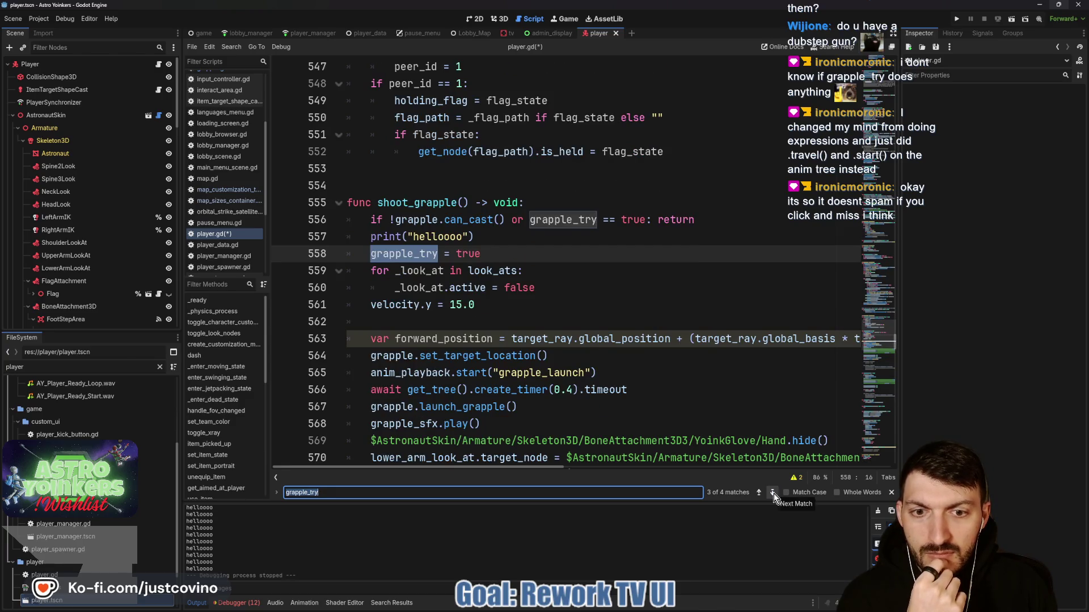
{"action": "left_click", "coordinate": [773, 493]}
{"action": "left_click", "coordinate": [377, 253]}
{"action": "key", "text": "BackSpace"}
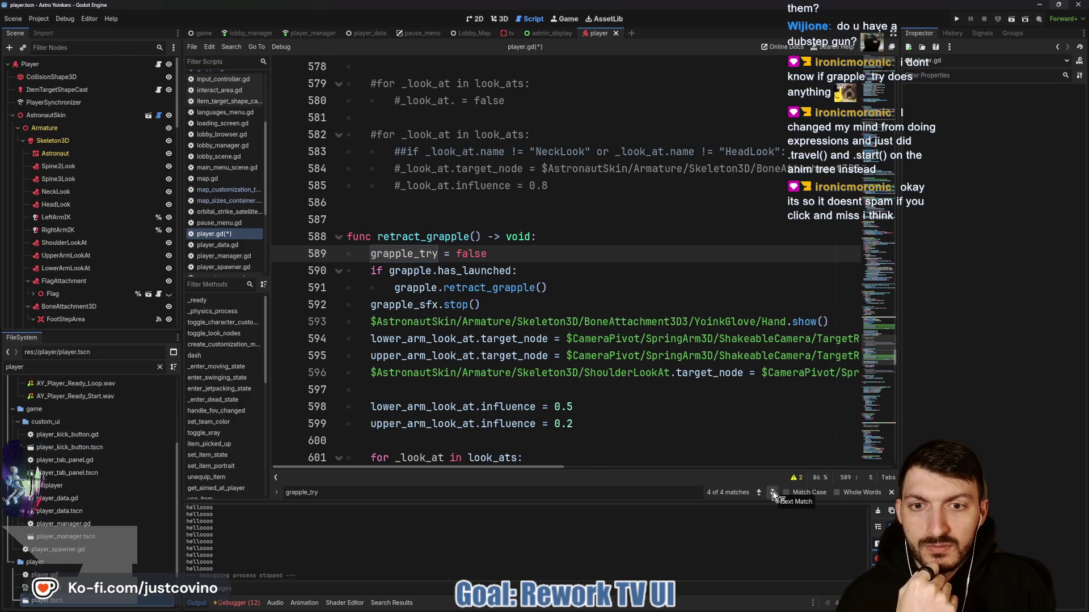
{"action": "left_click", "coordinate": [773, 491]}
{"action": "left_click", "coordinate": [772, 491]}
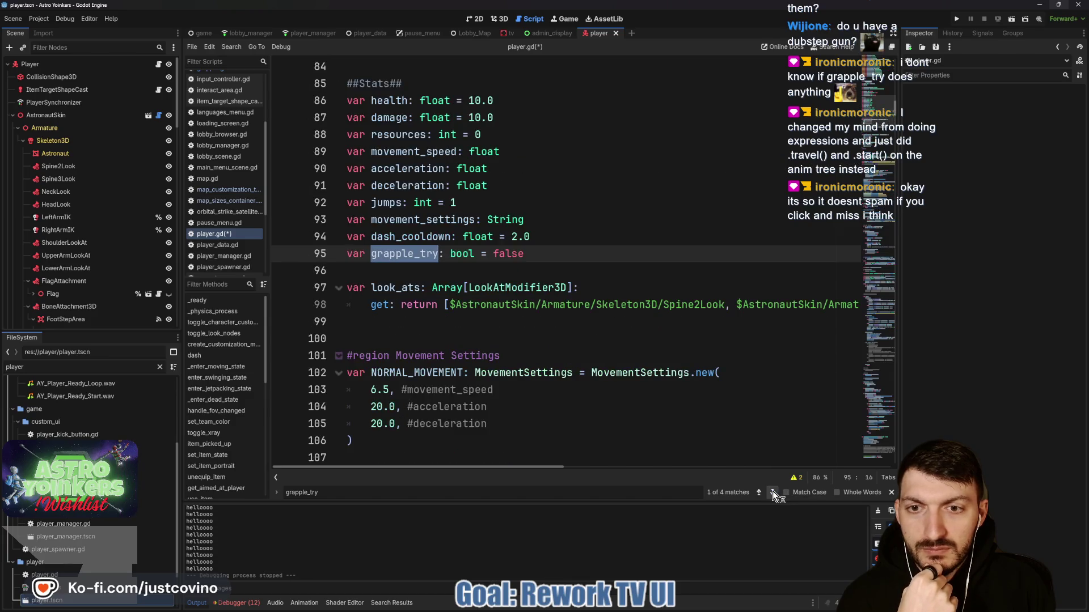
{"action": "key", "text": "Escape"}
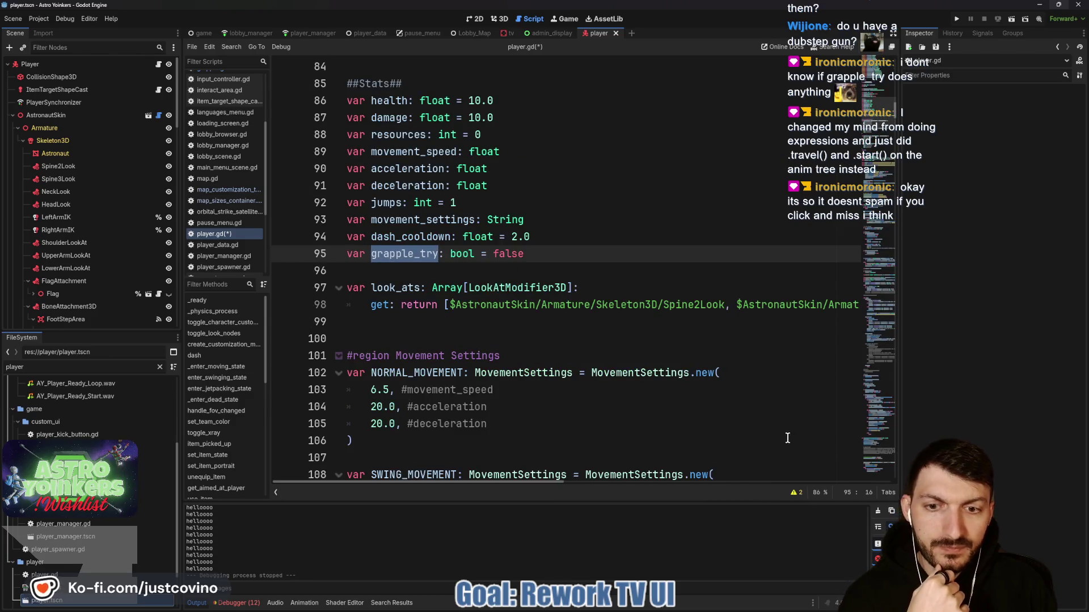
Save player.gd, collapse JetpackAttachment, and open the Grapple node's grapple.gd.
{"action": "left_click", "coordinate": [544, 355]}
{"action": "key", "text": "ctrl+s"}
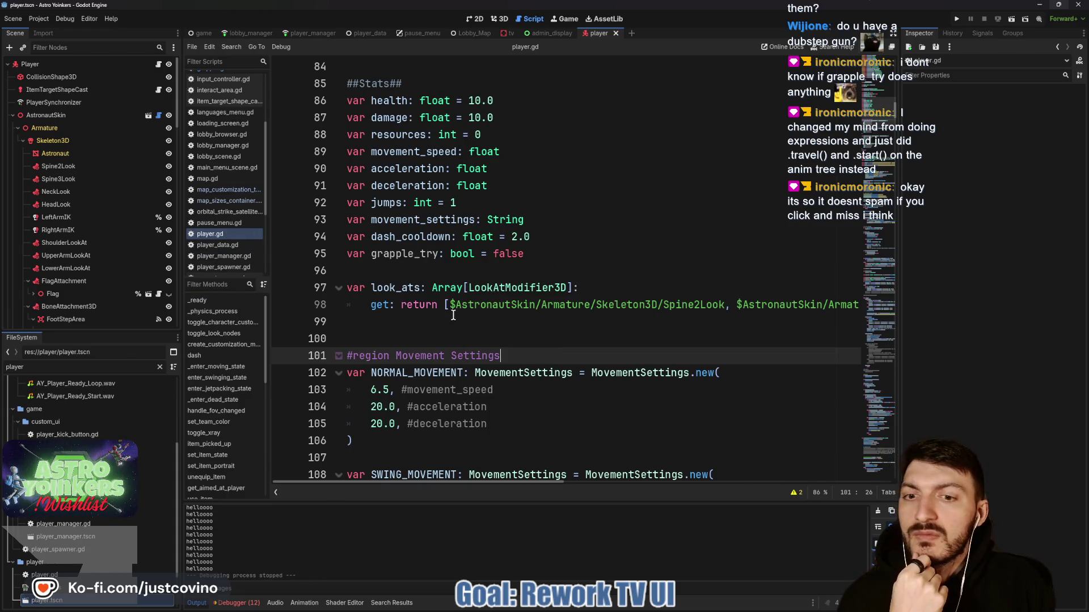
{"action": "scroll", "coordinate": [390, 372], "scroll_direction": "down", "scroll_amount": 6}
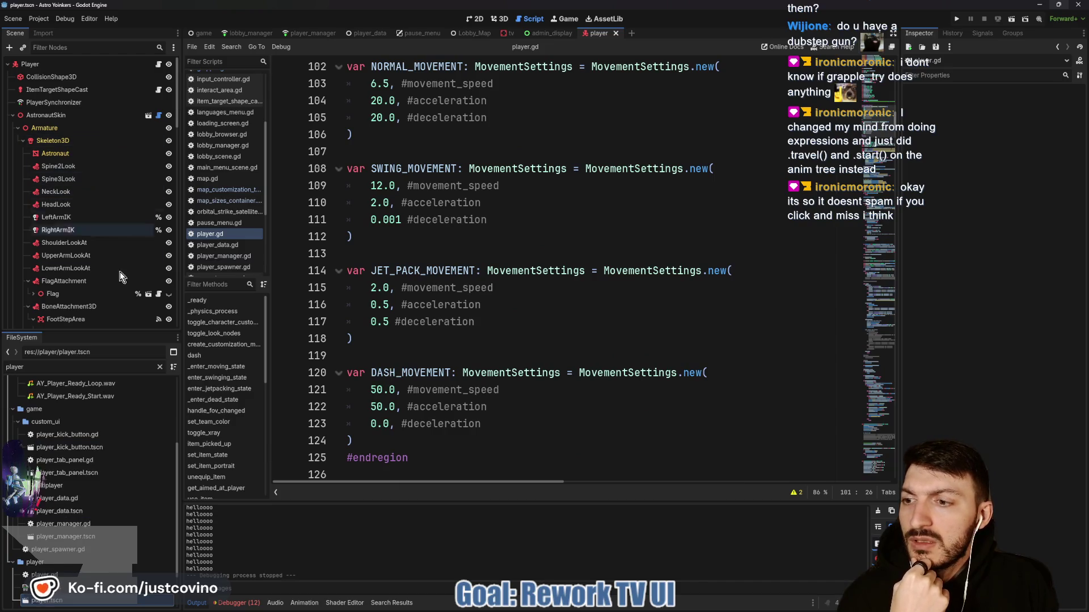
{"action": "scroll", "coordinate": [125, 260], "scroll_direction": "down", "scroll_amount": 1}
{"action": "scroll", "coordinate": [97, 248], "scroll_direction": "down", "scroll_amount": 4}
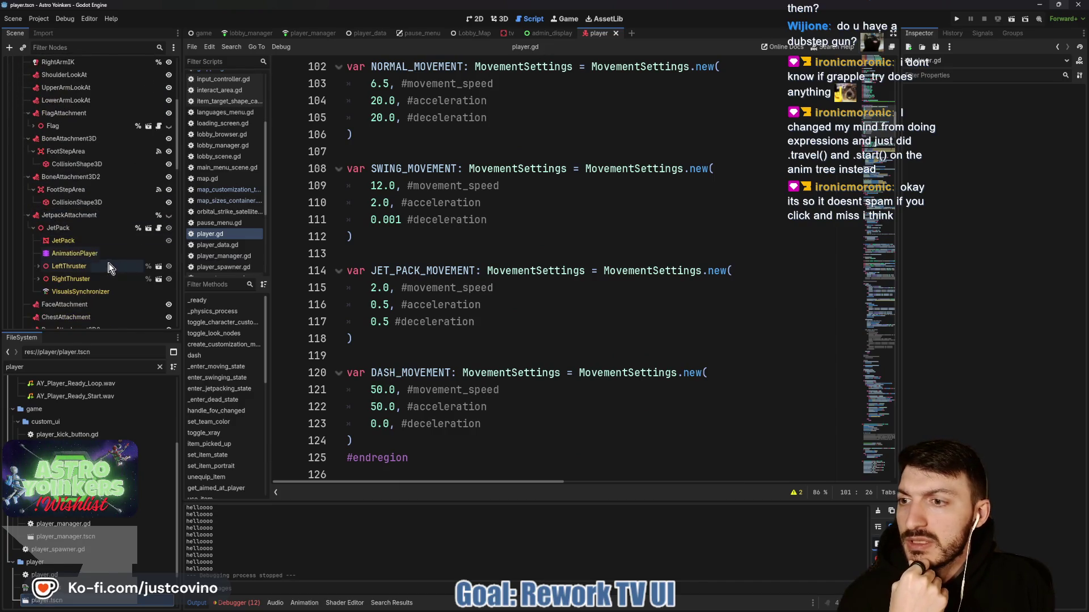
{"action": "scroll", "coordinate": [127, 198], "scroll_direction": "up", "scroll_amount": 5}
{"action": "scroll", "coordinate": [113, 229], "scroll_direction": "down", "scroll_amount": 7}
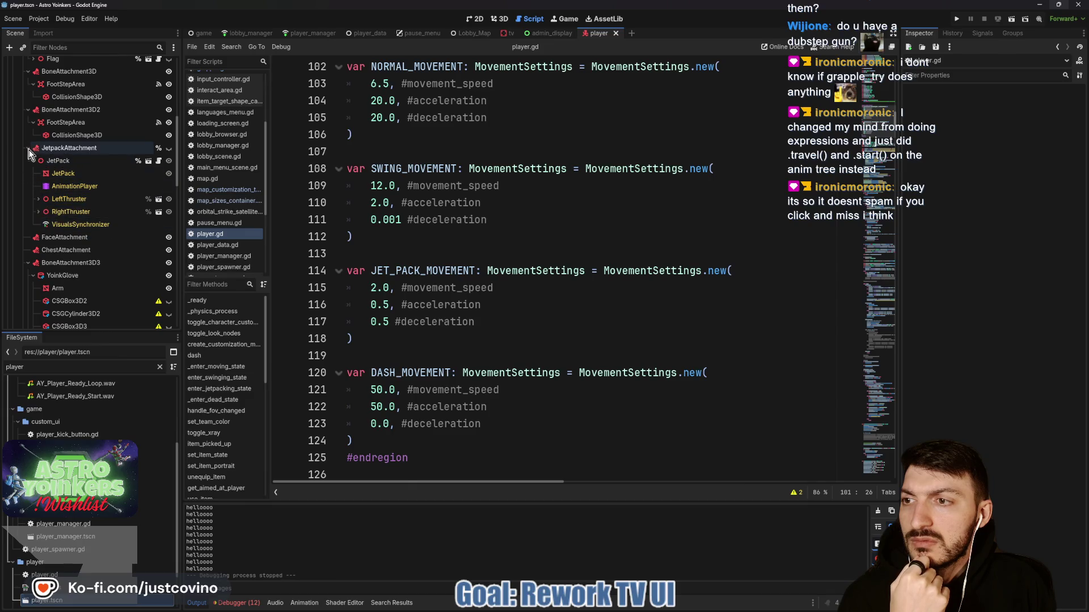
{"action": "left_click", "coordinate": [27, 148]}
{"action": "left_click", "coordinate": [151, 275]}
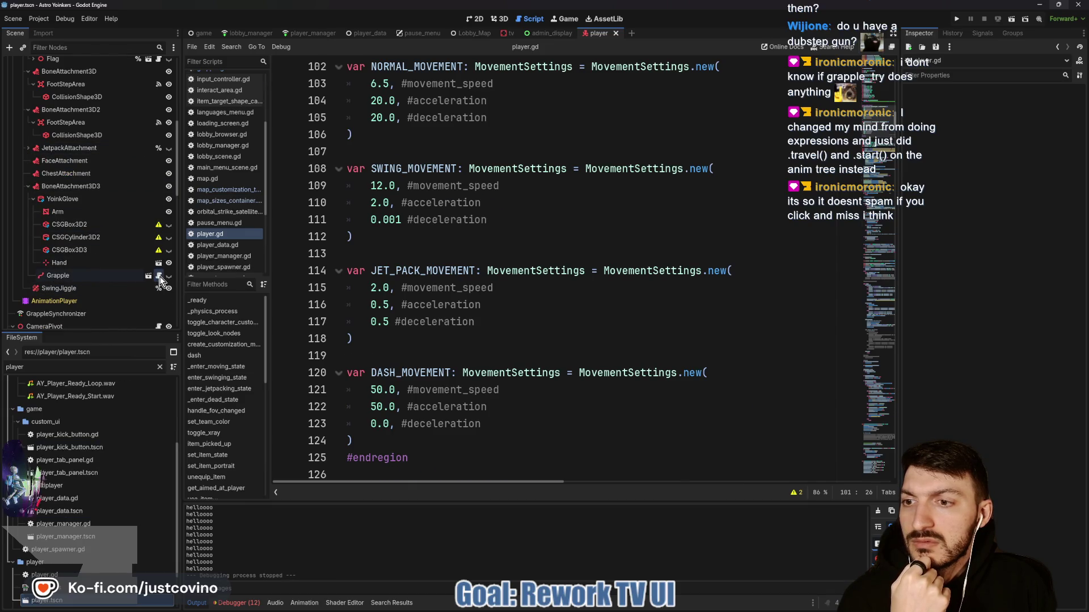
Select the handle_grapple_visuals call on line 80 and scroll down to review launch_grapple.
{"action": "scroll", "coordinate": [575, 277], "scroll_direction": "up", "scroll_amount": 15}
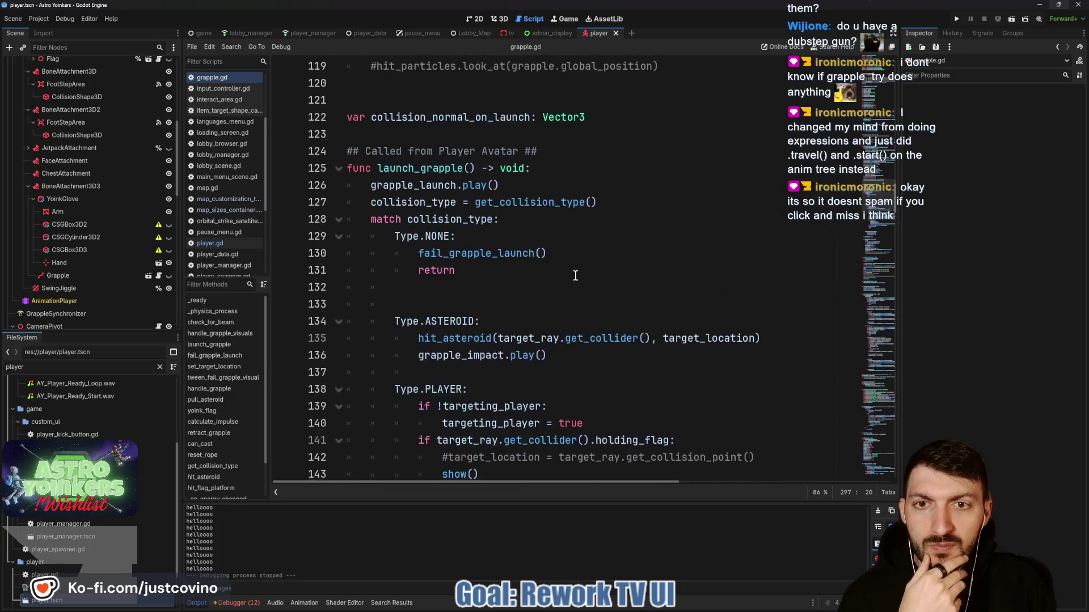
{"action": "scroll", "coordinate": [565, 280], "scroll_direction": "up", "scroll_amount": 5}
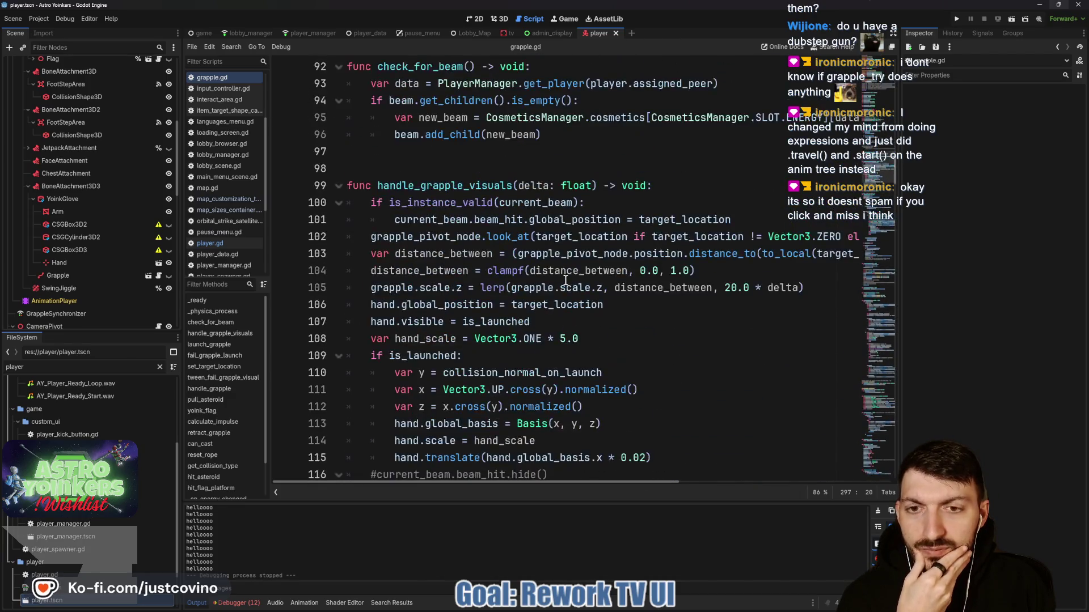
{"action": "scroll", "coordinate": [565, 280], "scroll_direction": "up", "scroll_amount": 6}
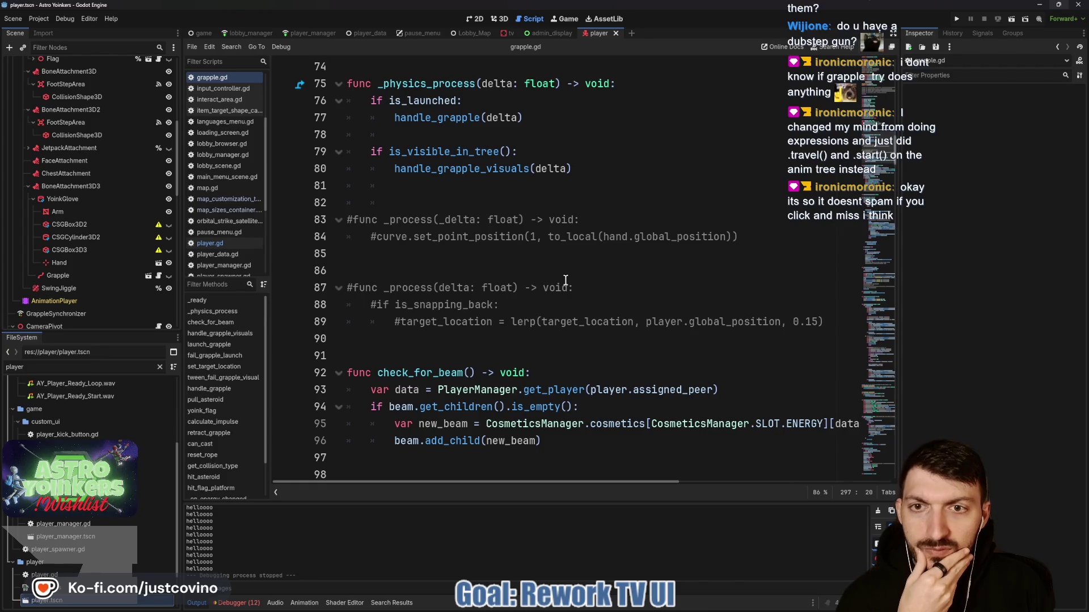
{"action": "scroll", "coordinate": [565, 281], "scroll_direction": "up", "scroll_amount": 7}
{"action": "scroll", "coordinate": [566, 280], "scroll_direction": "down", "scroll_amount": 6}
{"action": "left_click", "coordinate": [441, 221]}
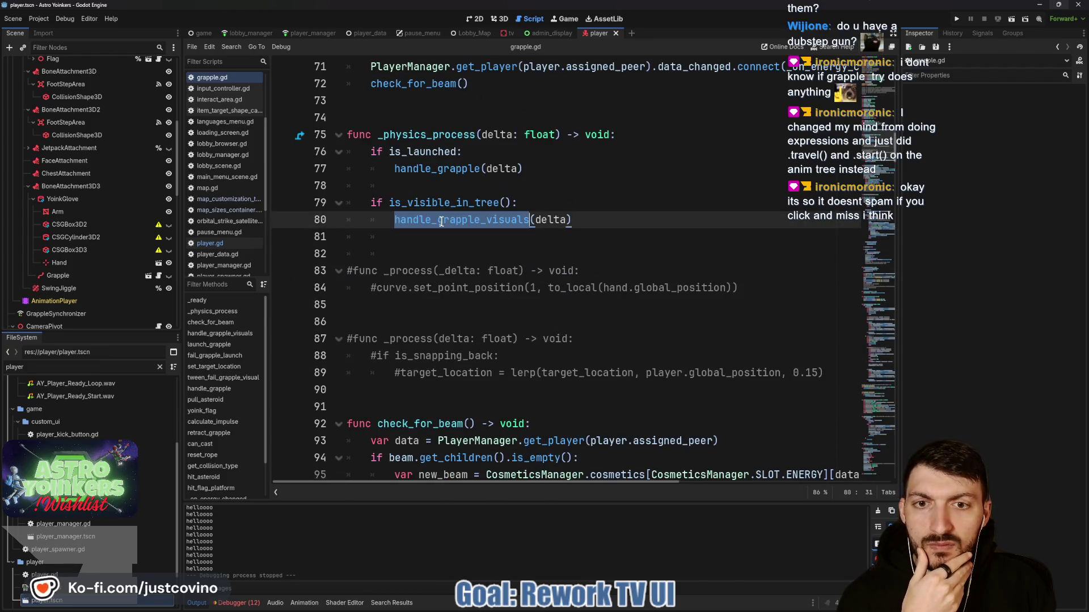
{"action": "double_click", "coordinate": [441, 221]}
{"action": "scroll", "coordinate": [570, 262], "scroll_direction": "down", "scroll_amount": 8}
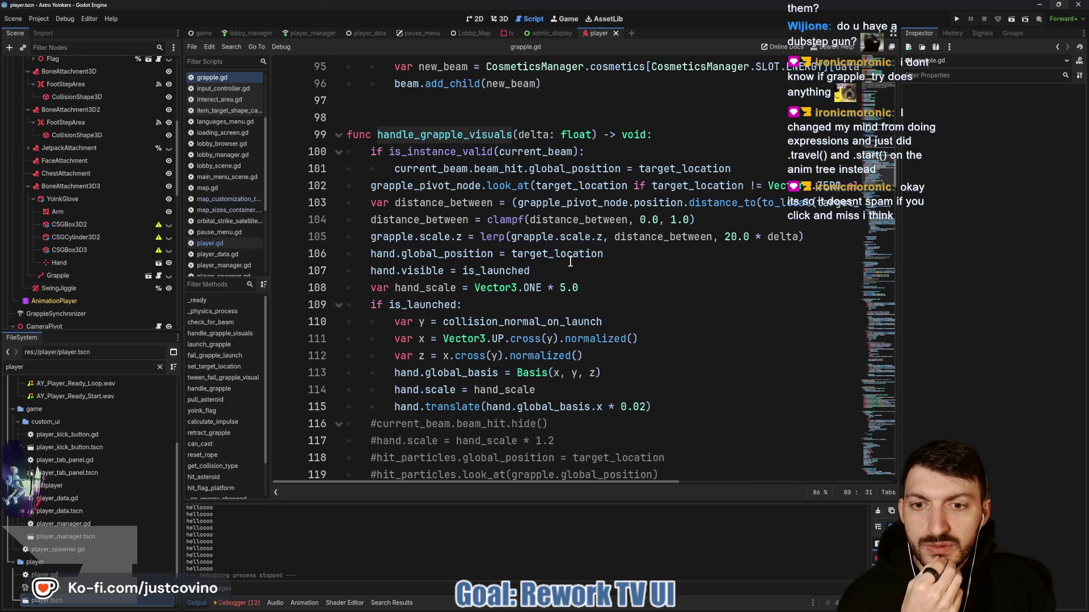
{"action": "scroll", "coordinate": [569, 262], "scroll_direction": "down", "scroll_amount": 2}
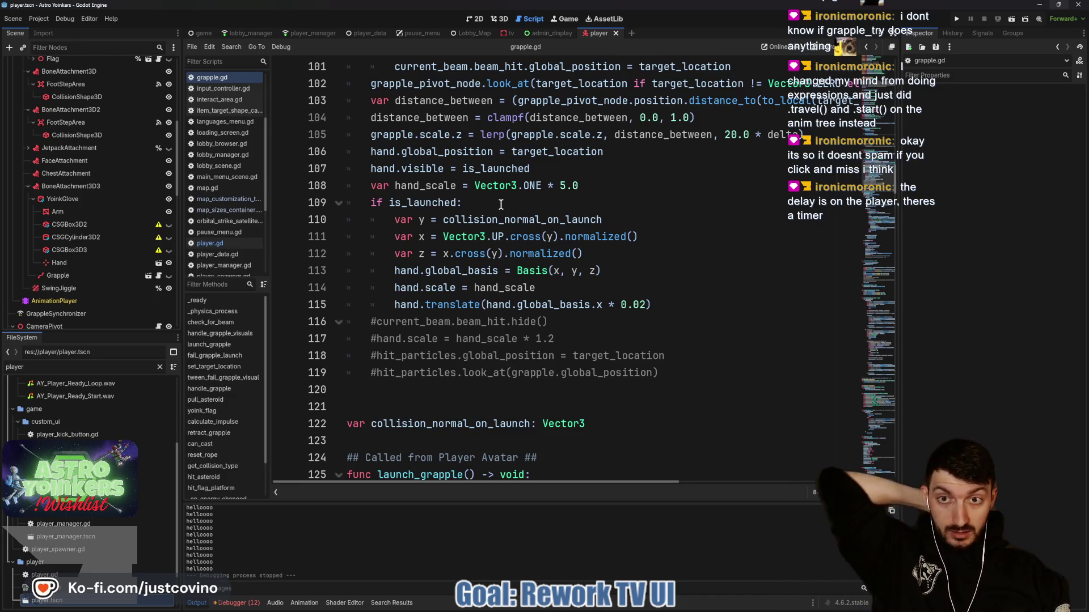
{"action": "scroll", "coordinate": [502, 250], "scroll_direction": "down", "scroll_amount": 5}
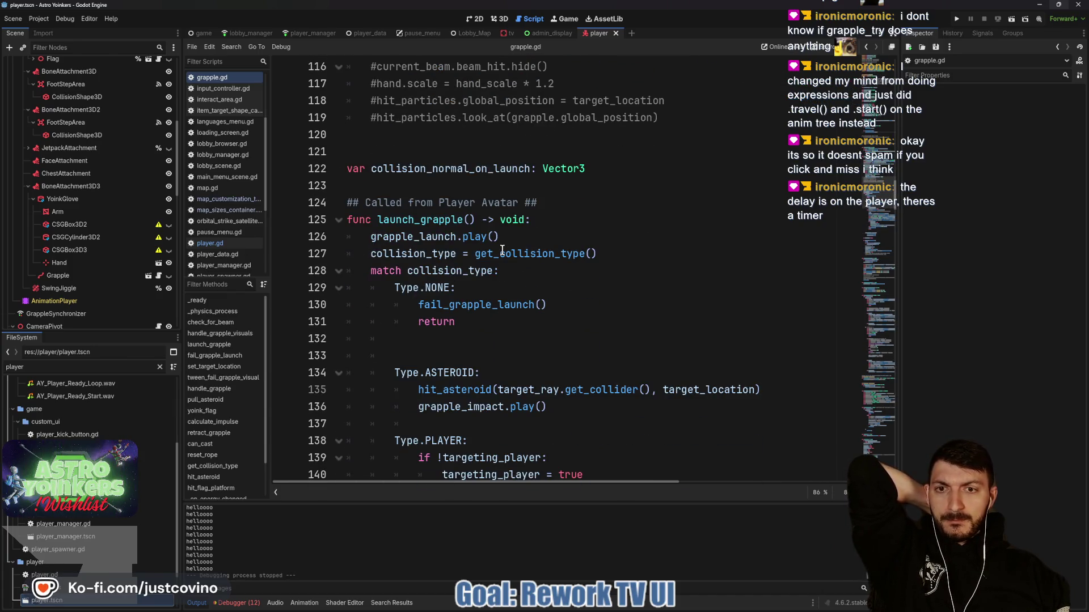
{"action": "scroll", "coordinate": [502, 251], "scroll_direction": "down", "scroll_amount": 1}
{"action": "scroll", "coordinate": [497, 250], "scroll_direction": "down", "scroll_amount": 1}
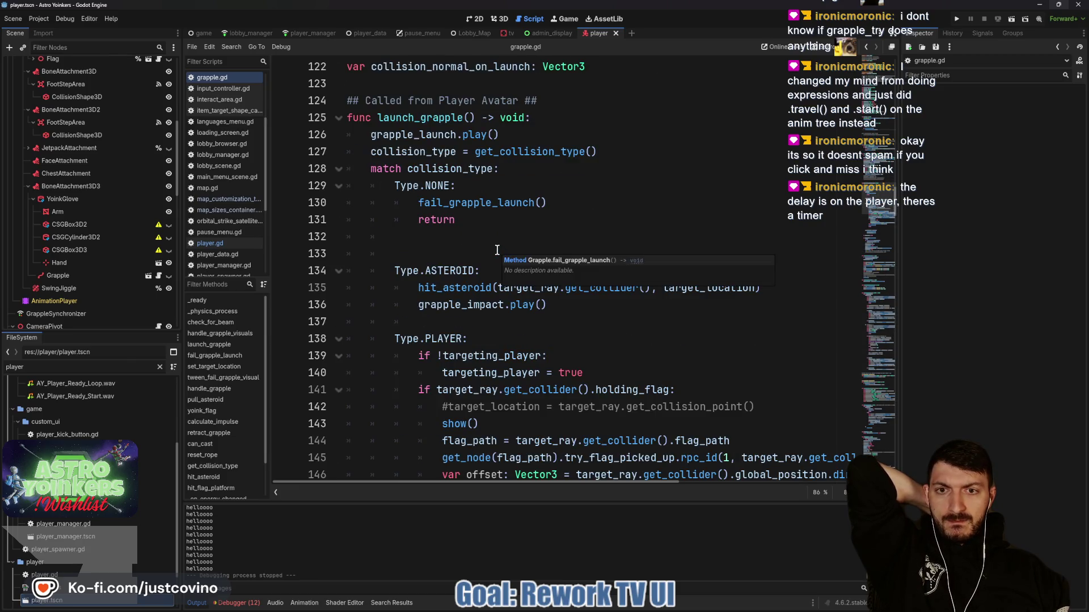
{"action": "scroll", "coordinate": [496, 251], "scroll_direction": "down", "scroll_amount": 1}
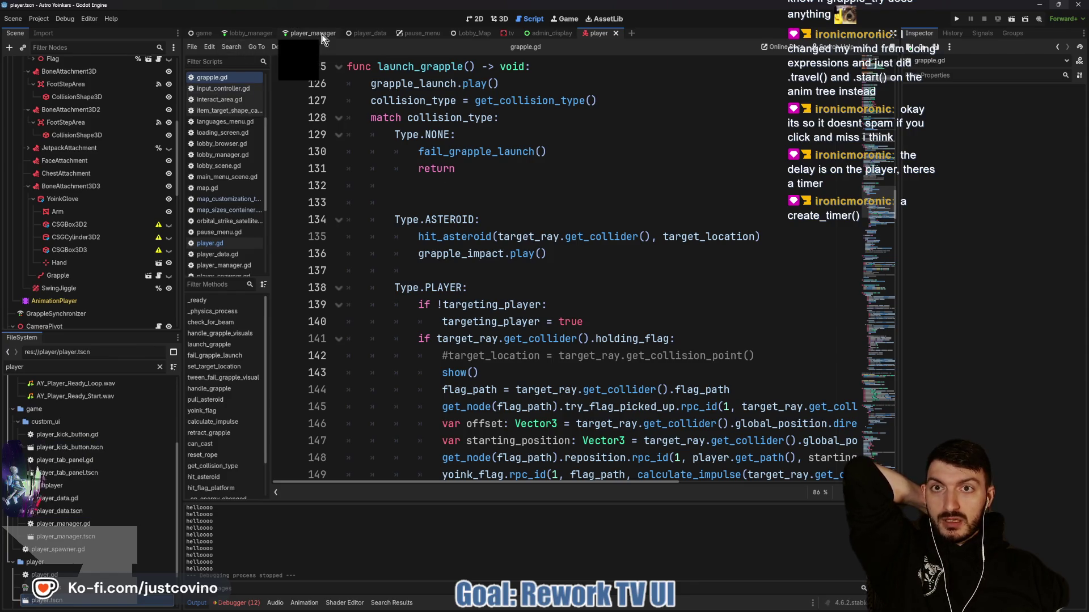
{"action": "scroll", "coordinate": [125, 119], "scroll_direction": "up", "scroll_amount": 5}
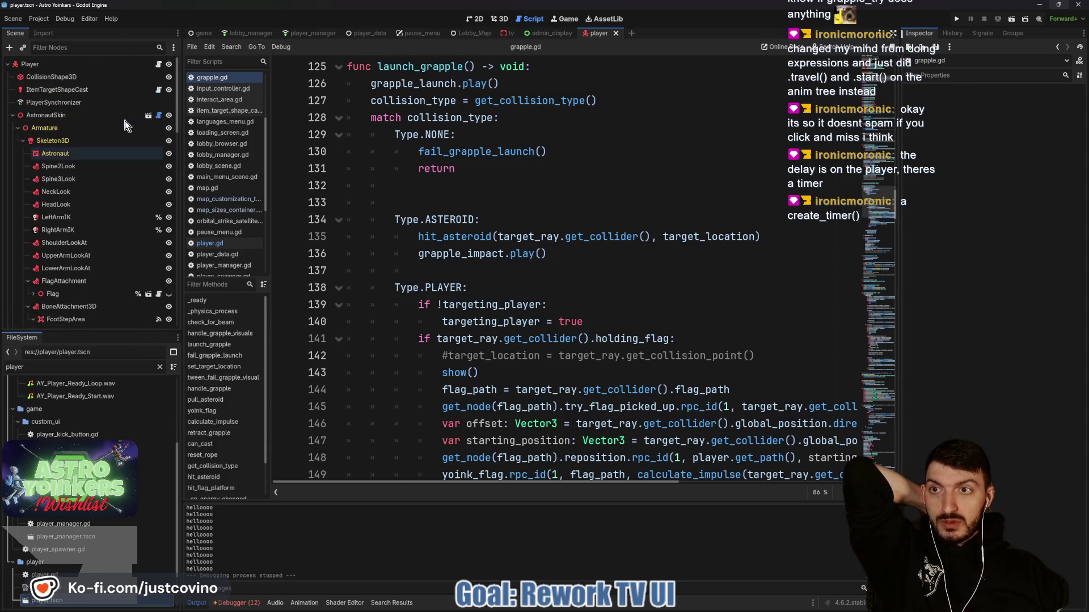
In player.gd, search for create_timer to reach shoot_grapple's 0.4-second await on line 566.
{"action": "left_click", "coordinate": [158, 64]}
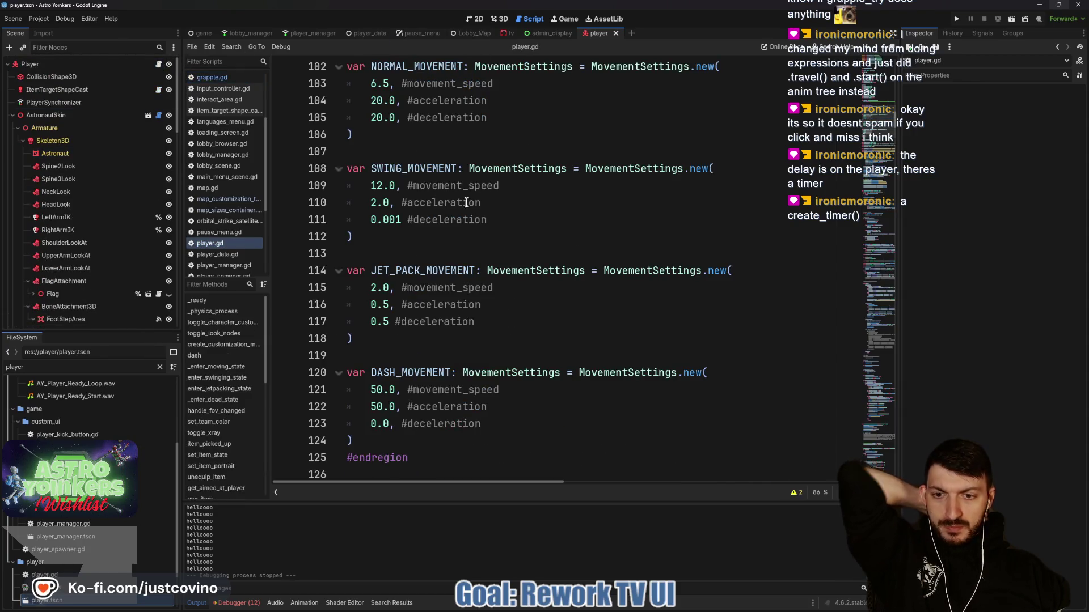
{"action": "left_click", "coordinate": [493, 233]}
{"action": "key", "text": "ctrl+f"}
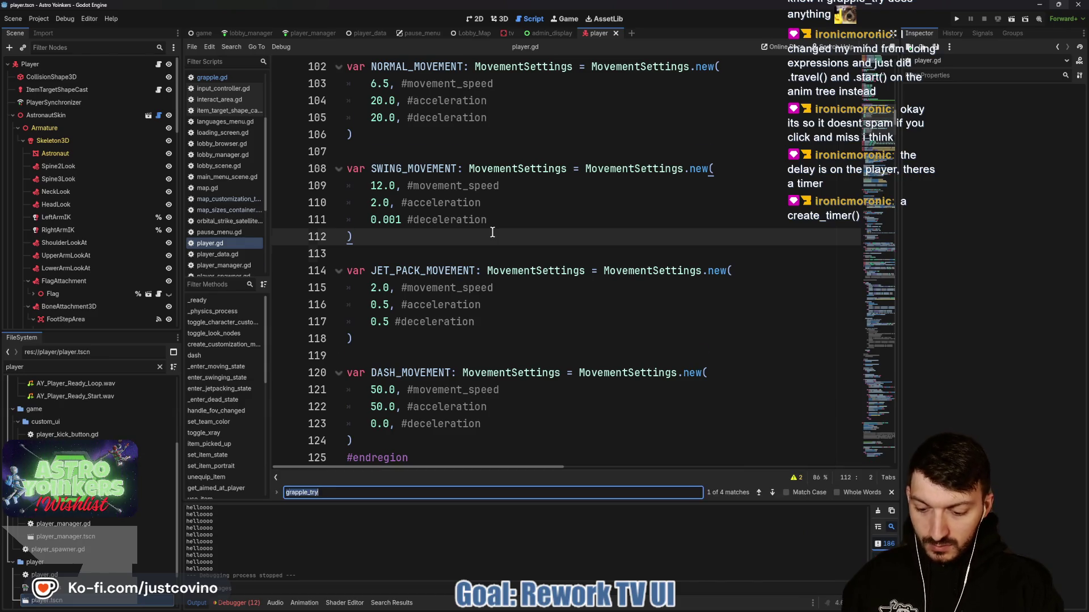
{"action": "type", "text": "create_timer"}
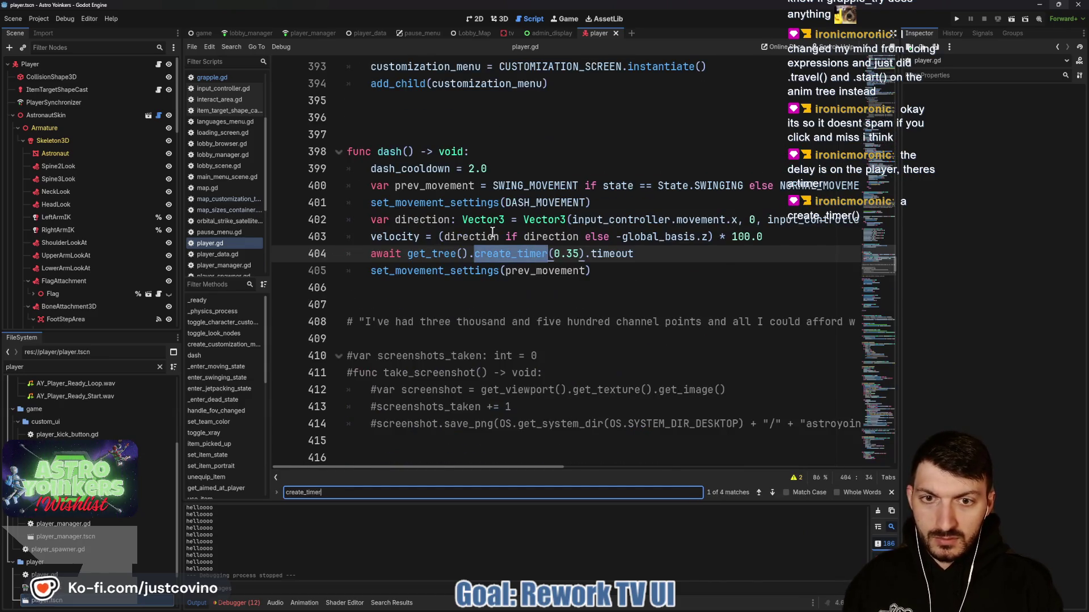
{"action": "left_click", "coordinate": [773, 493]}
{"action": "left_click", "coordinate": [439, 255]}
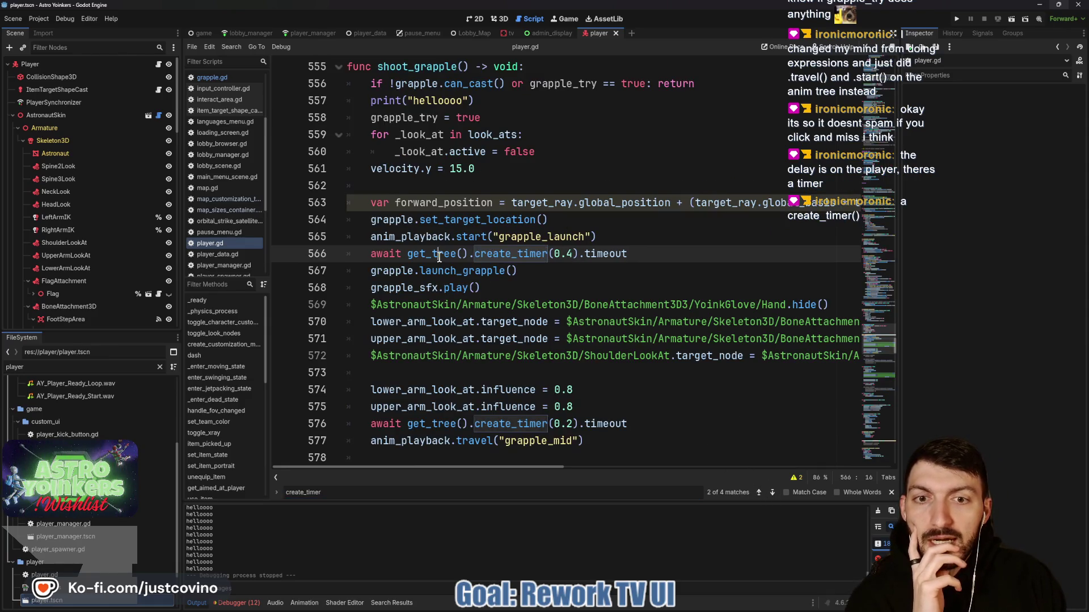
{"action": "scroll", "coordinate": [439, 257], "scroll_direction": "up", "scroll_amount": 4}
{"action": "scroll", "coordinate": [439, 257], "scroll_direction": "down", "scroll_amount": 4}
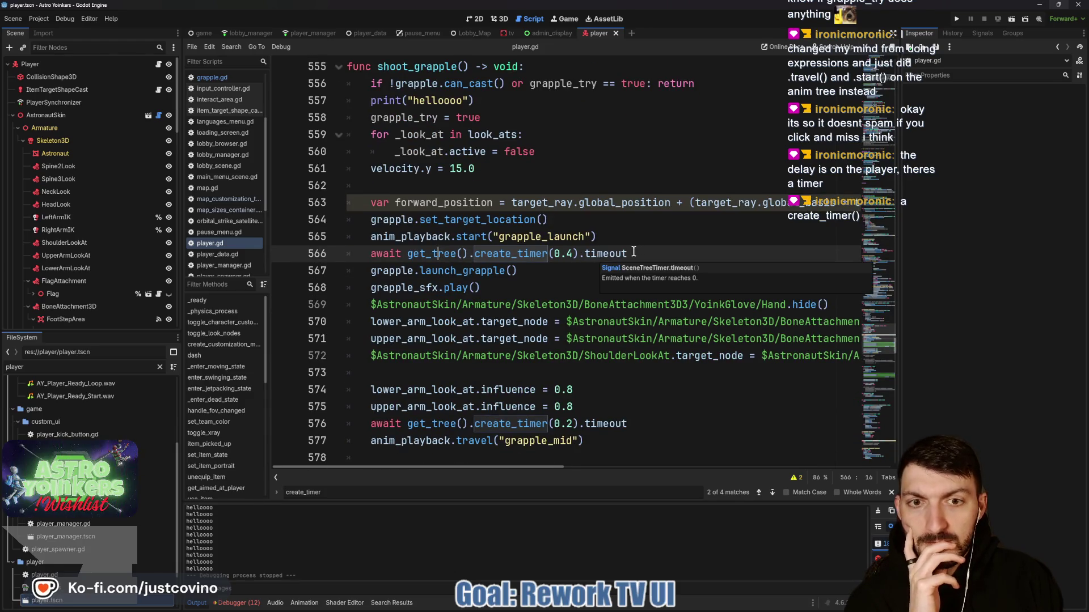
{"action": "mouse_move", "coordinate": [538, 261]}
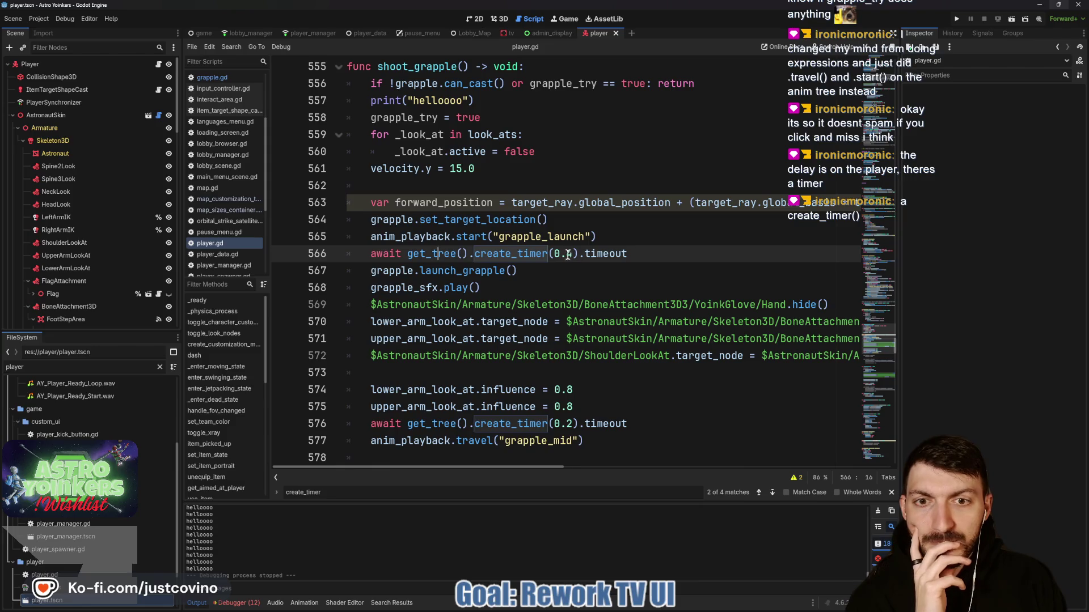
Comment out line 566 with a 'commented out' TODO note, save, and run the project.
{"action": "type", "text": "#"}
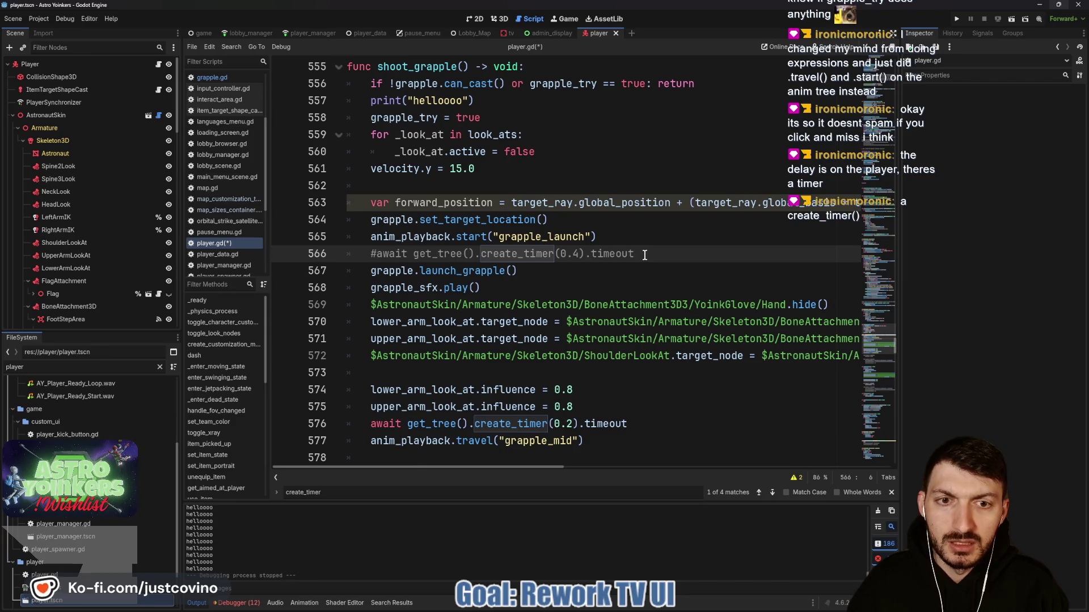
{"action": "left_click", "coordinate": [645, 255]}
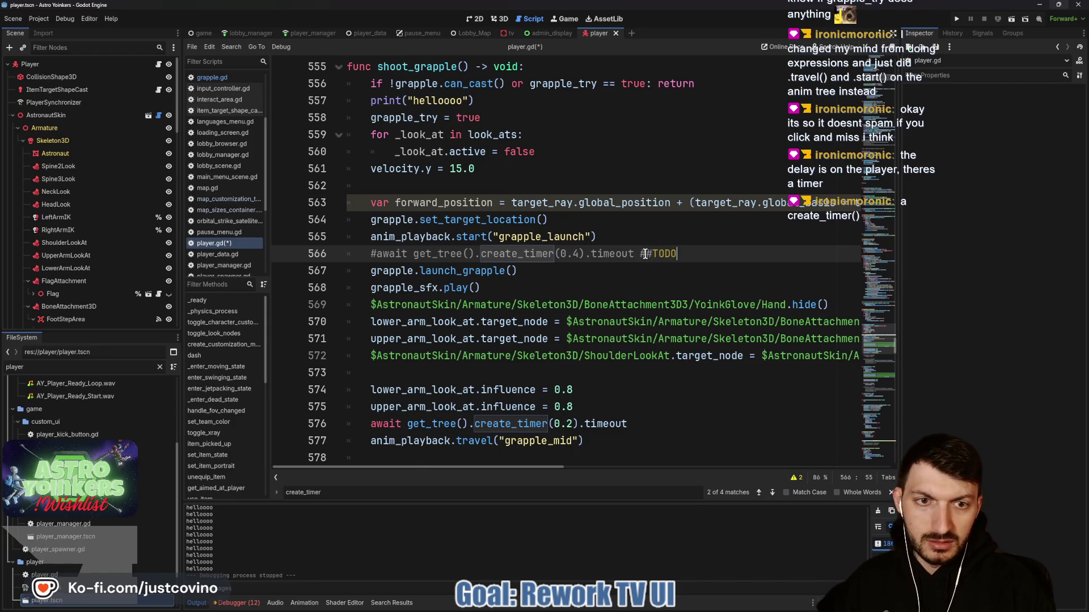
{"action": "type", "text": "ented out"}
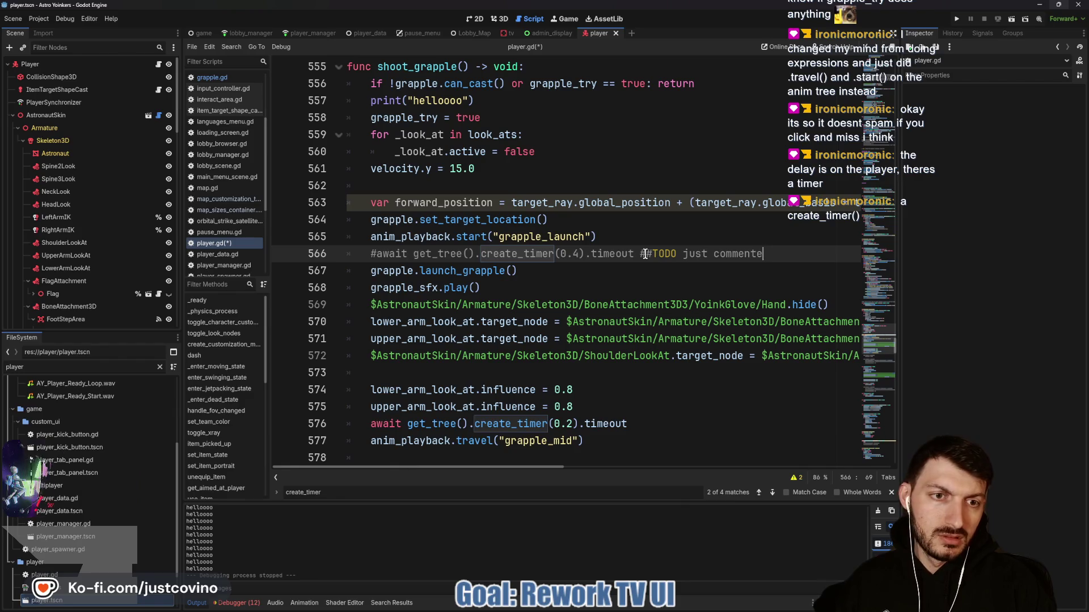
{"action": "key", "text": "ctrl+s"}
{"action": "left_click", "coordinate": [958, 19]}
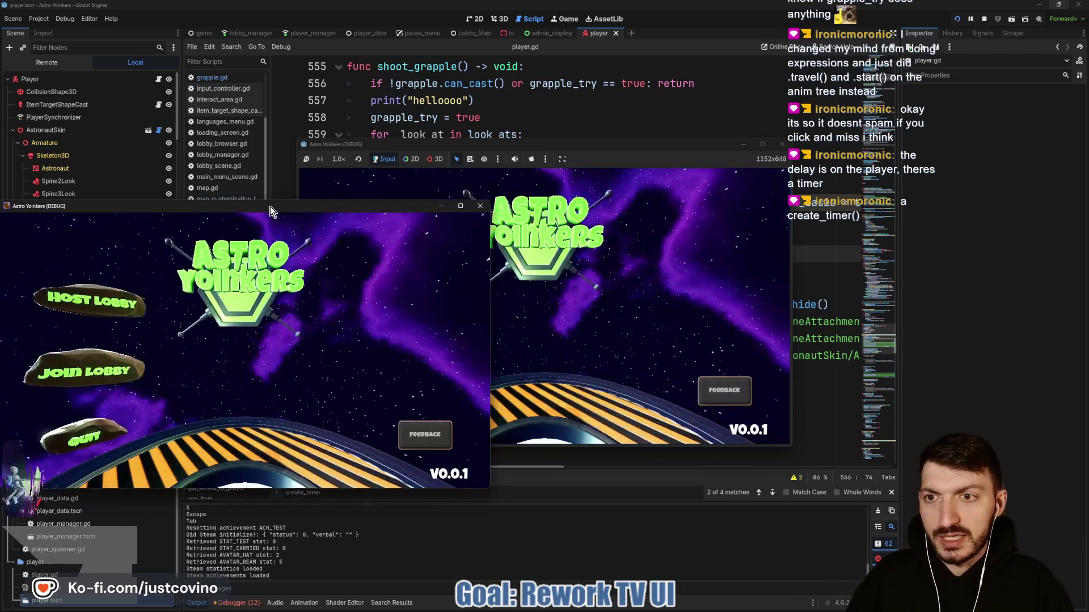
Host a lobby and fire the grapple four times around the locker room.
{"action": "left_click", "coordinate": [477, 272]}
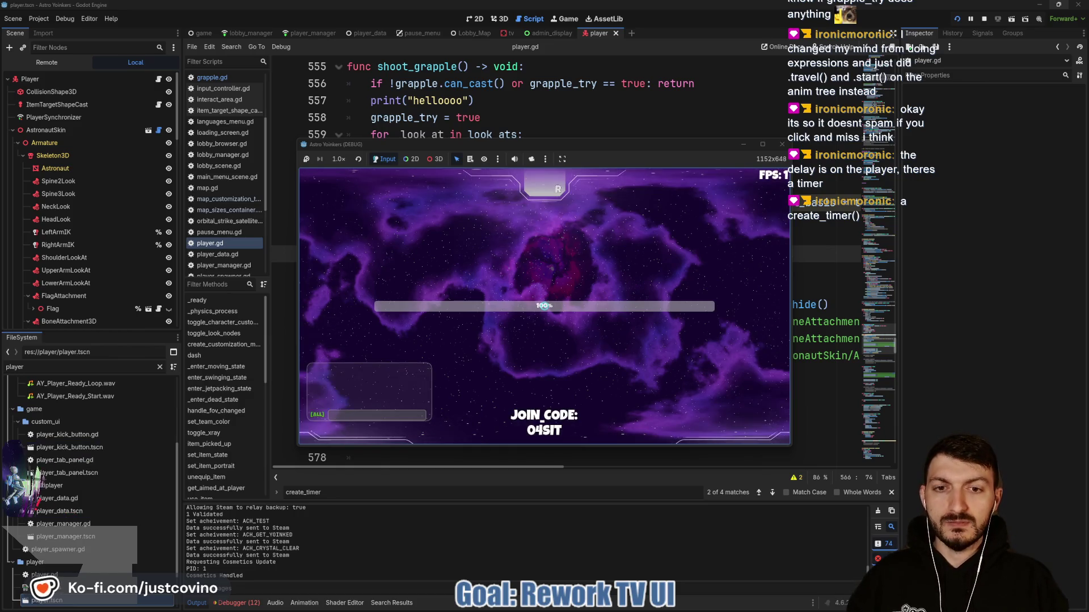
{"action": "left_click", "coordinate": [544, 307]}
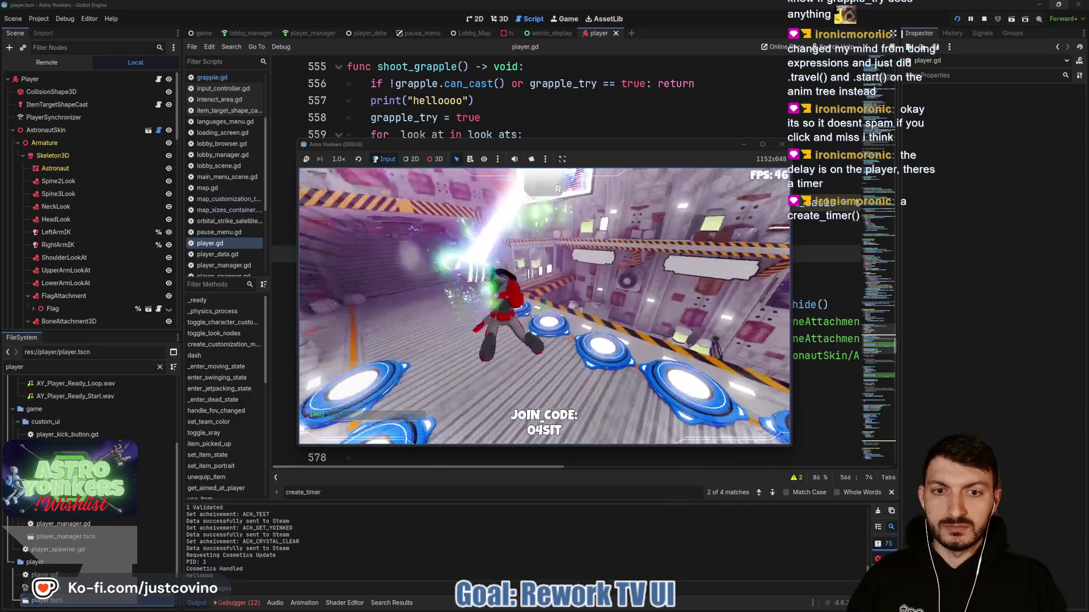
{"action": "left_click", "coordinate": [543, 306]}
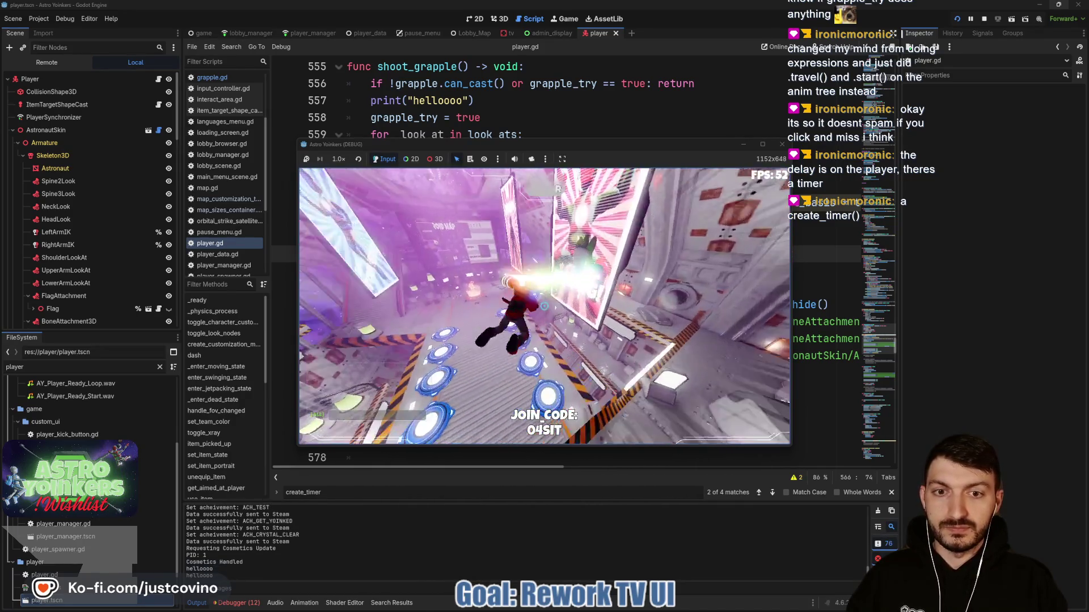
{"action": "left_click", "coordinate": [544, 307]}
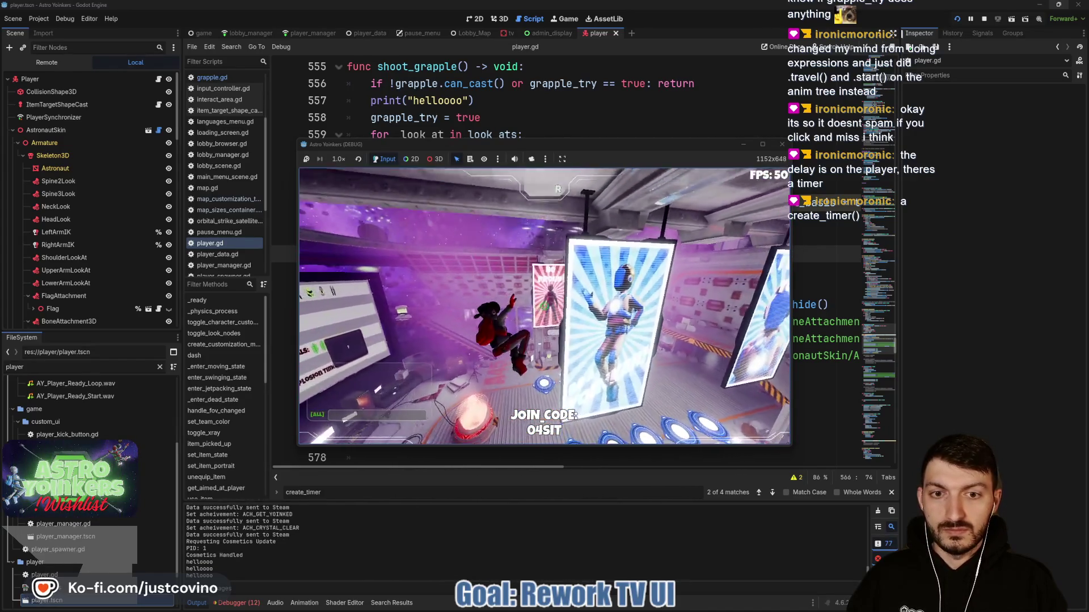
{"action": "left_click", "coordinate": [544, 306]}
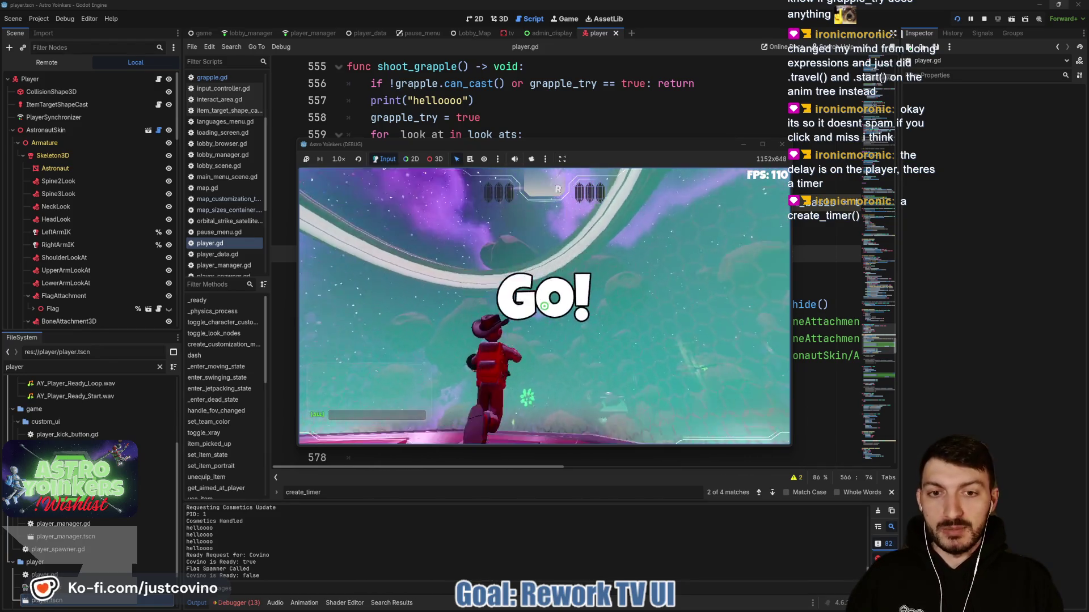
Fire the grapple eleven times across the asteroid course, then stop the game with F8.
{"action": "left_click", "coordinate": [544, 306]}
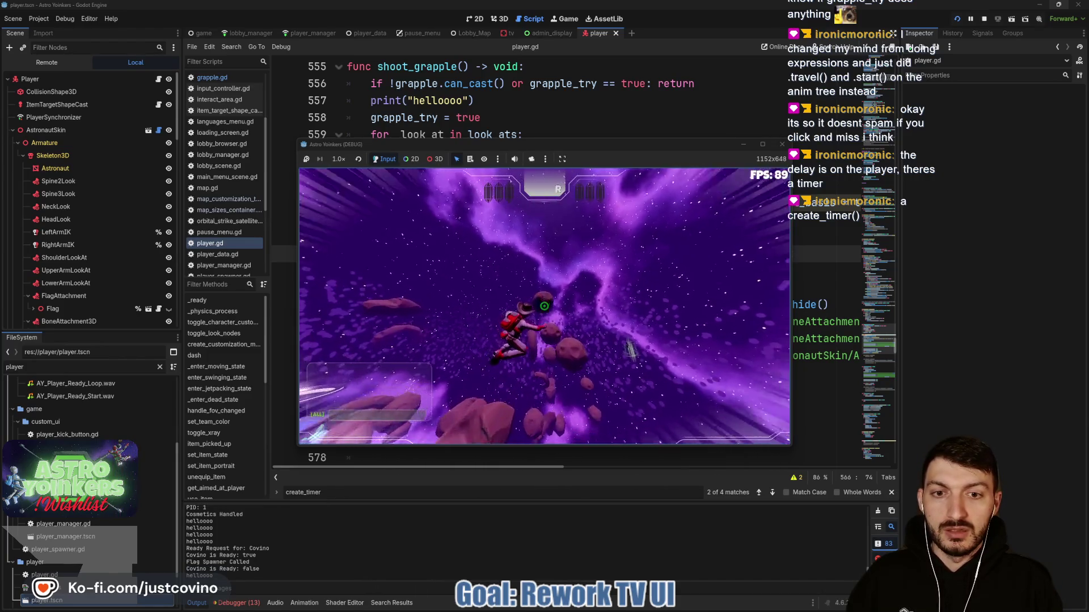
{"action": "left_click", "coordinate": [544, 306]}
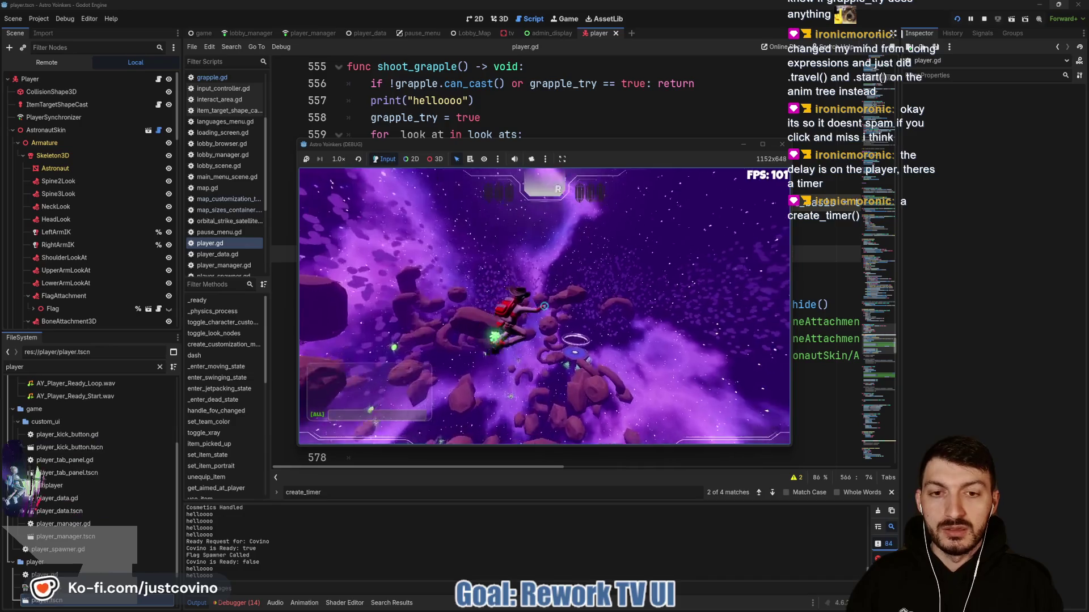
{"action": "left_click", "coordinate": [545, 306]}
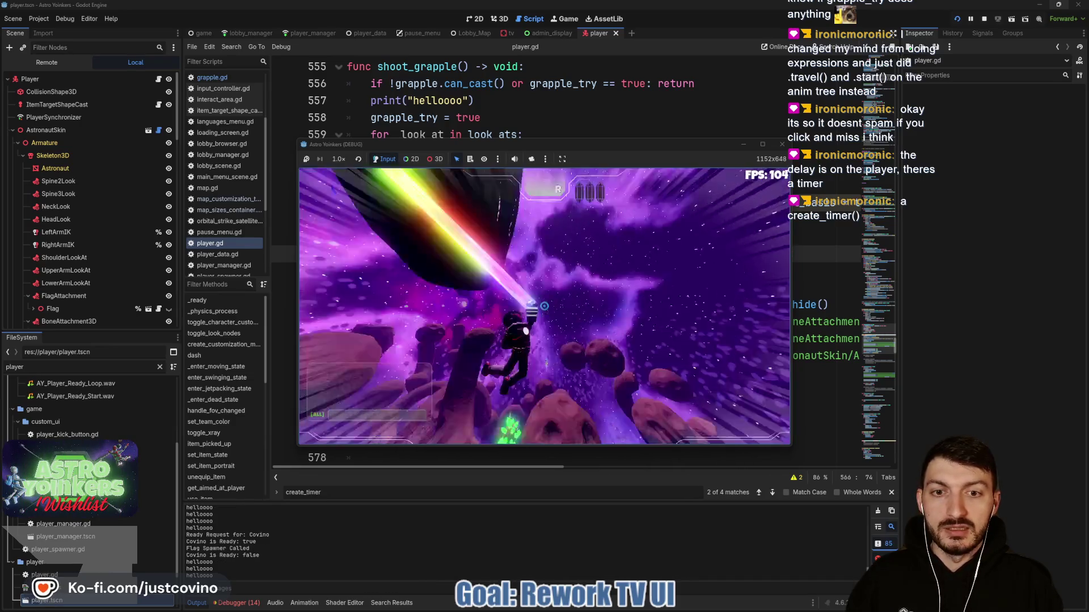
{"action": "left_click", "coordinate": [544, 306]}
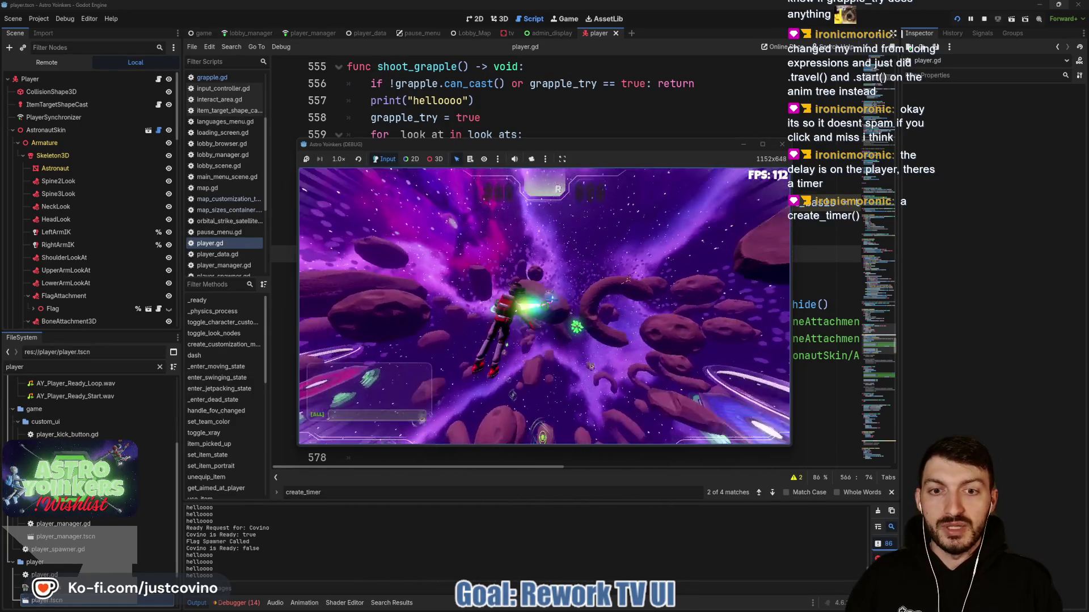
{"action": "left_click", "coordinate": [544, 307]}
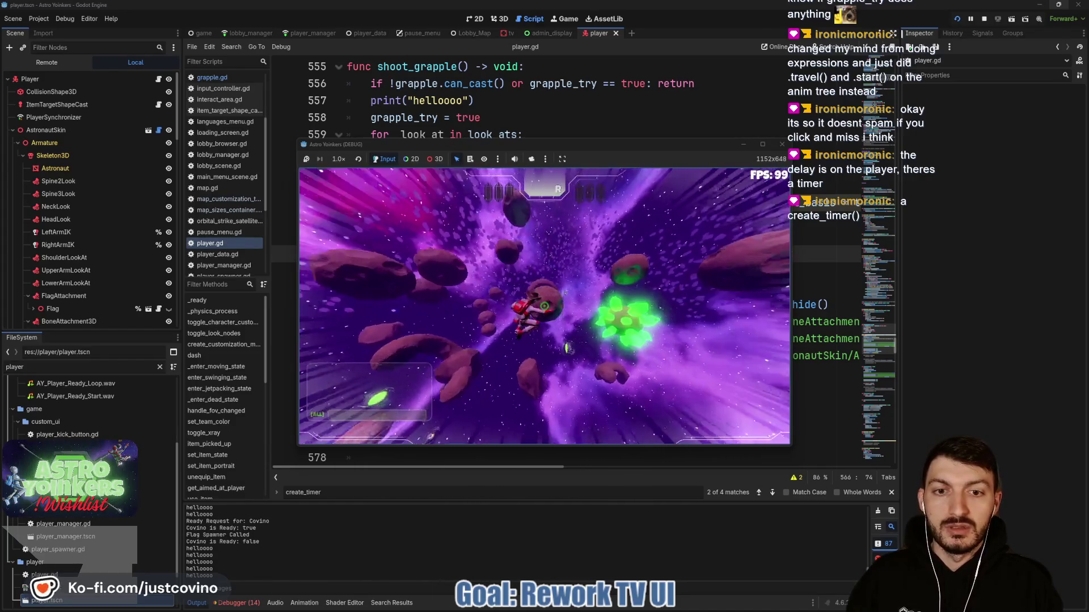
{"action": "left_click", "coordinate": [544, 306]}
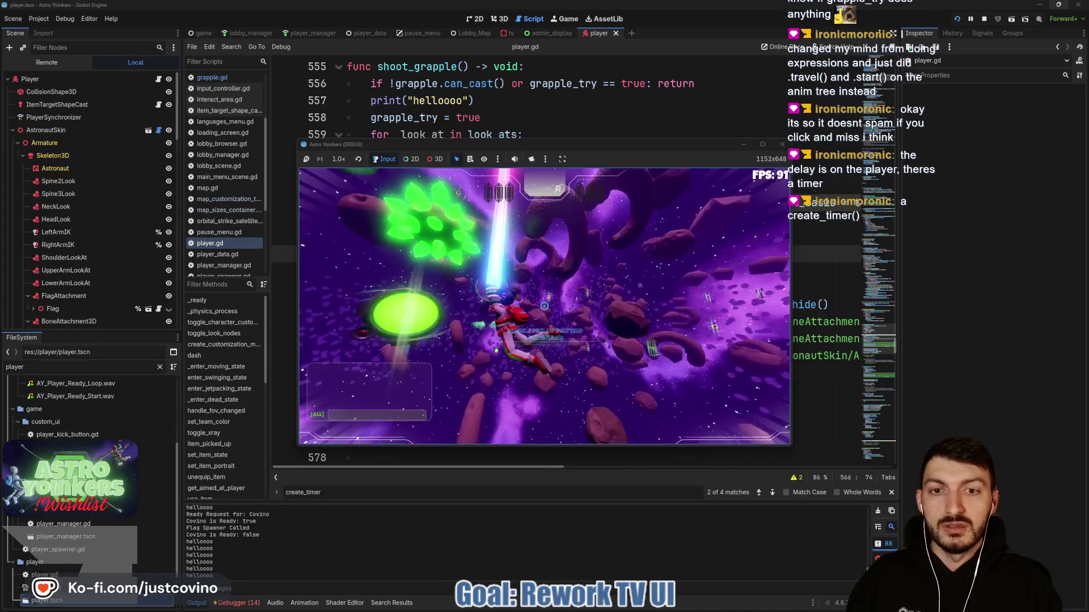
{"action": "left_click", "coordinate": [544, 307]}
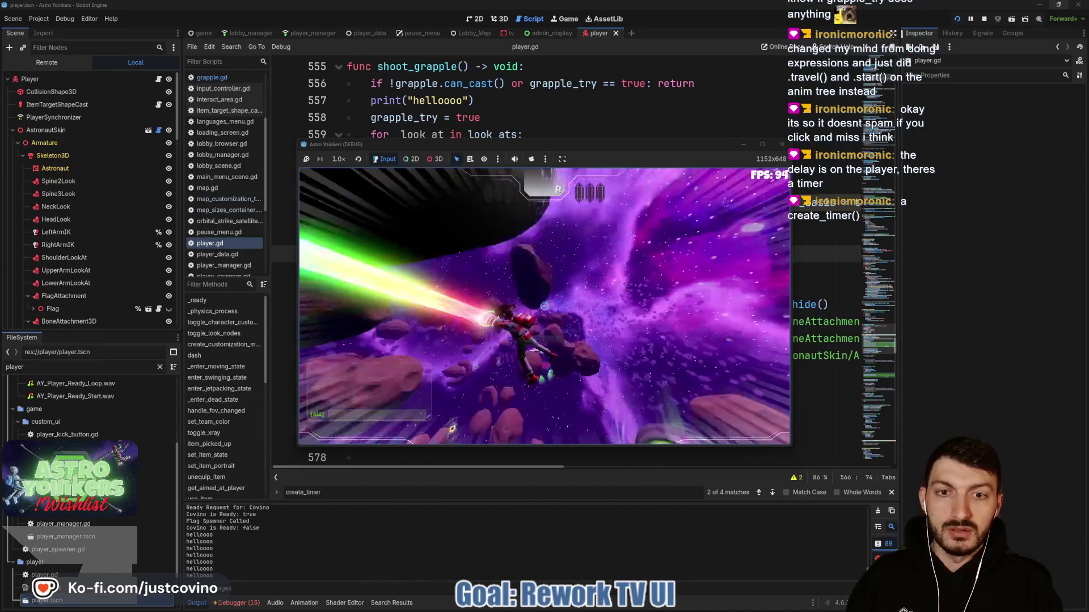
{"action": "left_click", "coordinate": [544, 306]}
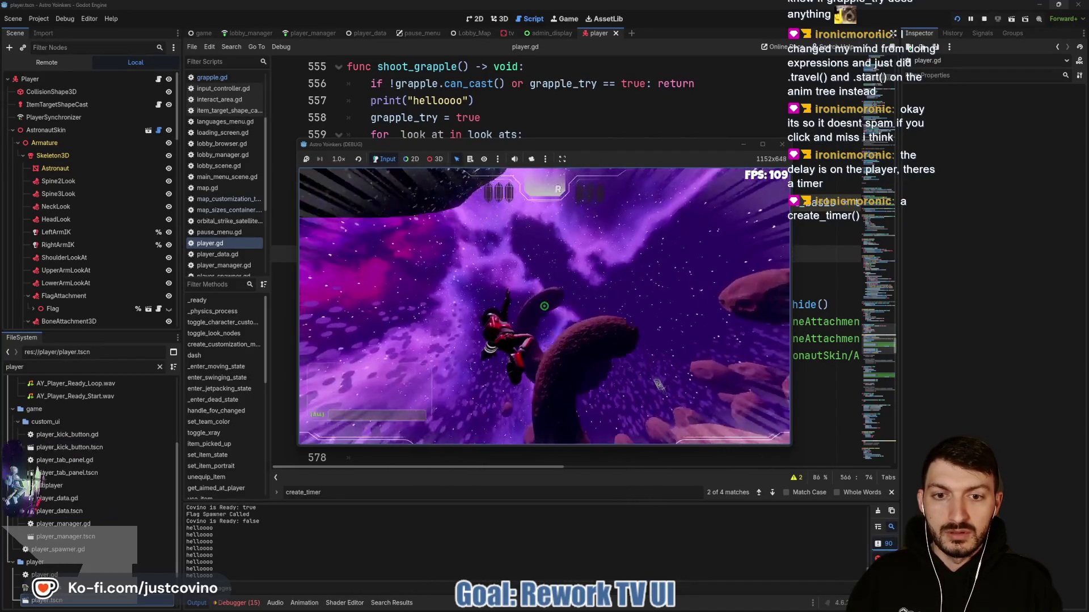
{"action": "left_click", "coordinate": [543, 306]}
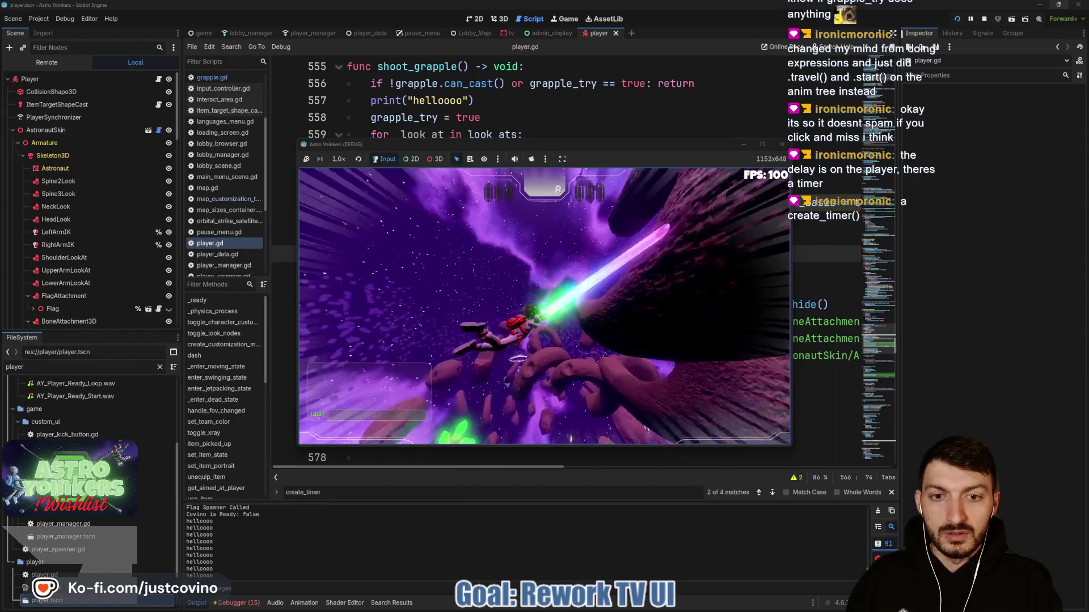
{"action": "left_click", "coordinate": [544, 307]}
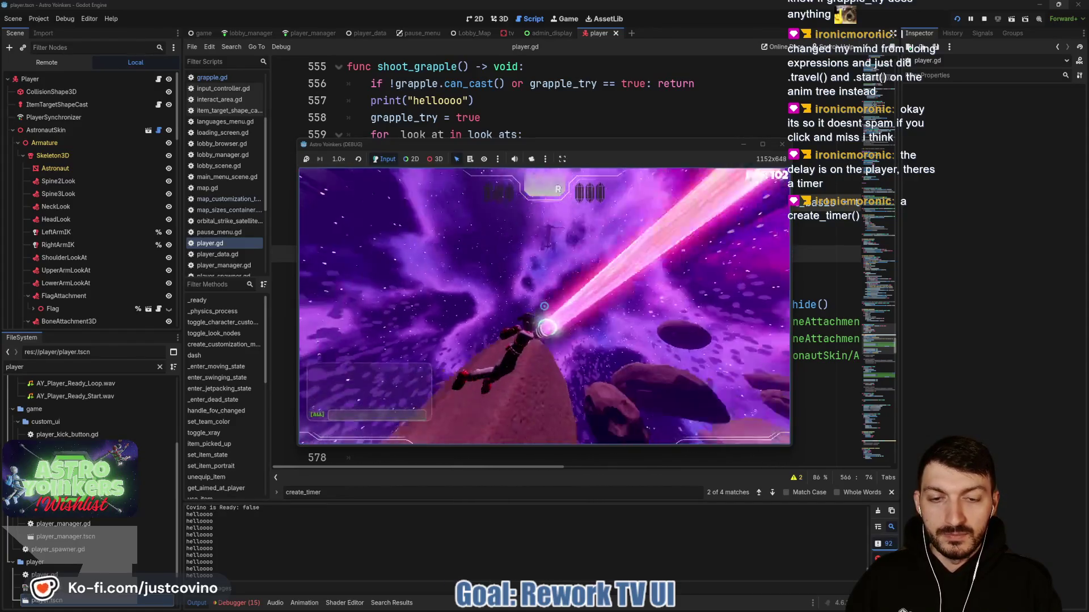
{"action": "left_click", "coordinate": [544, 306]}
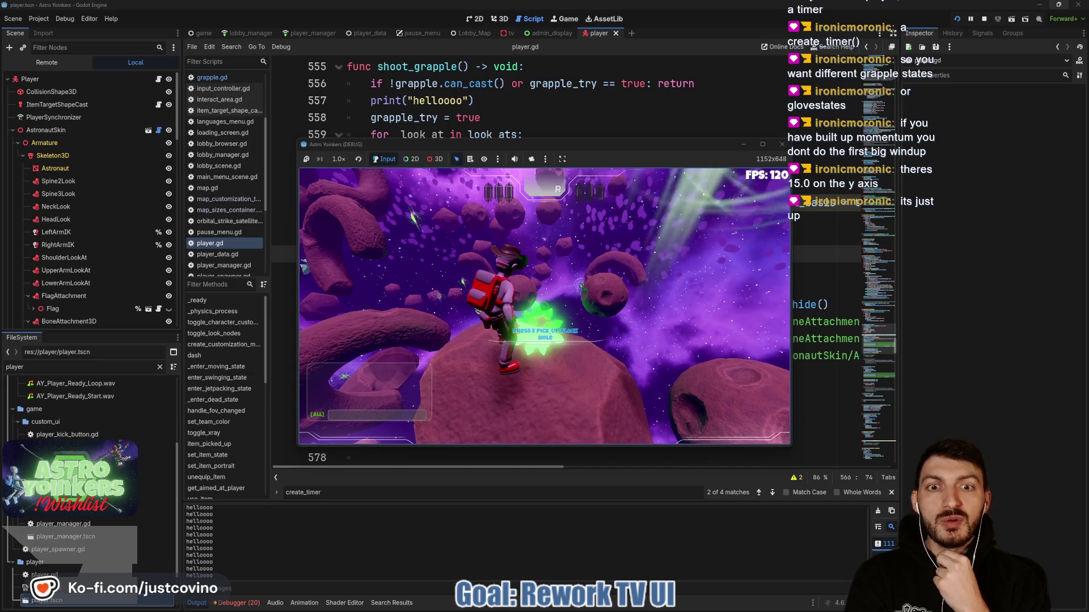
{"action": "key", "text": "F8"}
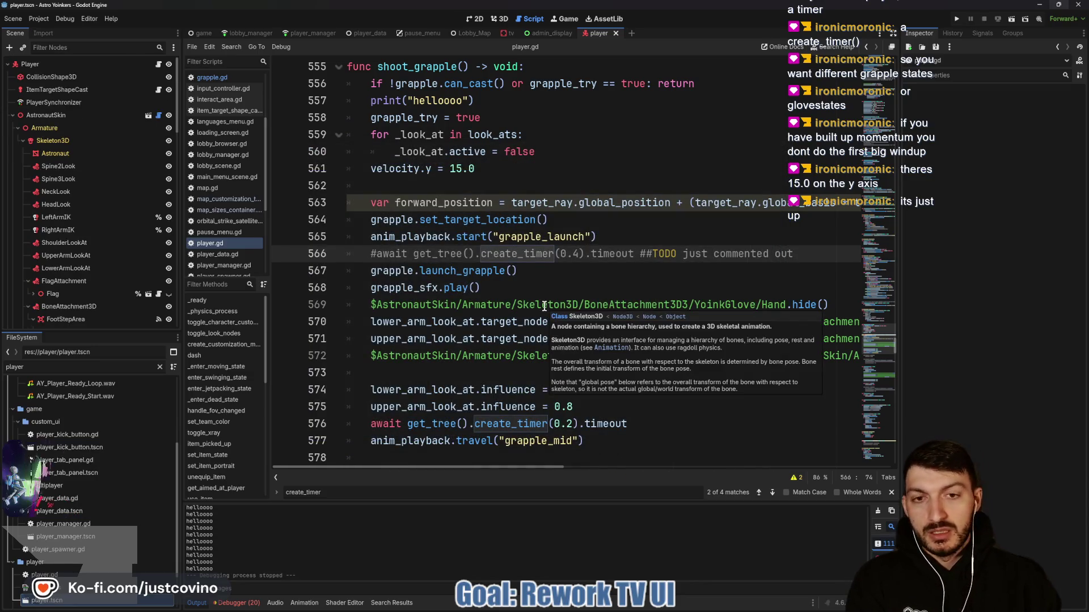
Inspect the velocity.y = 15.0 line and place the caret at the end of the line above it.
{"action": "left_click", "coordinate": [558, 255]}
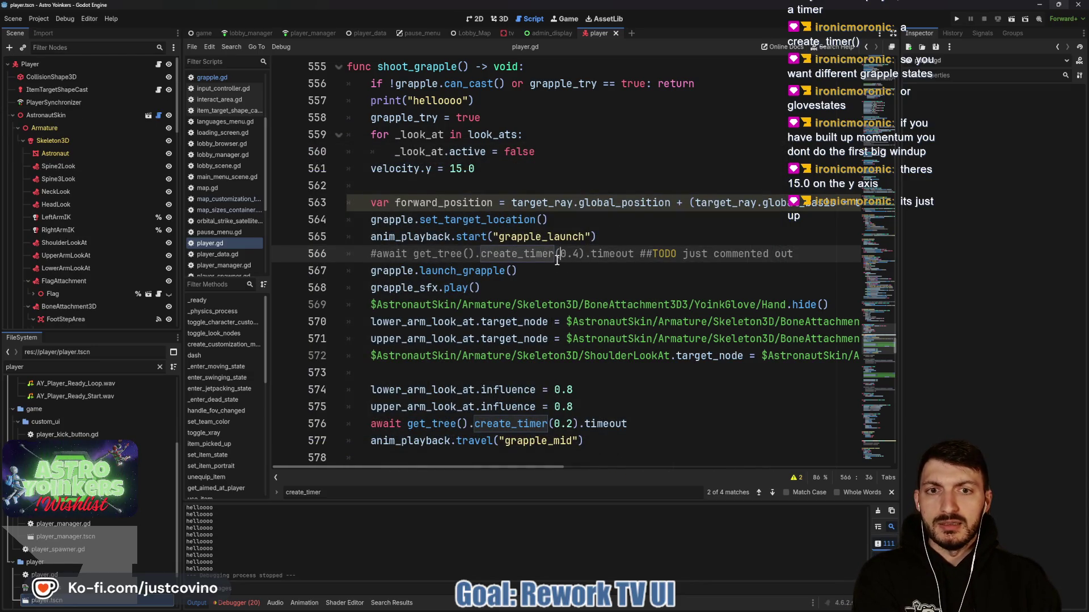
{"action": "left_click_drag", "start_coordinate": [475, 169], "coordinate": [353, 167]}
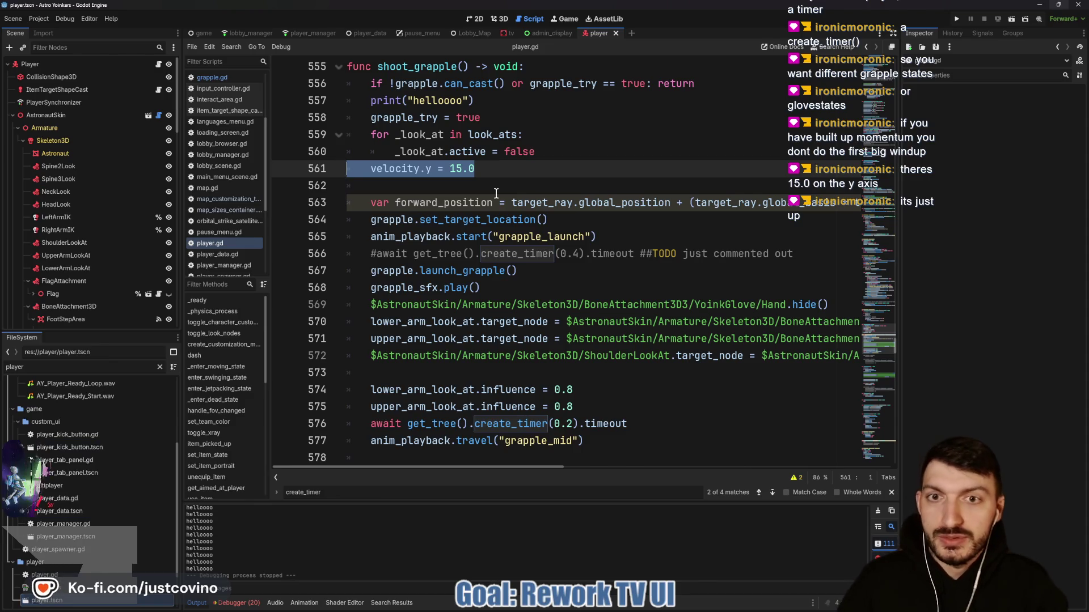
{"action": "left_click", "coordinate": [364, 171]}
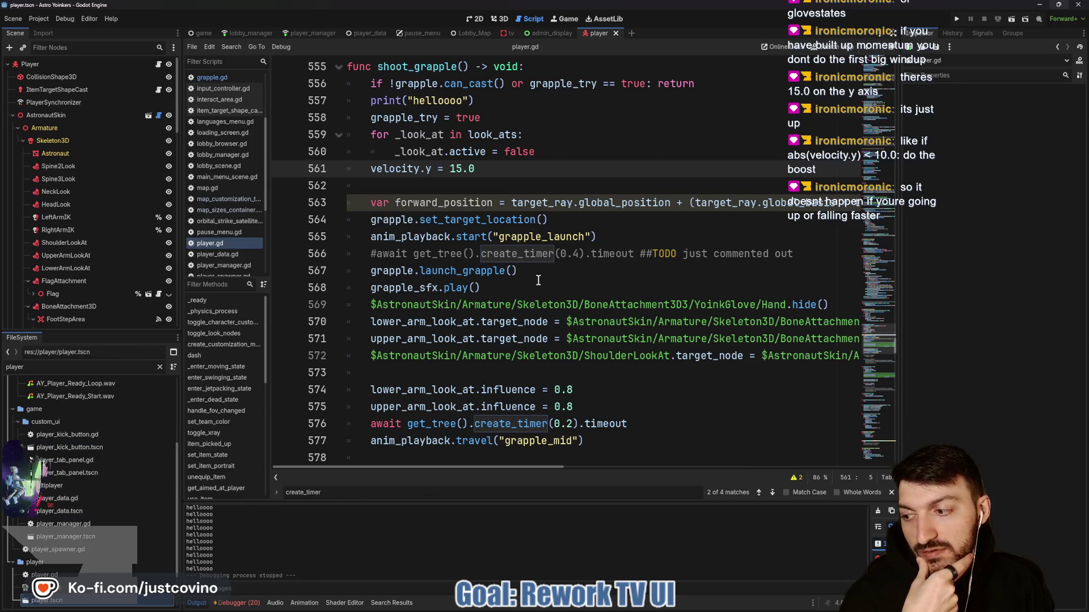
{"action": "left_click", "coordinate": [553, 159]}
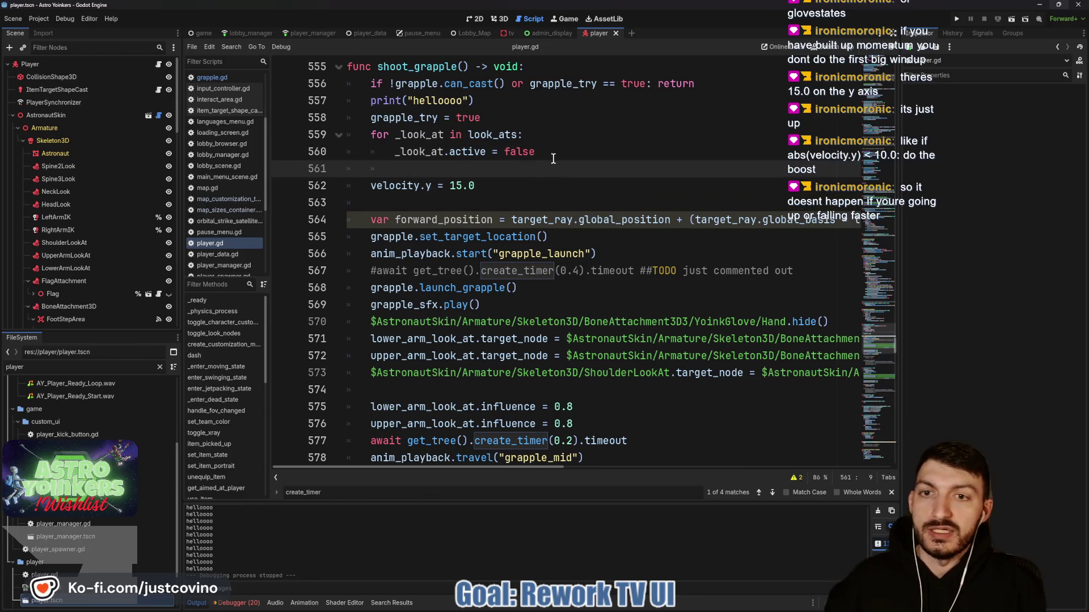
Add an abs(velocity.y) < 10 check above the velocity.y = 15.0 boost and indent the boost beneath it.
{"action": "key", "text": "Return"}
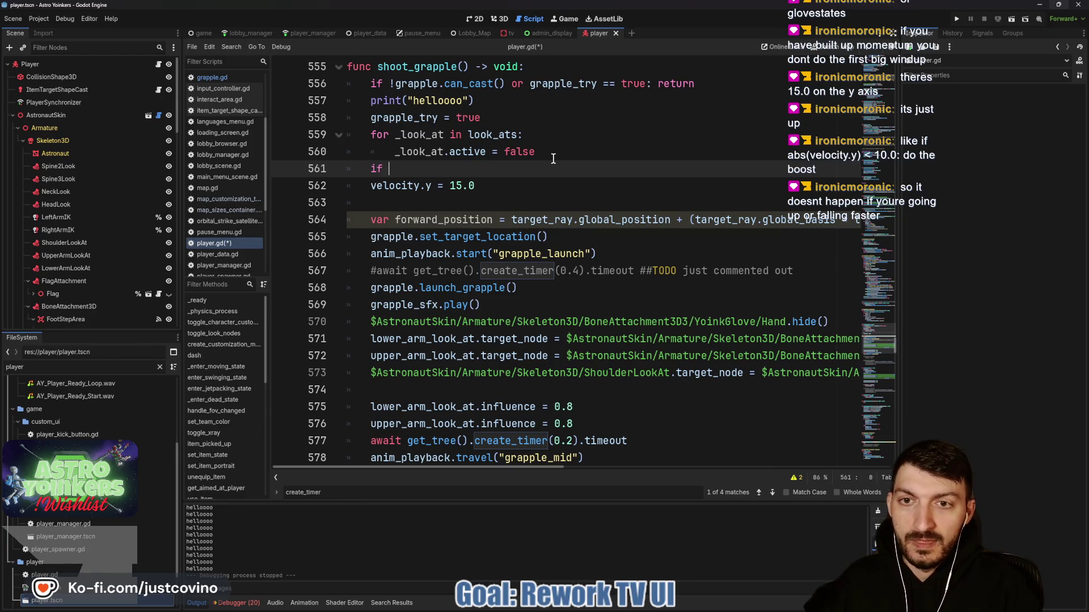
{"action": "type", "text": "abs("}
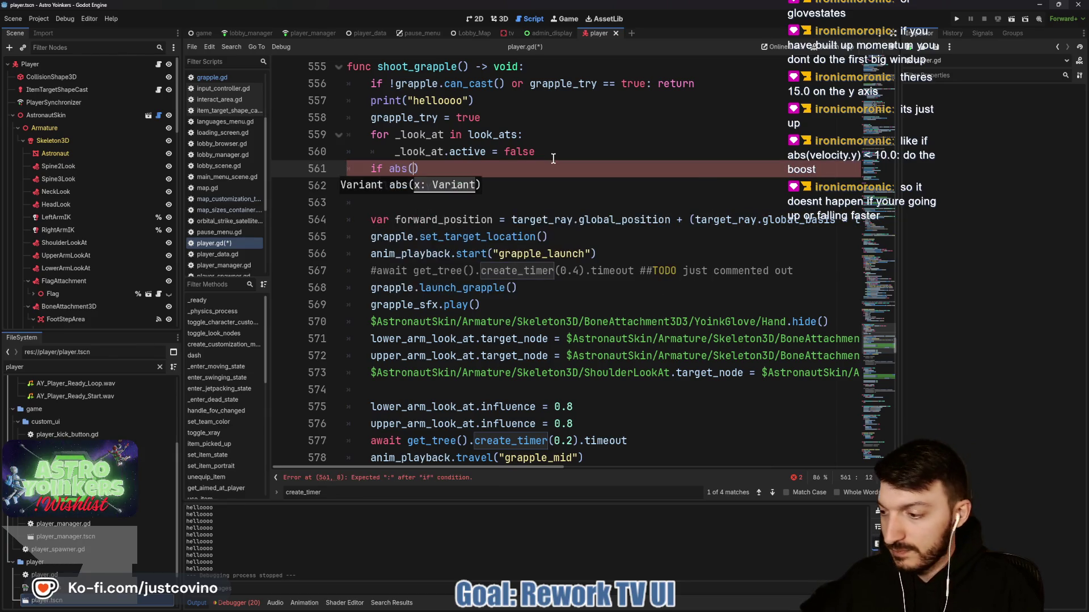
{"action": "type", "text": "velocity"}
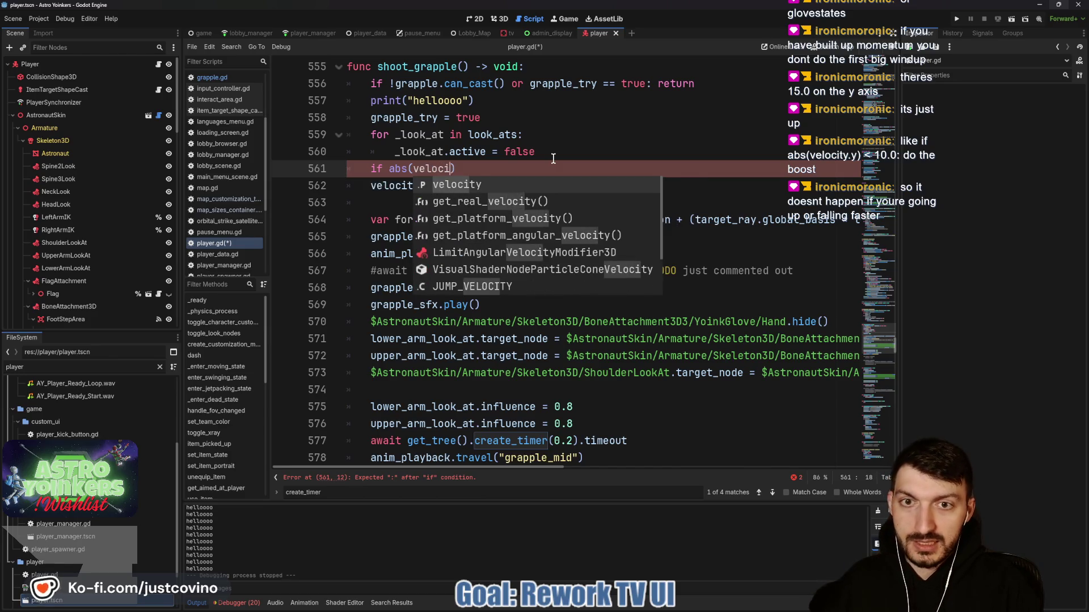
{"action": "type", "text": ".y"}
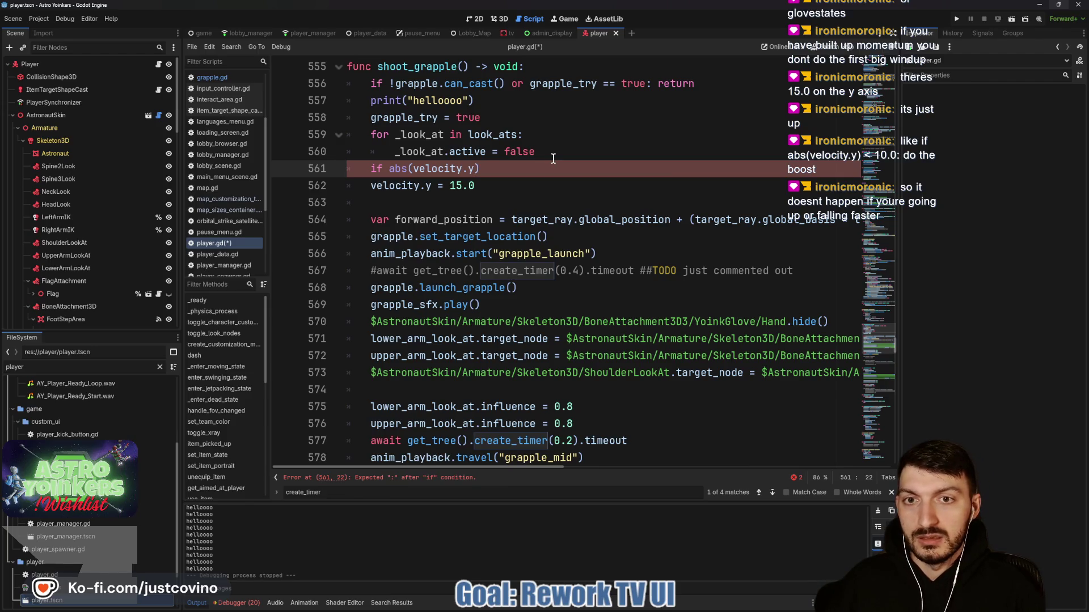
{"action": "type", "text": ") "}
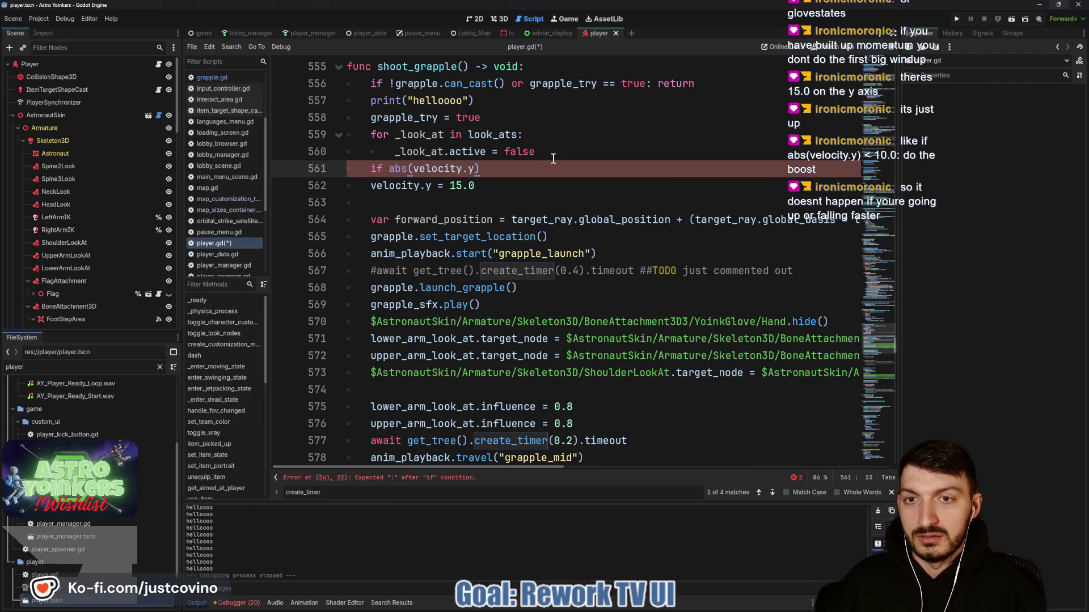
{"action": "type", "text": "<= 10.0"}
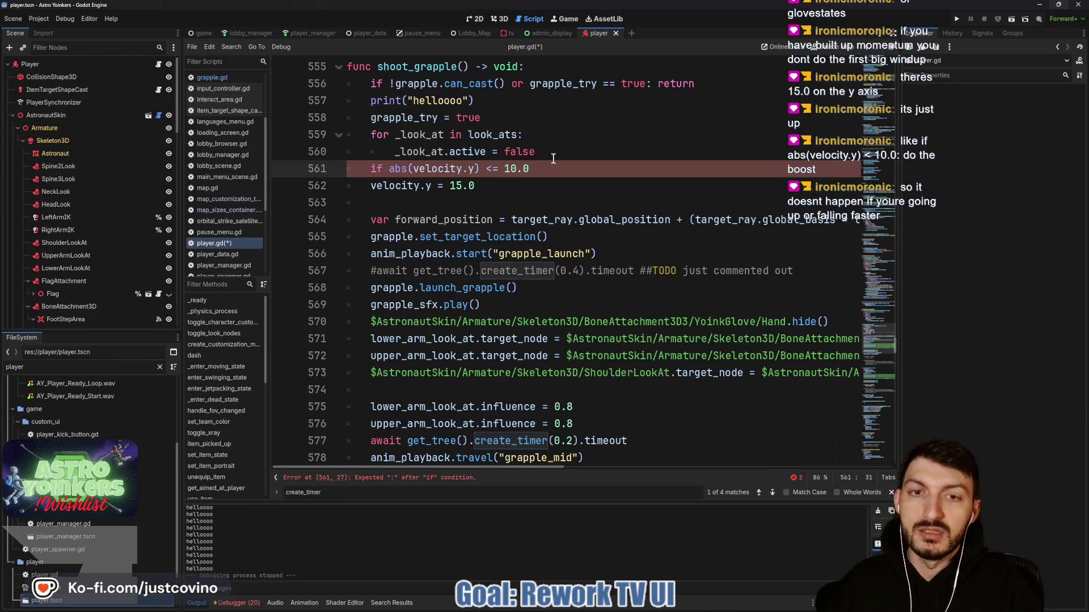
{"action": "key", "text": "Left"}
{"action": "key", "text": "Left"}
{"action": "key", "text": "Left"}
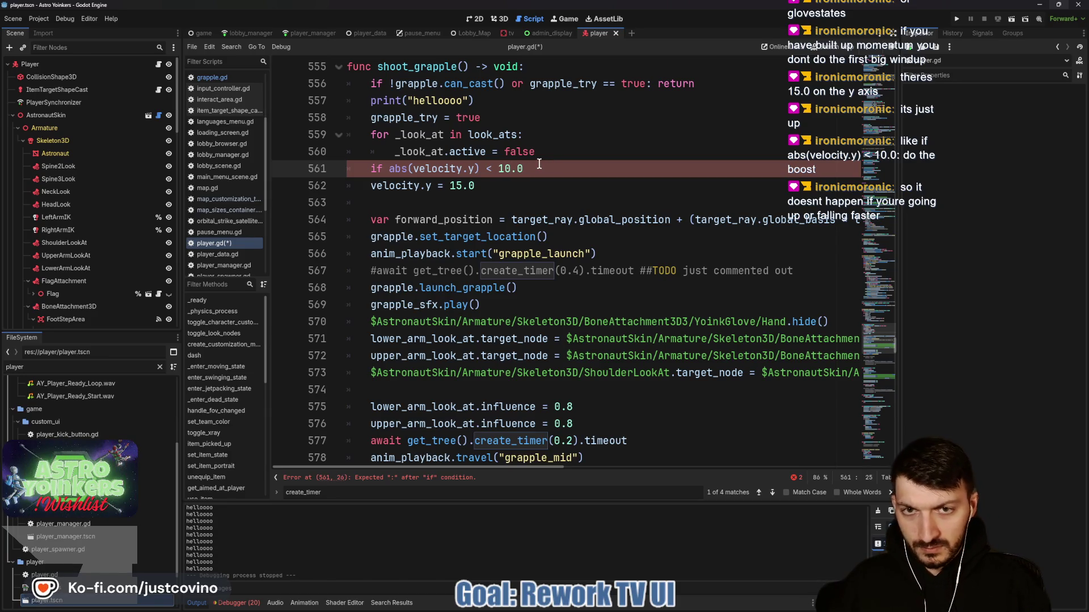
{"action": "key", "text": "Down"}
{"action": "key", "text": "Home"}
{"action": "key", "text": "Tab"}
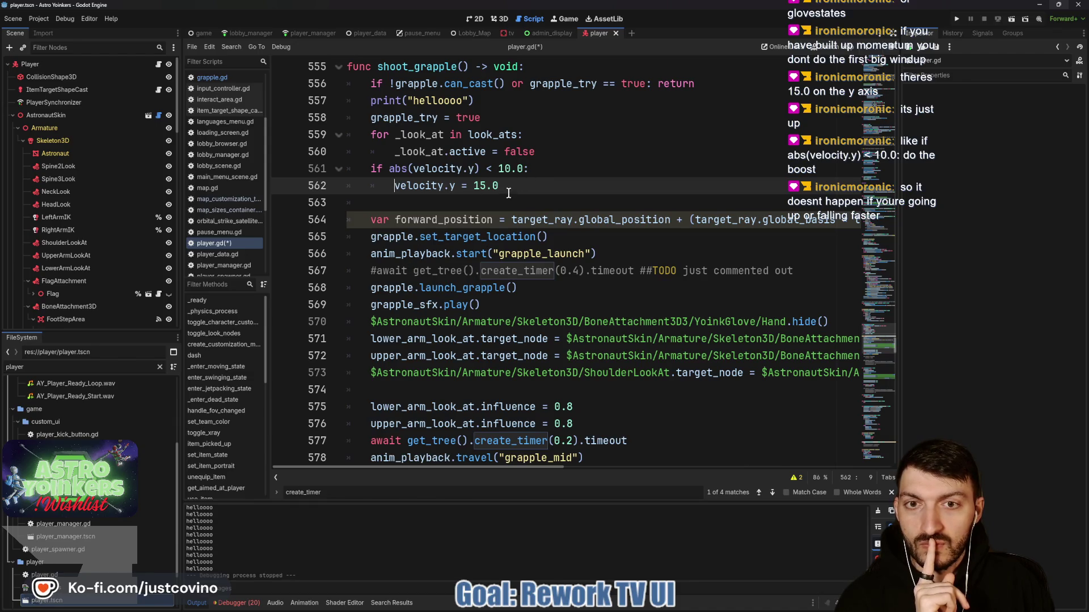
Delete the '##TODO just commented out' note from the await timer line and select the vertical velocity check.
{"action": "left_click_drag", "start_coordinate": [523, 168], "coordinate": [369, 168]}
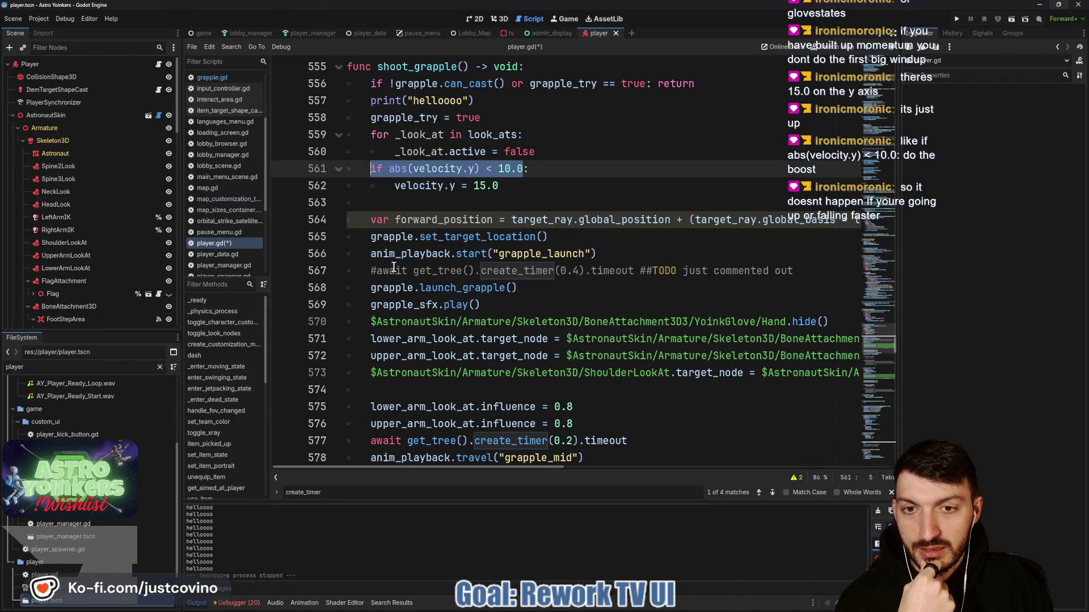
{"action": "left_click_drag", "start_coordinate": [799, 270], "coordinate": [639, 271]}
{"action": "key", "text": "BackSpace"}
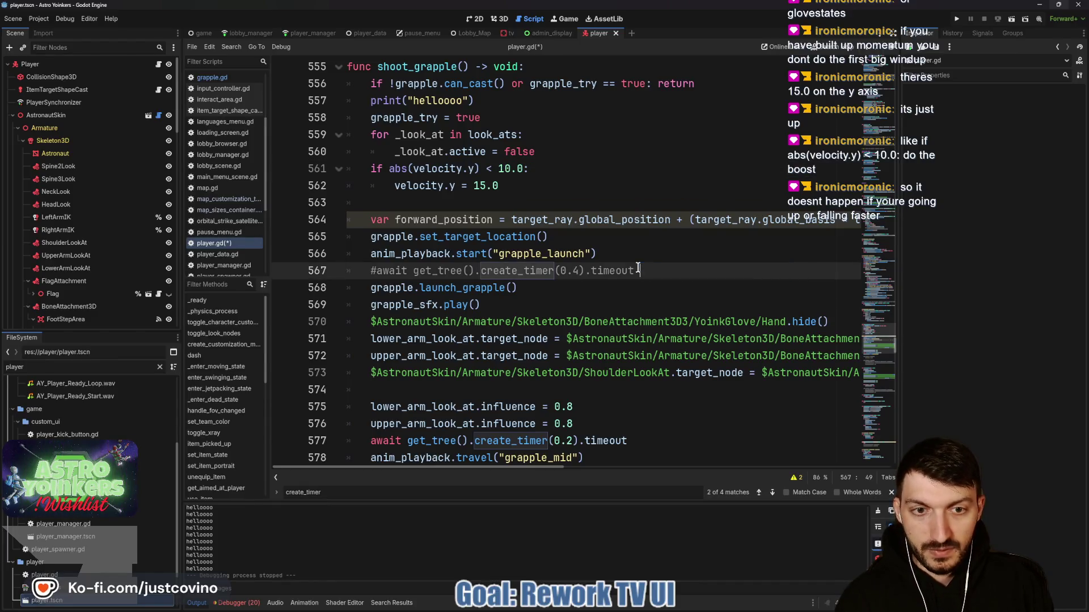
{"action": "left_click_drag", "start_coordinate": [529, 169], "coordinate": [366, 171]}
{"action": "key", "text": "ctrl+c"}
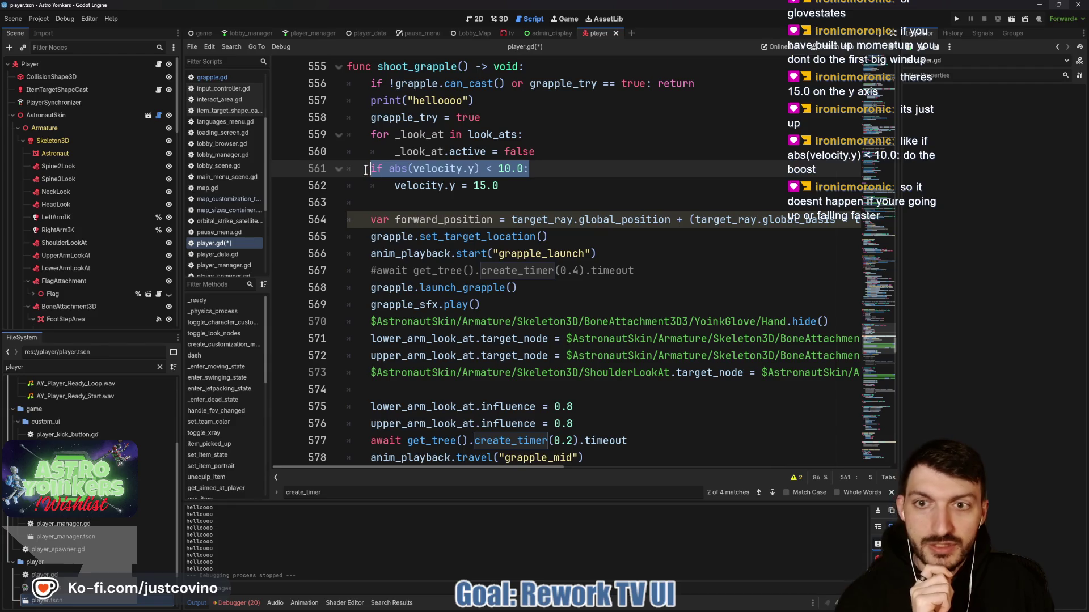
Paste the abs(velocity.y) < 10.0 check after grapple_launch, uncomment and indent the 0.4-second await, and save.
{"action": "left_click", "coordinate": [618, 253]}
{"action": "key", "text": "Return"}
{"action": "key", "text": "ctrl+v"}
{"action": "left_click", "coordinate": [377, 289]}
{"action": "key", "text": "BackSpace"}
{"action": "key", "text": "Tab"}
{"action": "left_click", "coordinate": [540, 272]}
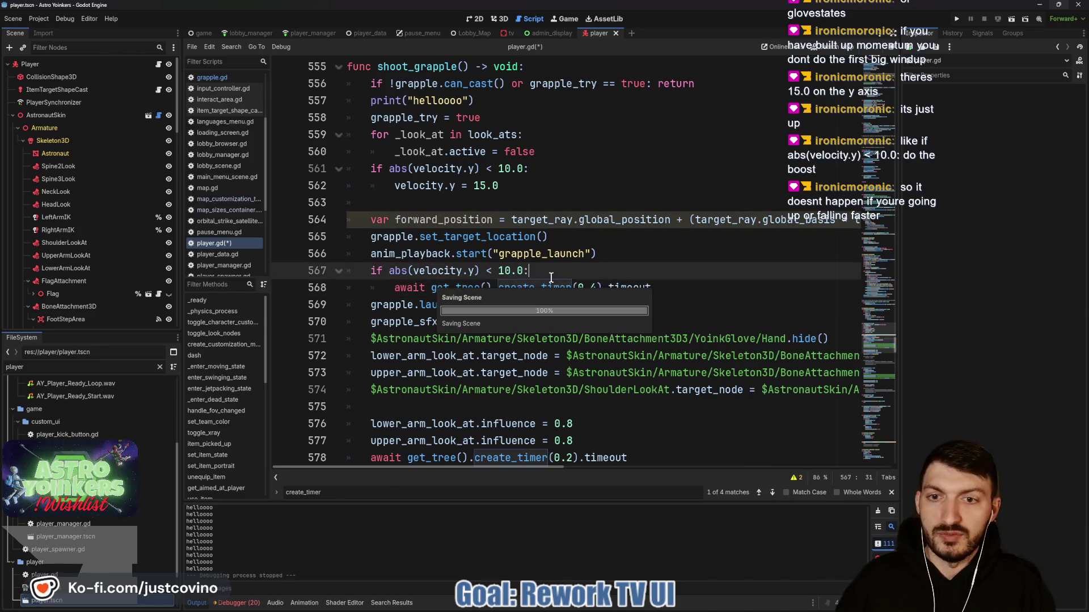
{"action": "key", "text": "ctrl+s"}
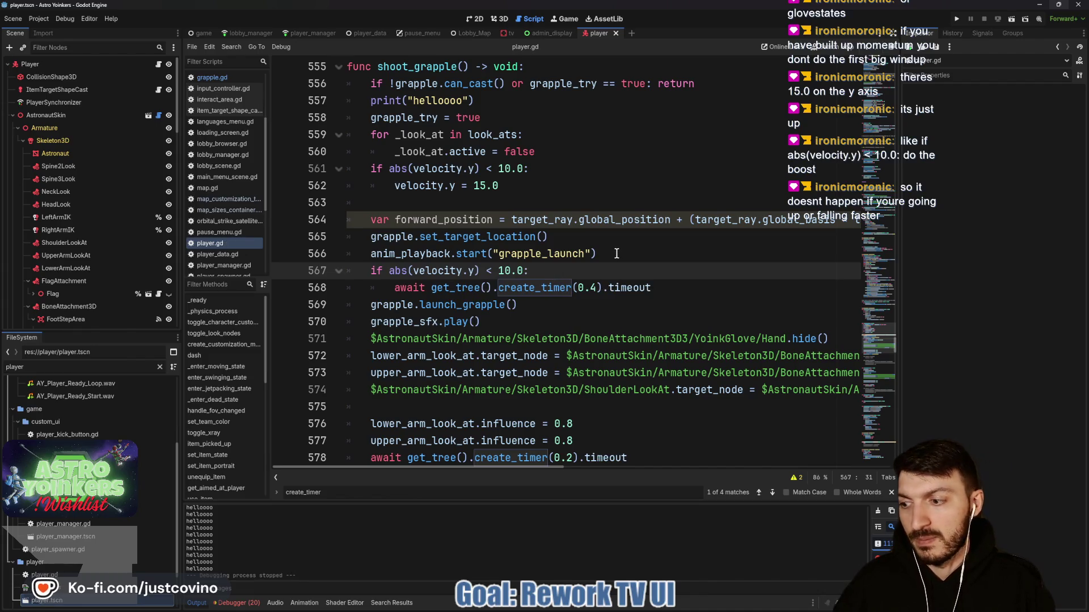
Start a 'for Wind up' comment on the new if line and select its velocity comparison.
{"action": "key", "text": "BackSpace"}
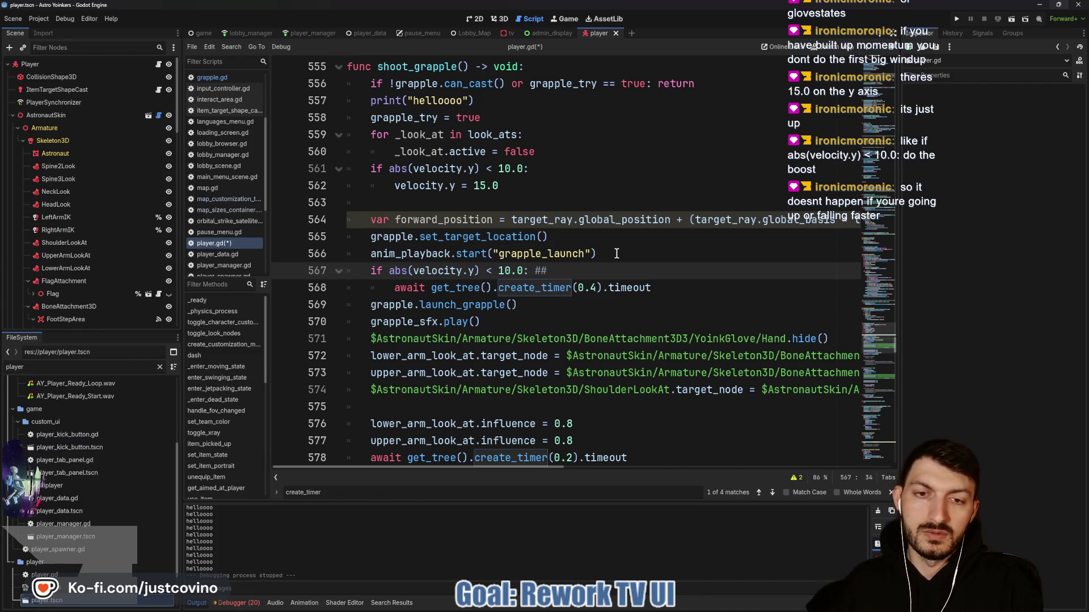
{"action": "type", "text": "for Wind up"}
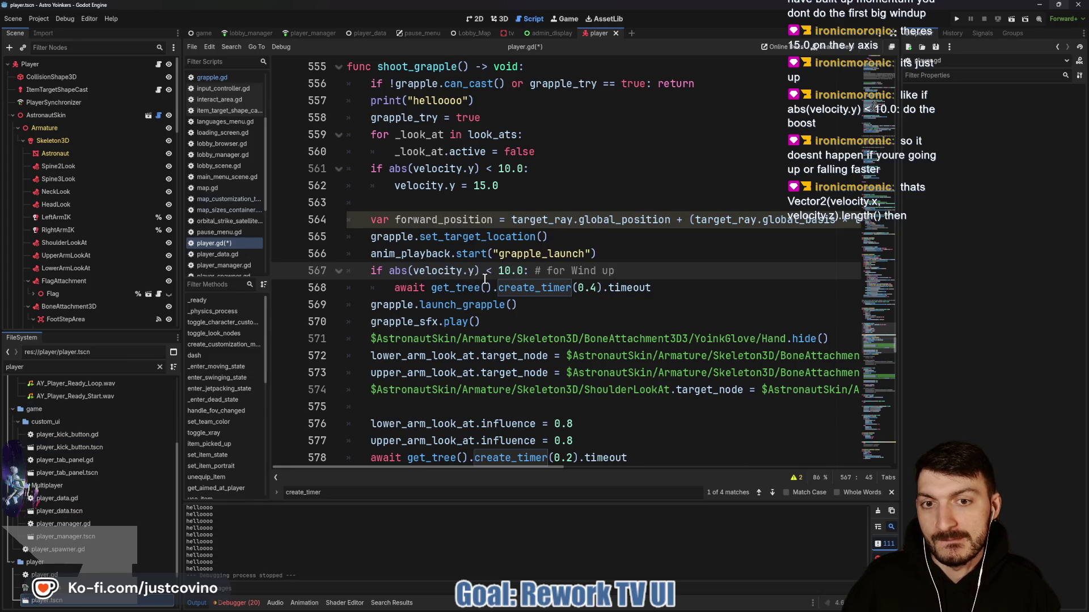
{"action": "left_click", "coordinate": [545, 170]}
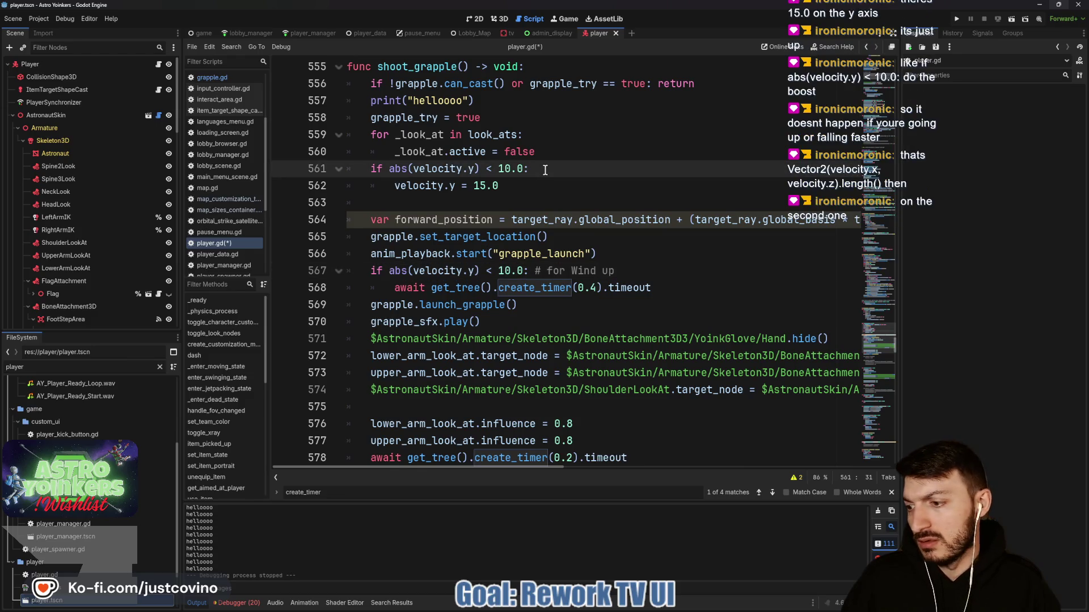
{"action": "left_click", "coordinate": [478, 271]}
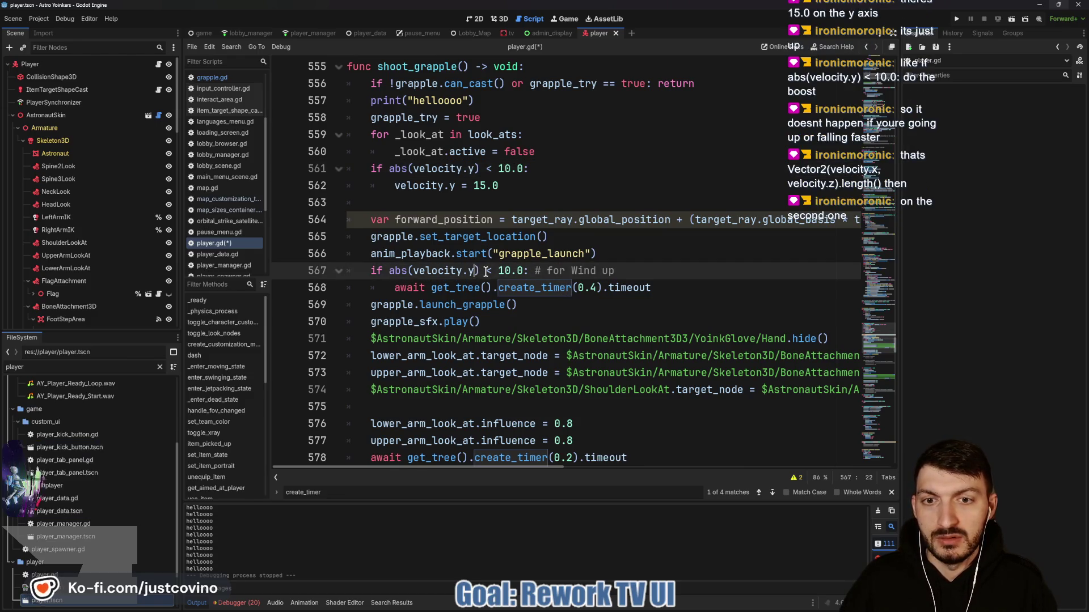
{"action": "left_click_drag", "start_coordinate": [523, 270], "coordinate": [411, 266]}
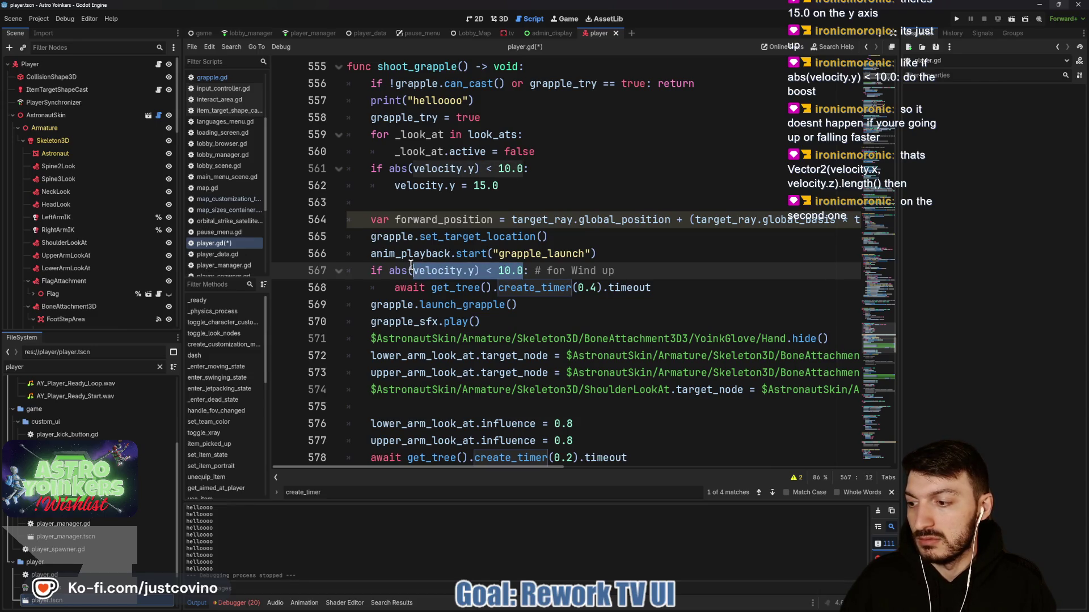
{"action": "left_click", "coordinate": [479, 271]}
Replace abs(velocity.y) in the wind-up check with Vector2(velocity.x, velocity.z).length().
{"action": "left_click_drag", "start_coordinate": [480, 271], "coordinate": [387, 270]}
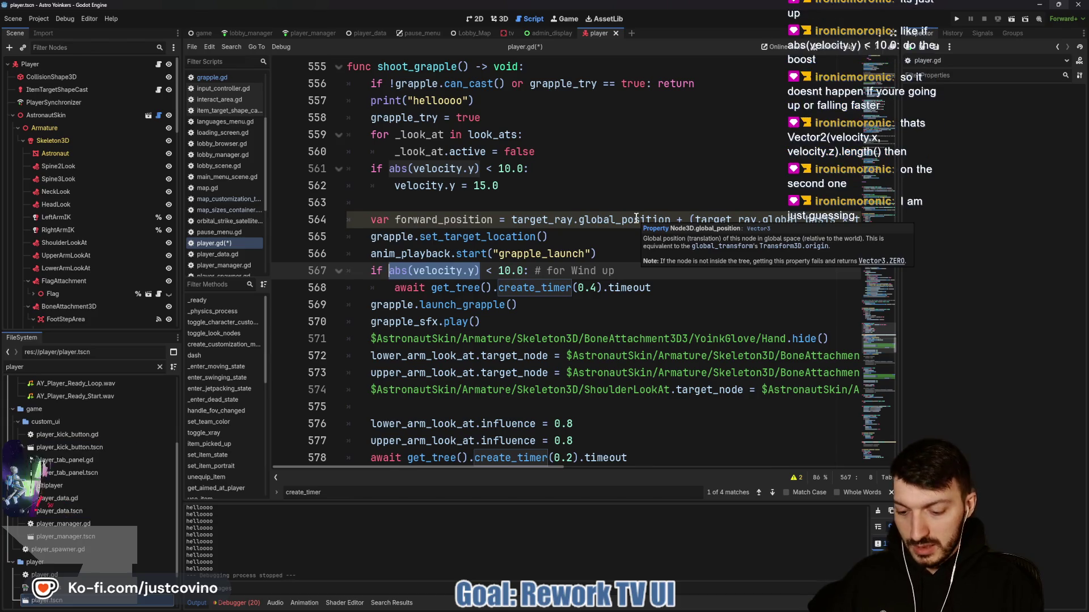
{"action": "type", "text": "Vector2"}
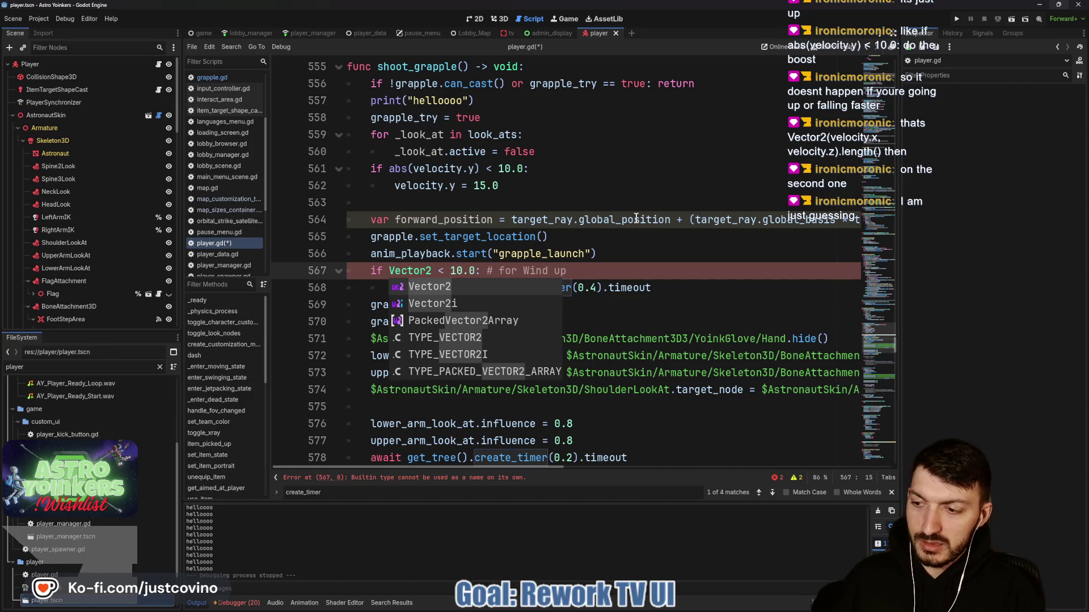
{"action": "type", "text": "("}
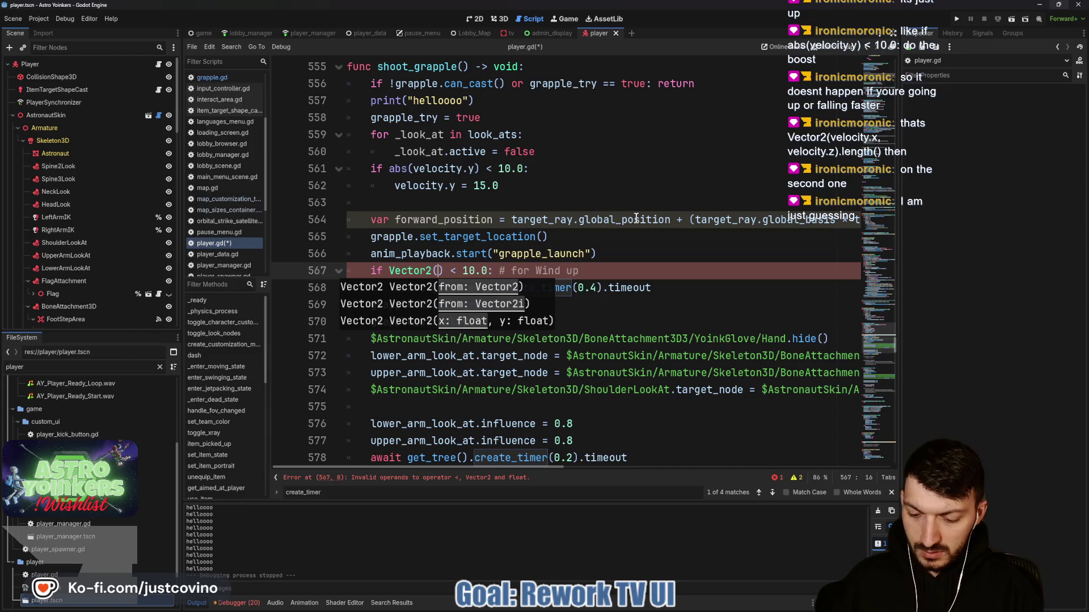
{"action": "type", "text": "velocity.x, velocity."}
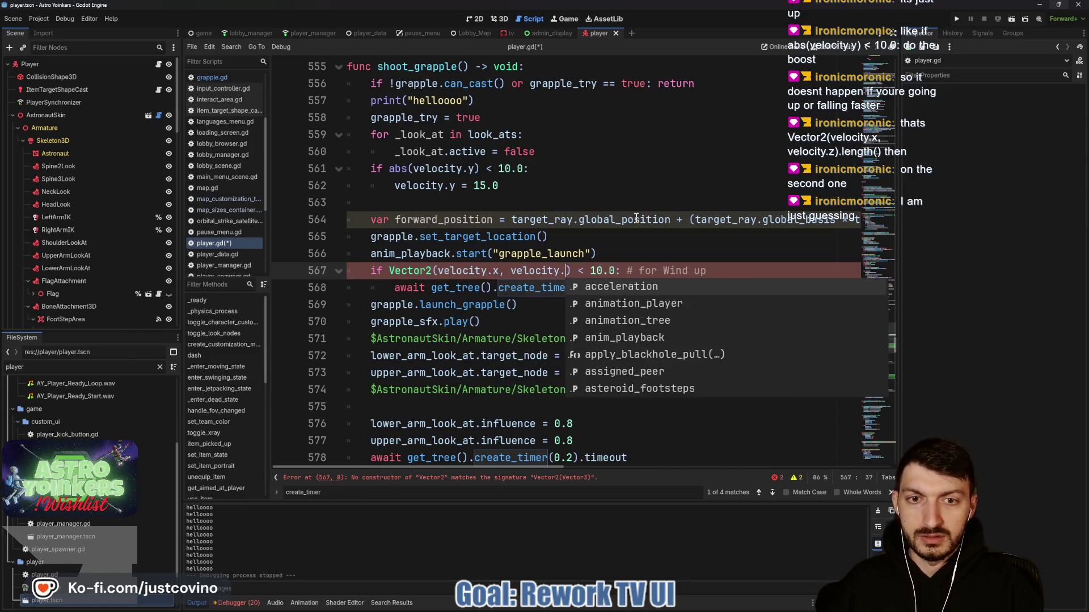
{"action": "type", "text": "z).length"}
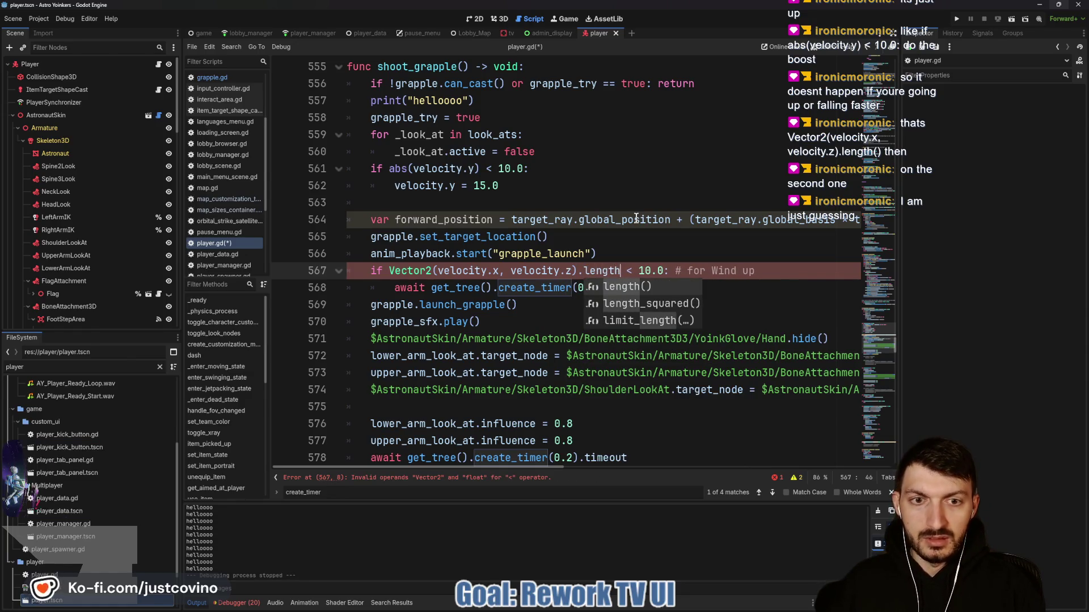
{"action": "key", "text": "Return"}
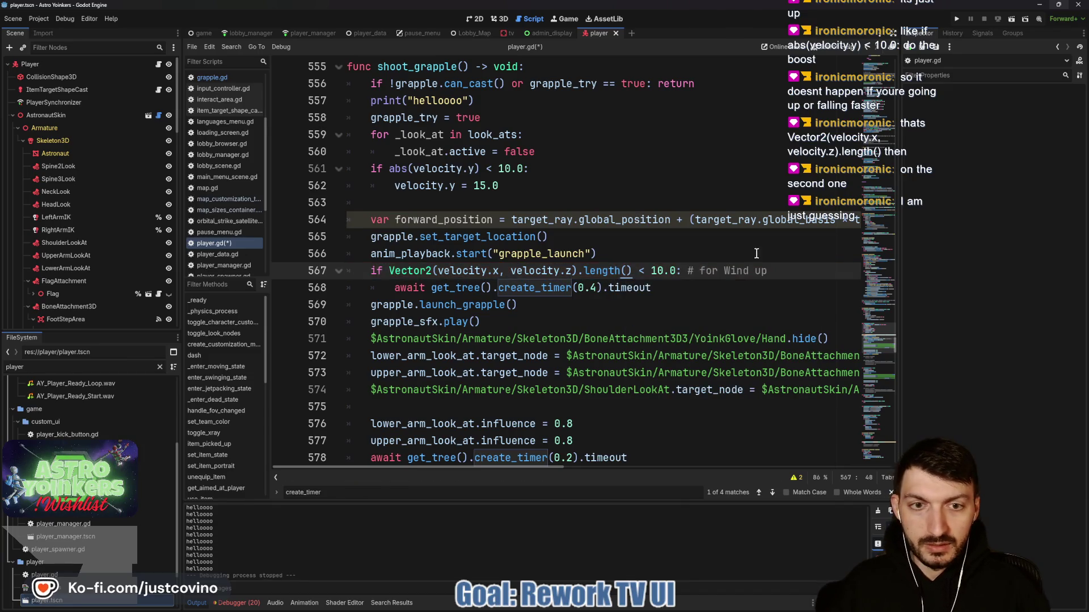
Print Vector2(velocity.x, velocity.z).length() on a new line above the wind-up check.
{"action": "left_click_drag", "start_coordinate": [632, 271], "coordinate": [390, 271]}
{"action": "key", "text": "ctrl+c"}
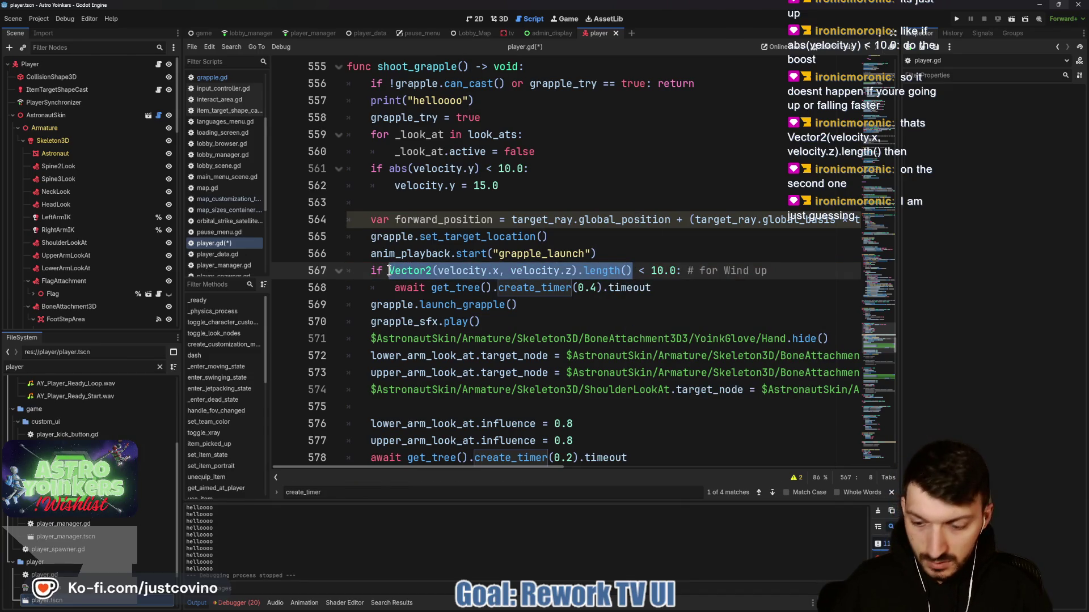
{"action": "left_click", "coordinate": [619, 255]}
{"action": "key", "text": "Return"}
{"action": "type", "text": "print("}
{"action": "key", "text": "ctrl+v"}
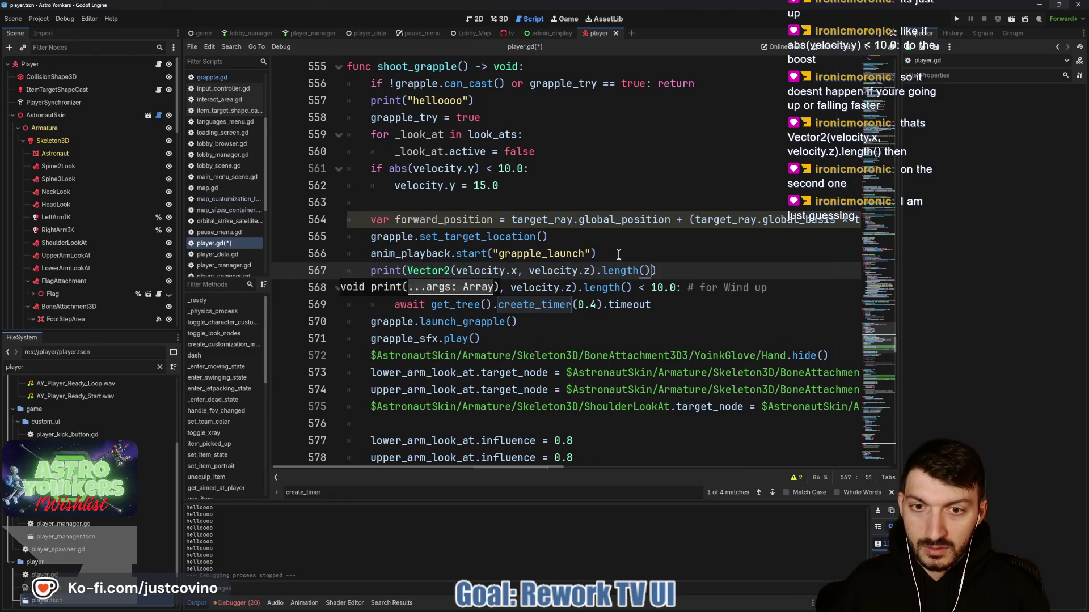
Comment out the print("helloooo") line and save the script.
{"action": "scroll", "coordinate": [579, 208], "scroll_direction": "up", "scroll_amount": 2}
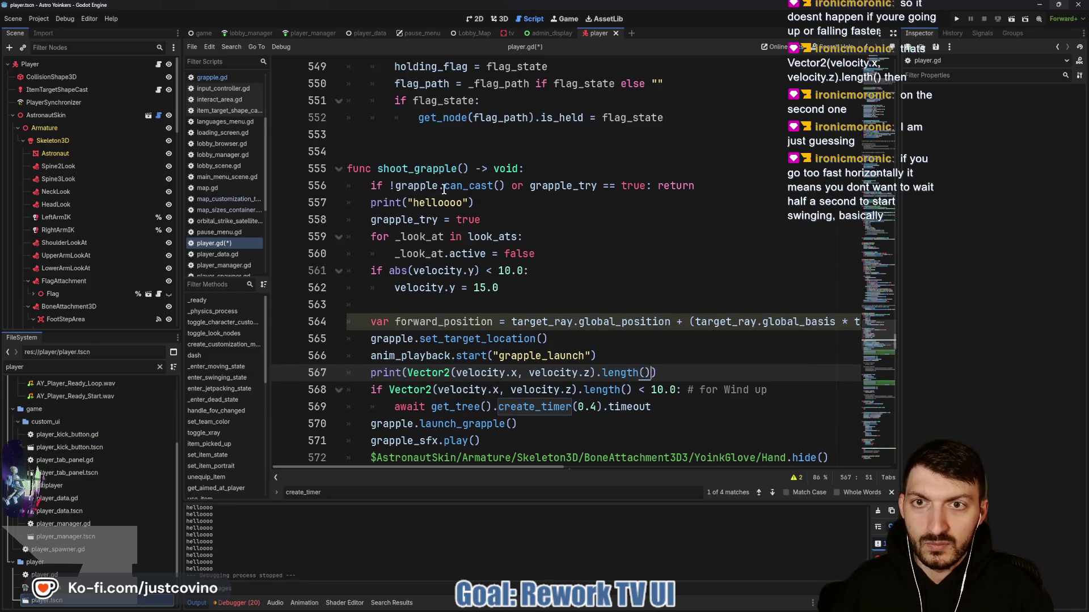
{"action": "left_click", "coordinate": [431, 202]}
{"action": "key", "text": "ctrl+k"}
{"action": "left_click", "coordinate": [554, 322]}
{"action": "key", "text": "ctrl+s"}
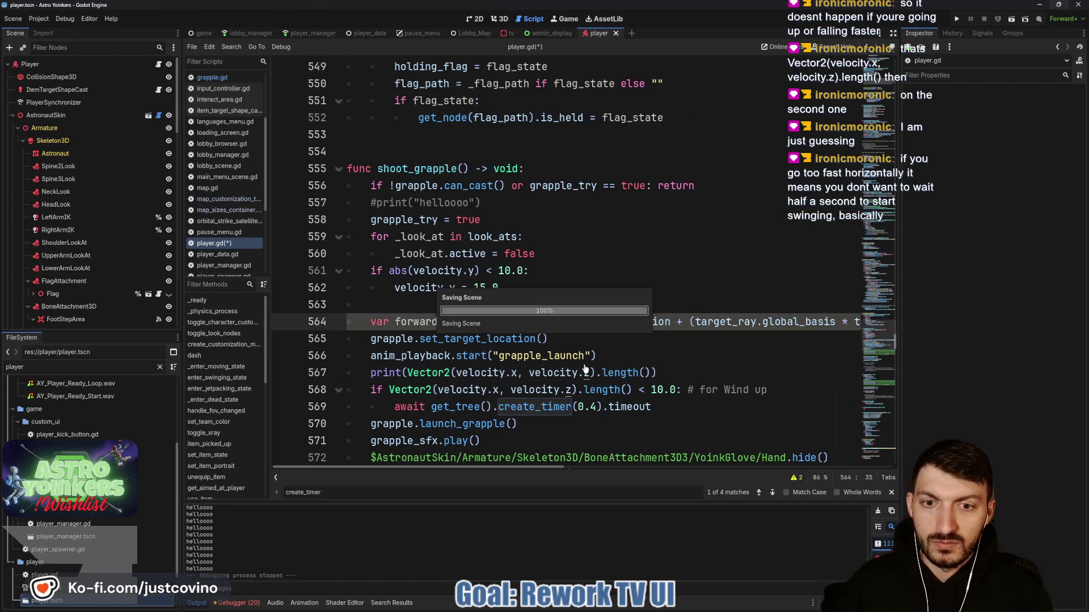
Add blank lines before the speed print and after the await line, then save.
{"action": "scroll", "coordinate": [583, 369], "scroll_direction": "down", "scroll_amount": 2}
{"action": "left_click", "coordinate": [639, 255]}
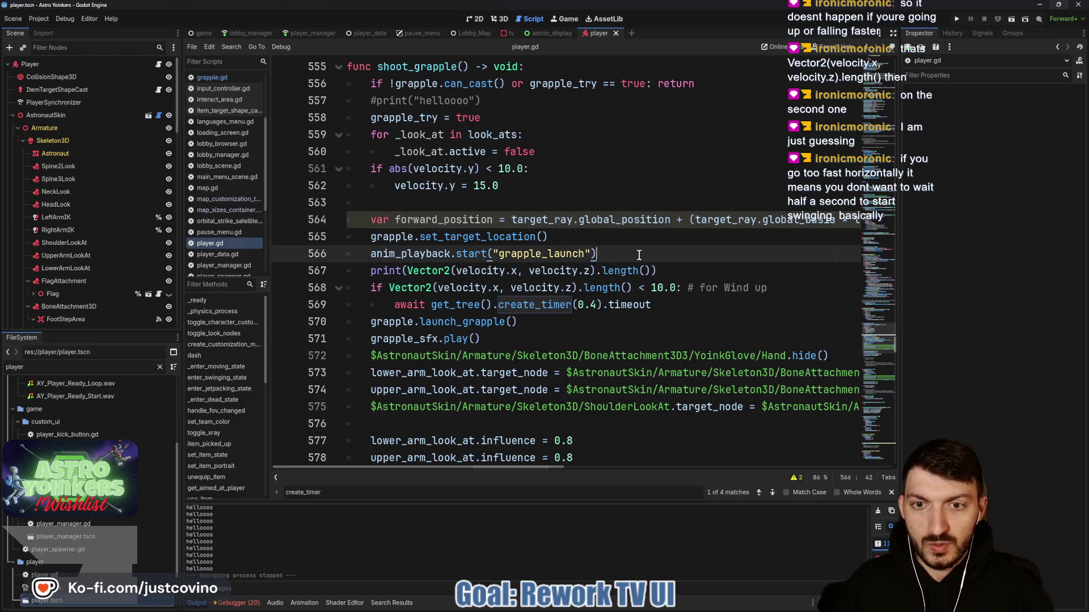
{"action": "key", "text": "Return"}
{"action": "left_click", "coordinate": [689, 322]}
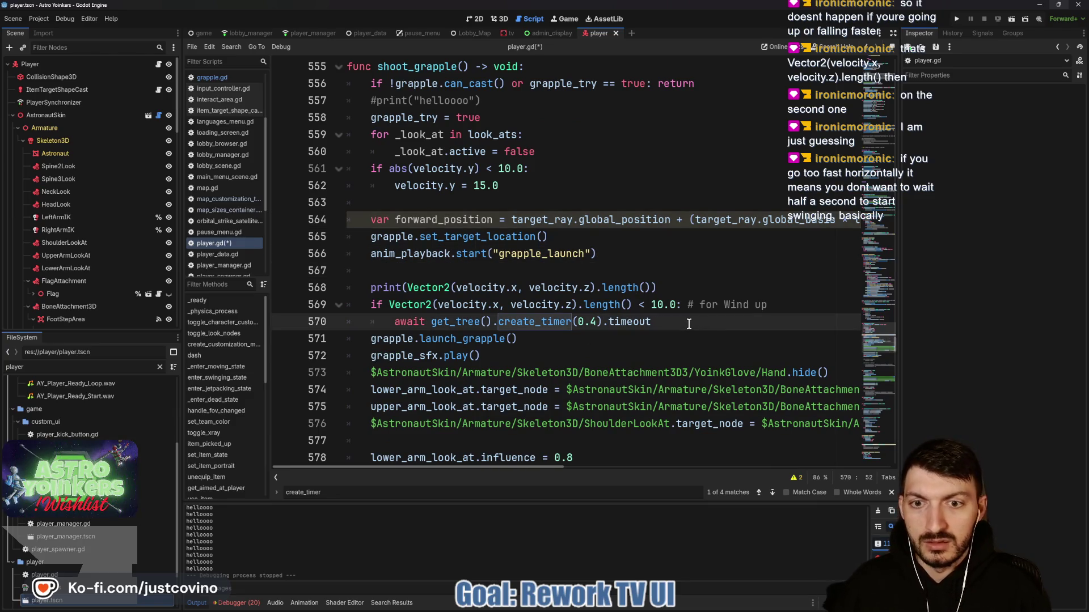
{"action": "key", "text": "Return"}
{"action": "key", "text": "ctrl+s"}
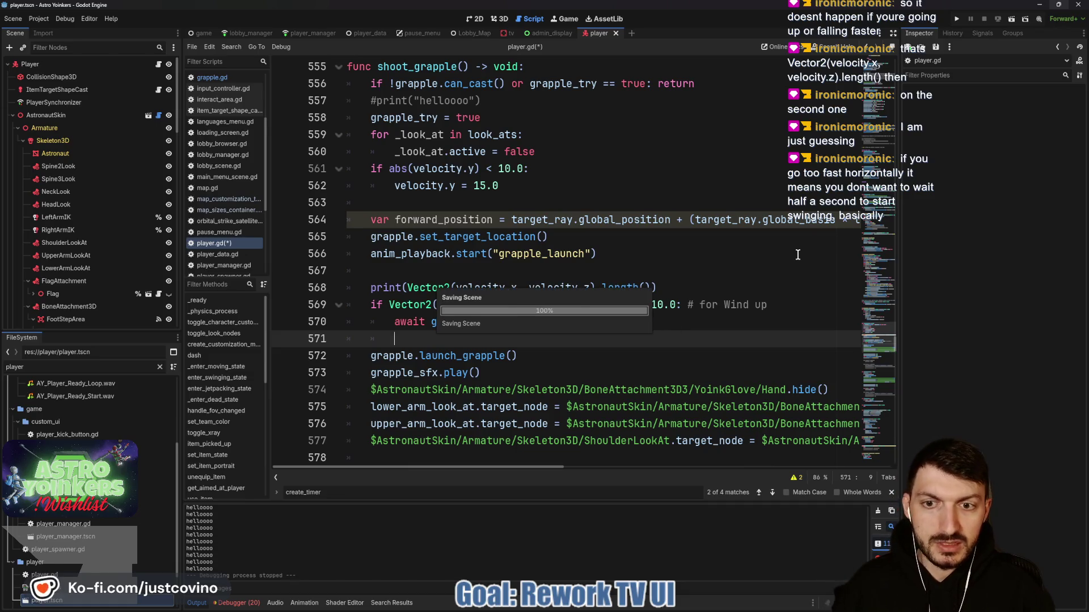
Run Astro Yoinkers, close the extra debug game window, and start hosting a lobby.
{"action": "left_click", "coordinate": [955, 20]}
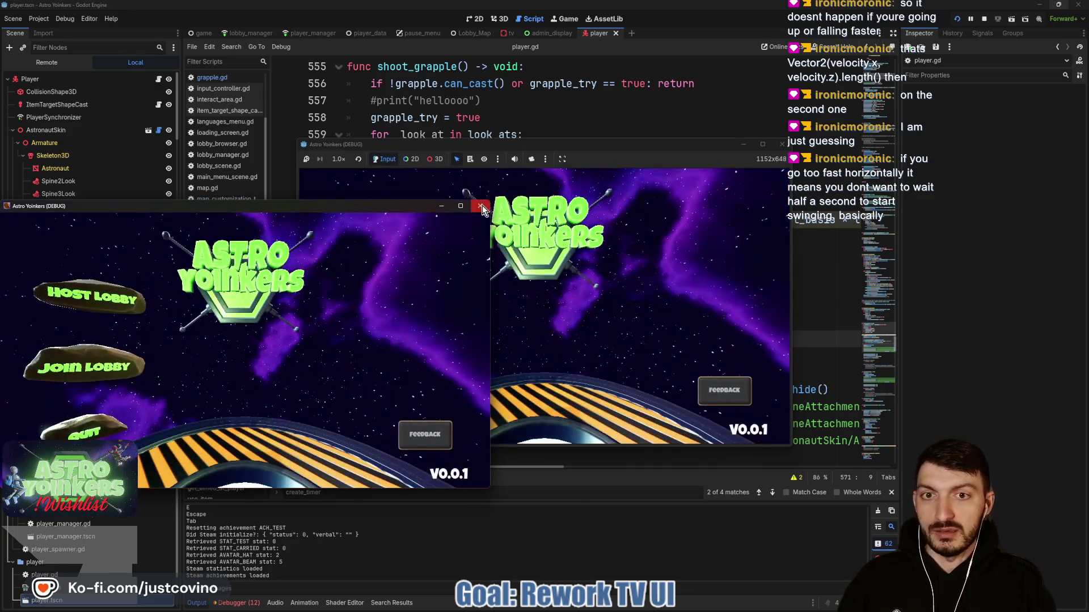
{"action": "left_click", "coordinate": [482, 205]}
{"action": "left_click", "coordinate": [431, 265]}
{"action": "left_click", "coordinate": [539, 282]}
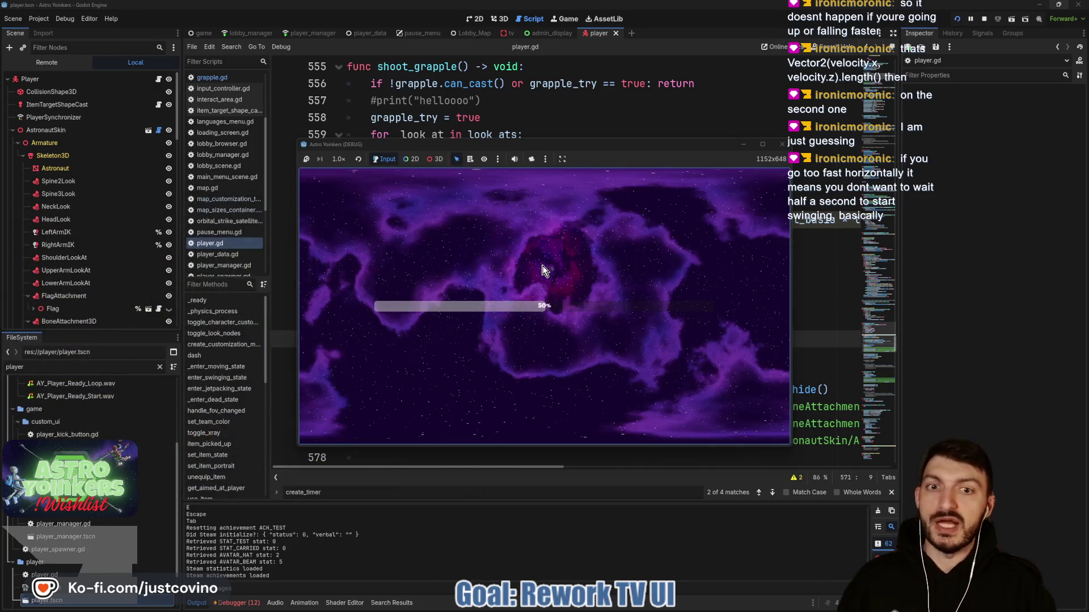
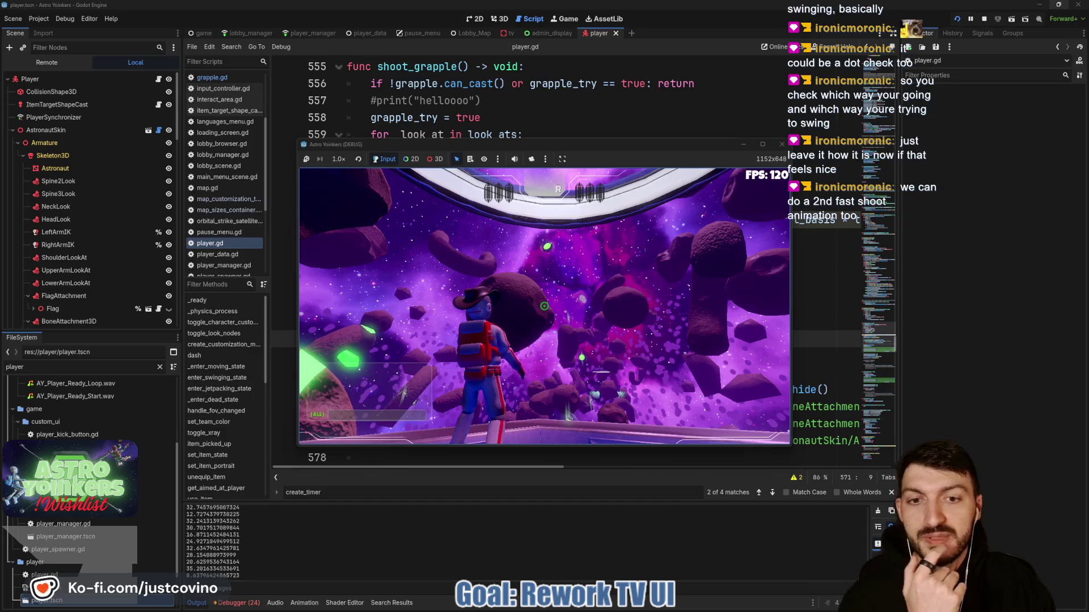
Pause the game, enlarge its window, resume, then run right and swing on the grapple.
{"action": "key", "text": "Escape"}
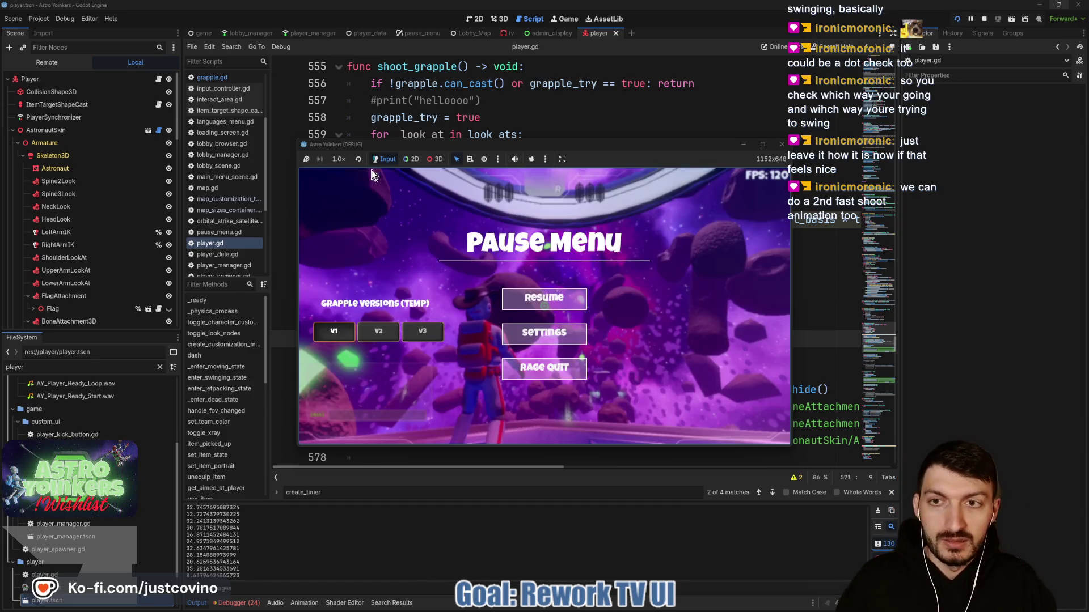
{"action": "left_click_drag", "start_coordinate": [297, 146], "coordinate": [151, 69]}
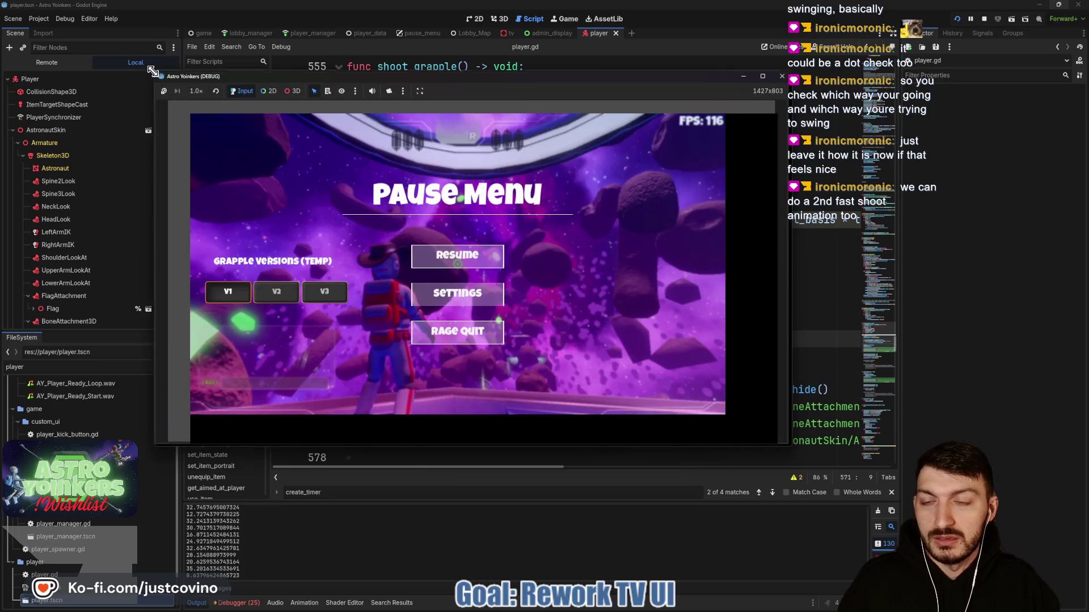
{"action": "left_click_drag", "start_coordinate": [460, 74], "coordinate": [471, 76]}
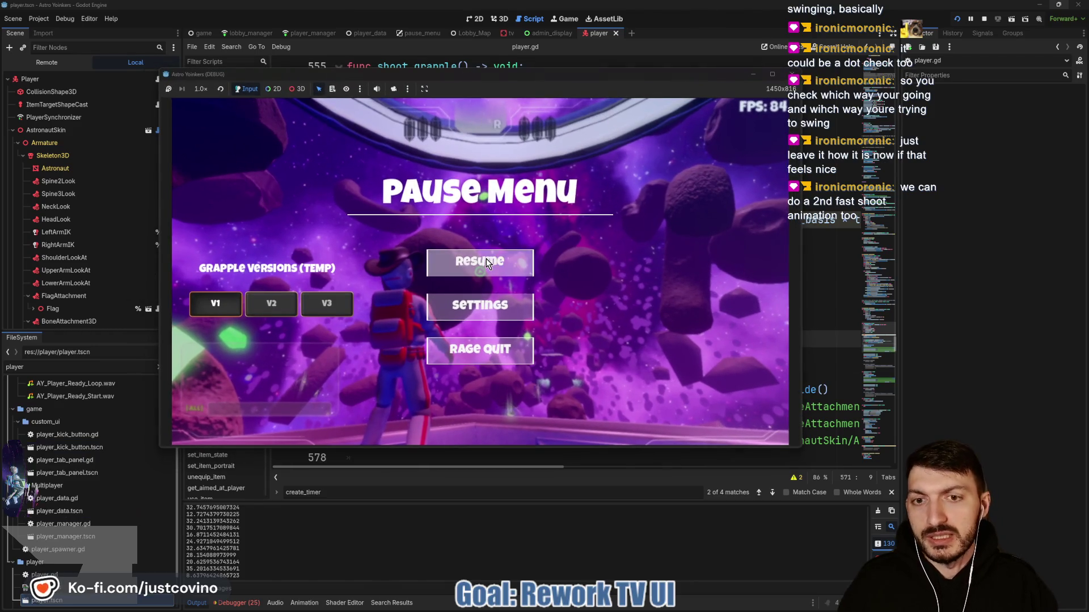
{"action": "left_click", "coordinate": [485, 258]}
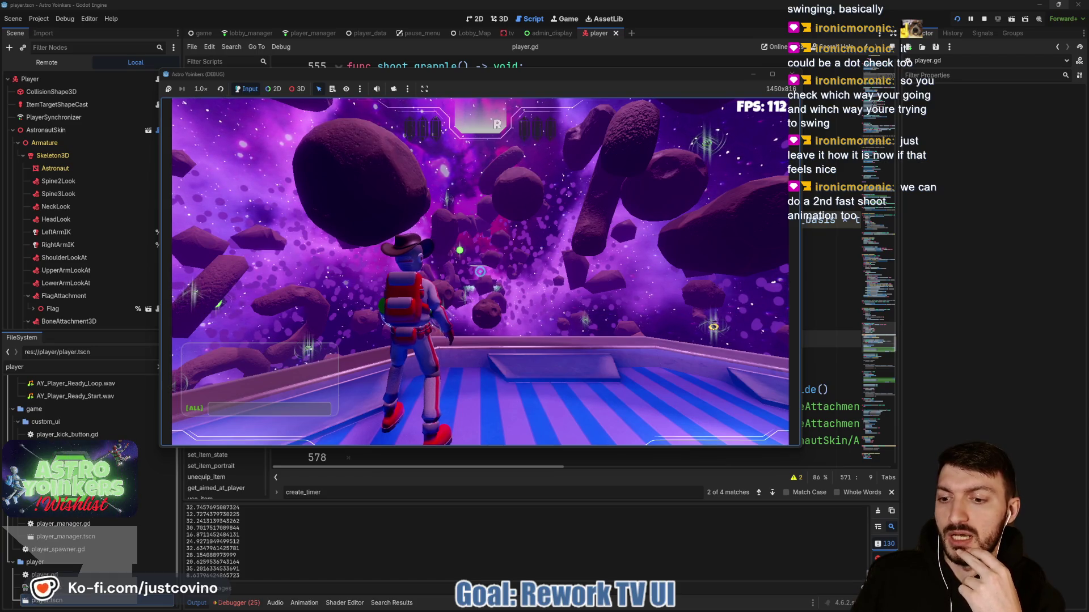
{"action": "key", "text": "d"}
{"action": "key", "text": "space"}
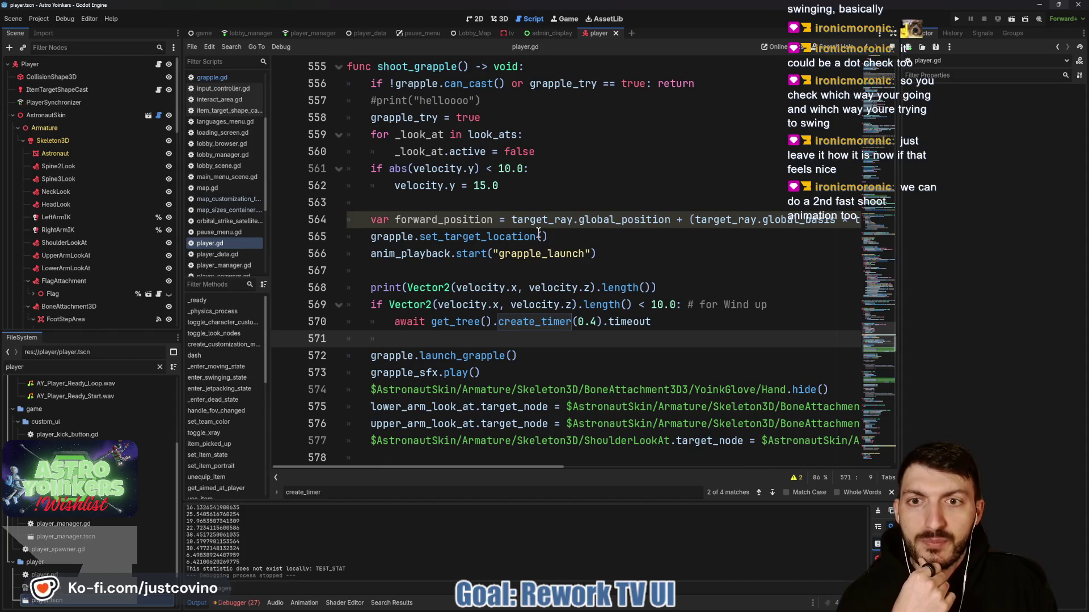
Add '# for Windup' to line 561, fix line 569's comment to 'Windup', and save player.gd.
{"action": "scroll", "coordinate": [538, 219], "scroll_direction": "up", "scroll_amount": 1}
{"action": "left_click", "coordinate": [560, 204]}
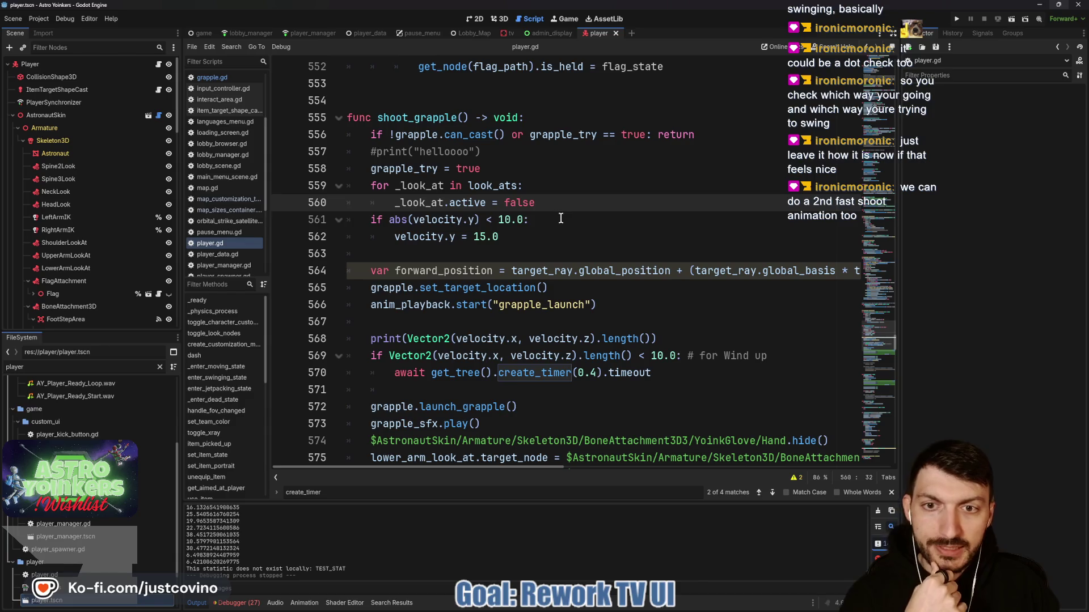
{"action": "left_click", "coordinate": [561, 219]}
{"action": "type", "text": "# for Windup"}
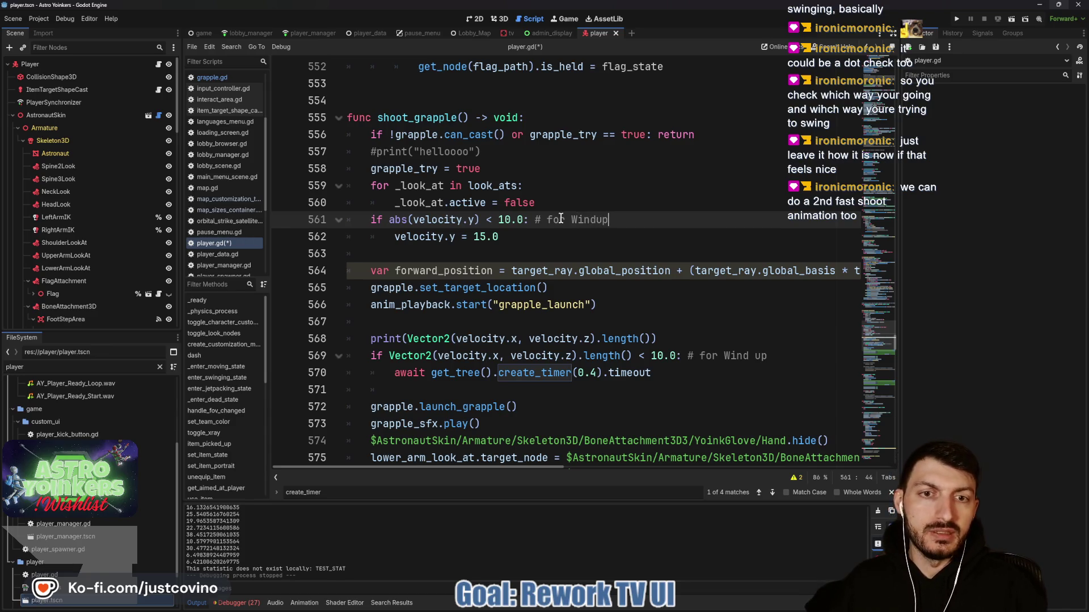
{"action": "left_click", "coordinate": [755, 355]}
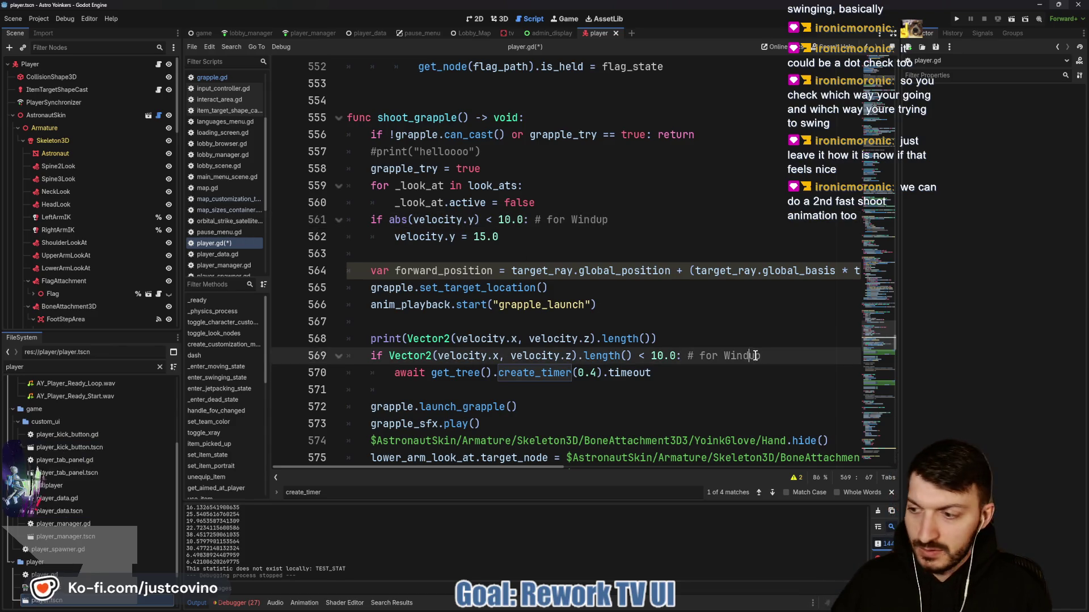
{"action": "key", "text": "ctrl+s"}
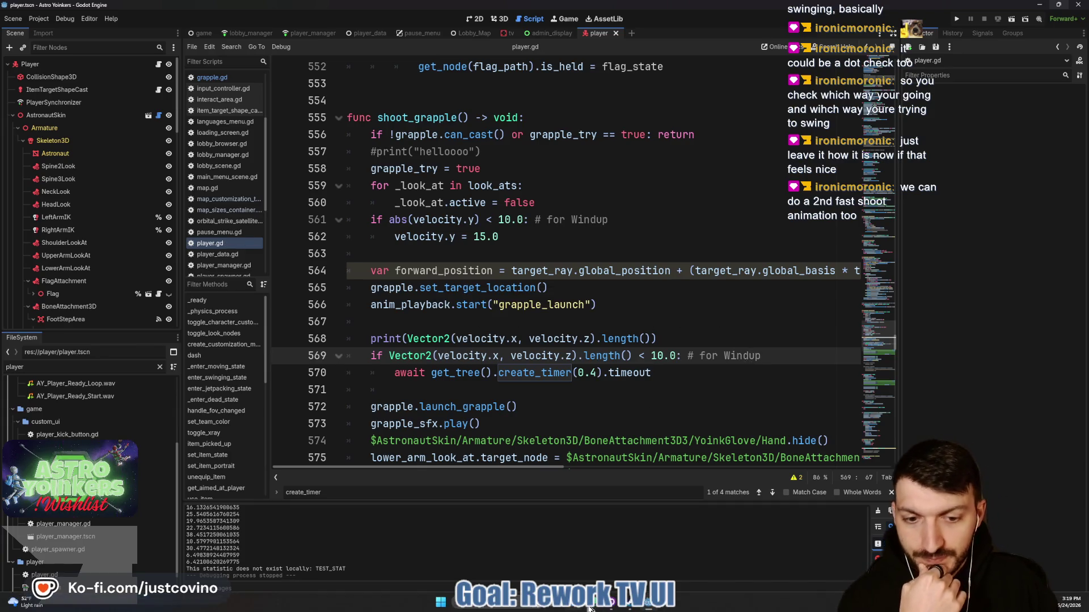
{"action": "left_click", "coordinate": [610, 606]}
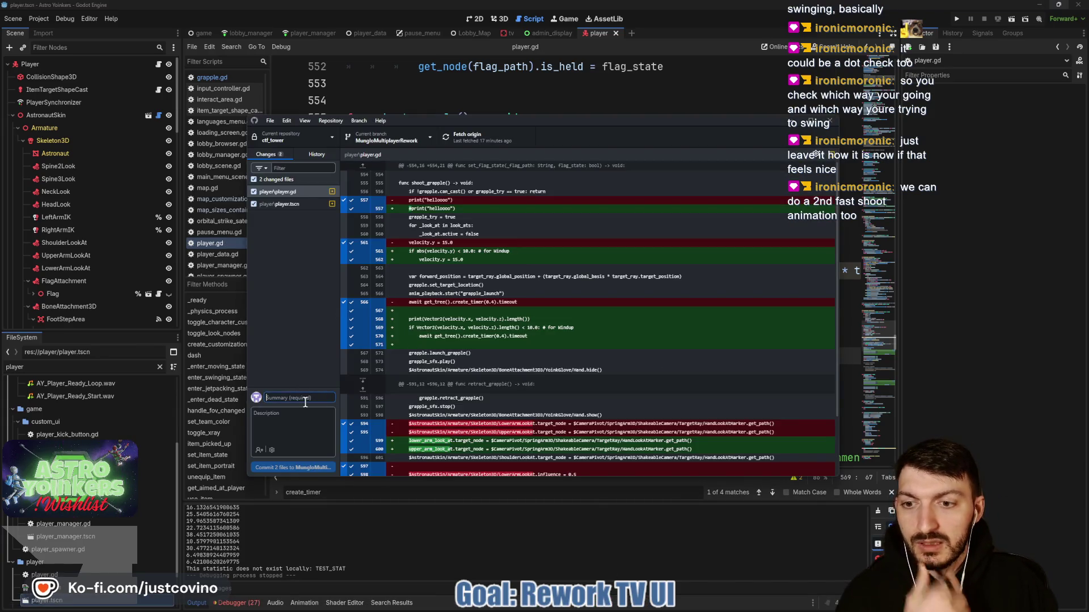
Commit the two changed files as 'new grapple anim' and push them to origin.
{"action": "type", "text": "new grapple anim"}
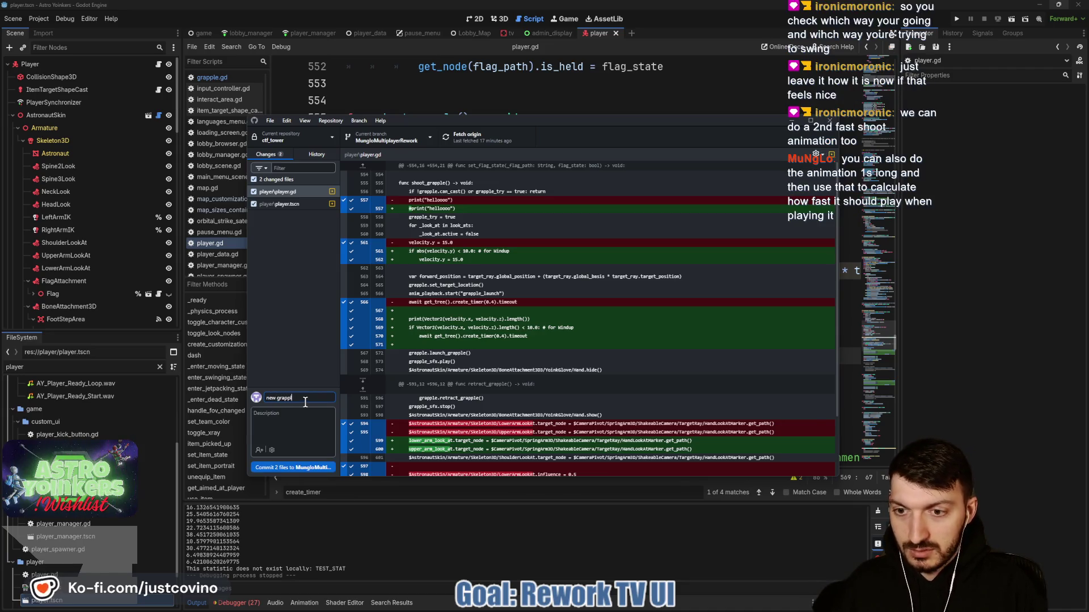
{"action": "left_click", "coordinate": [284, 469]}
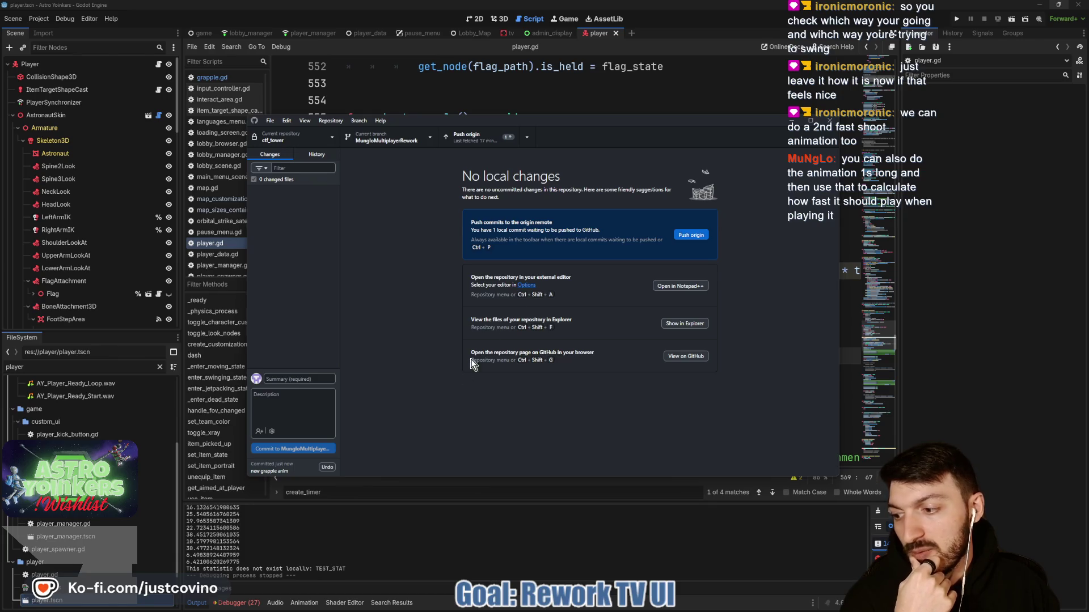
{"action": "left_click", "coordinate": [682, 235]}
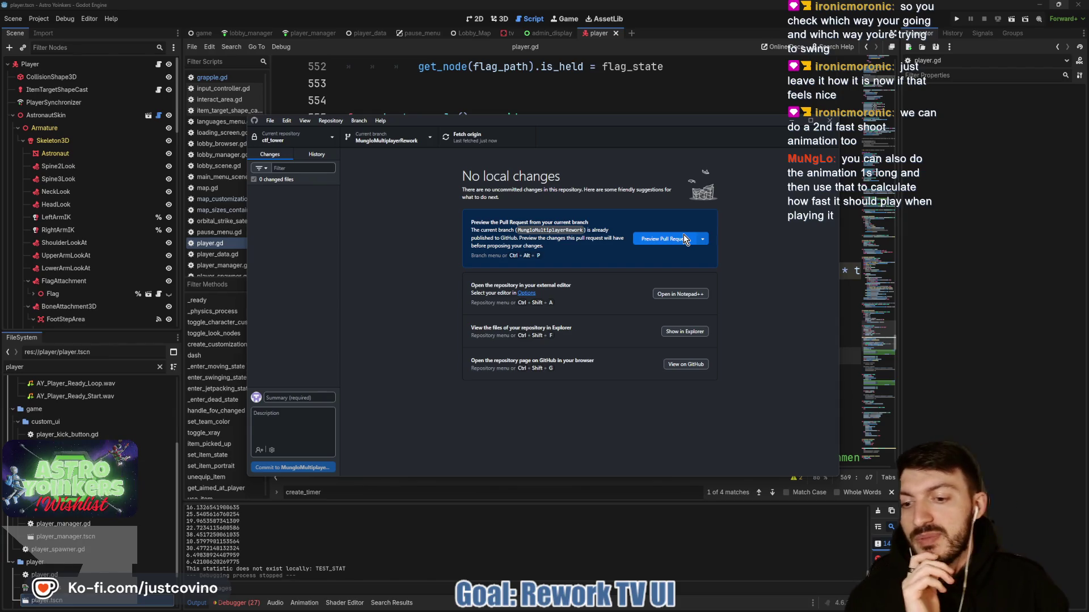
{"action": "left_click", "coordinate": [602, 94]}
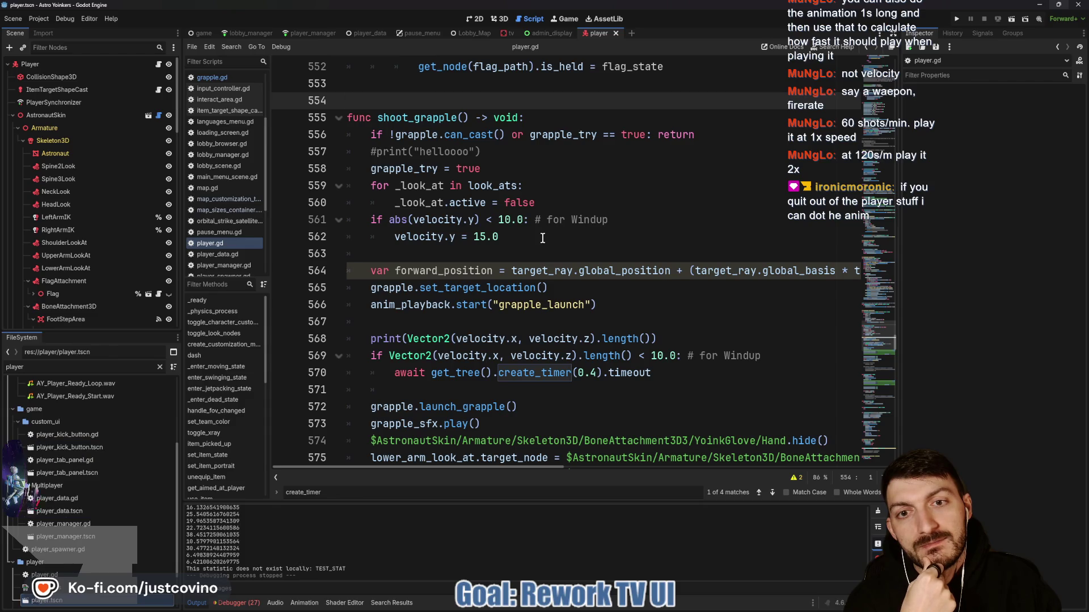
Search player.gd for other uses of the forward_position variable.
{"action": "left_click", "coordinate": [542, 238]}
{"action": "left_click", "coordinate": [529, 255]}
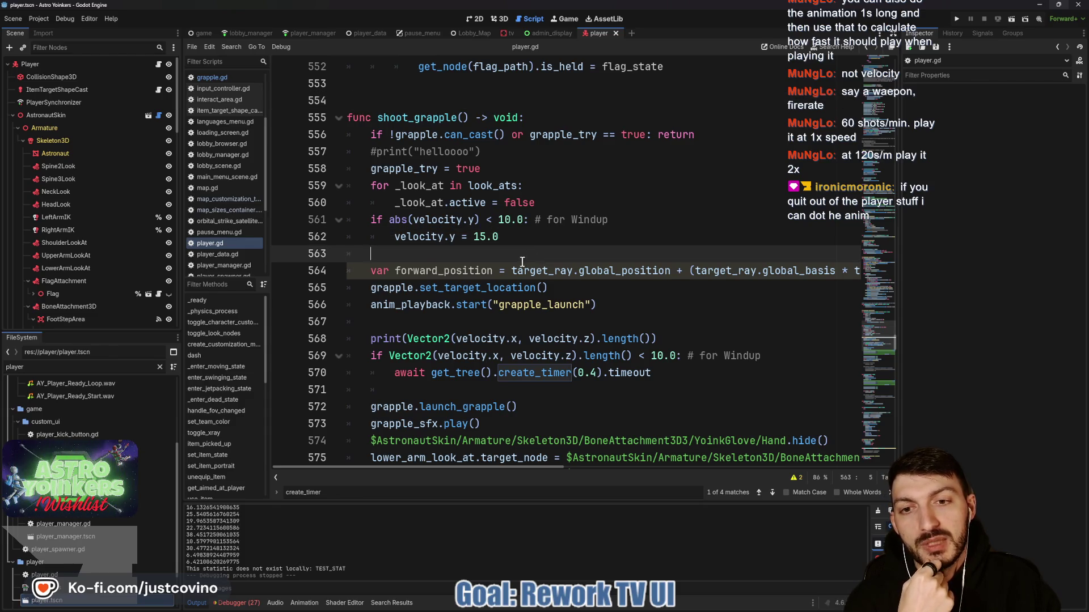
{"action": "double_click", "coordinate": [434, 271]}
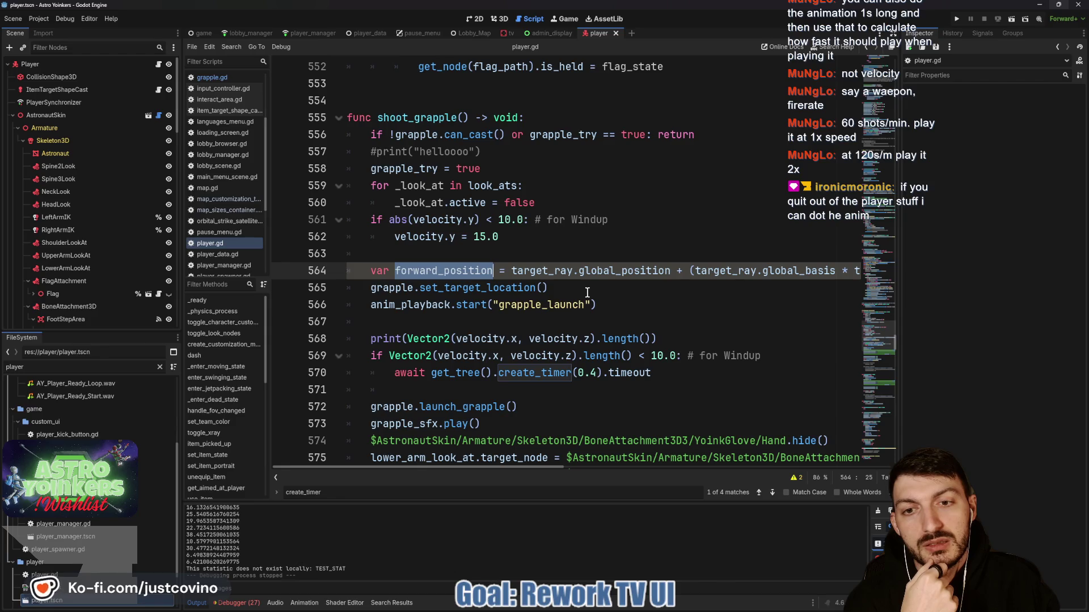
{"action": "scroll", "coordinate": [584, 291], "scroll_direction": "down", "scroll_amount": 5}
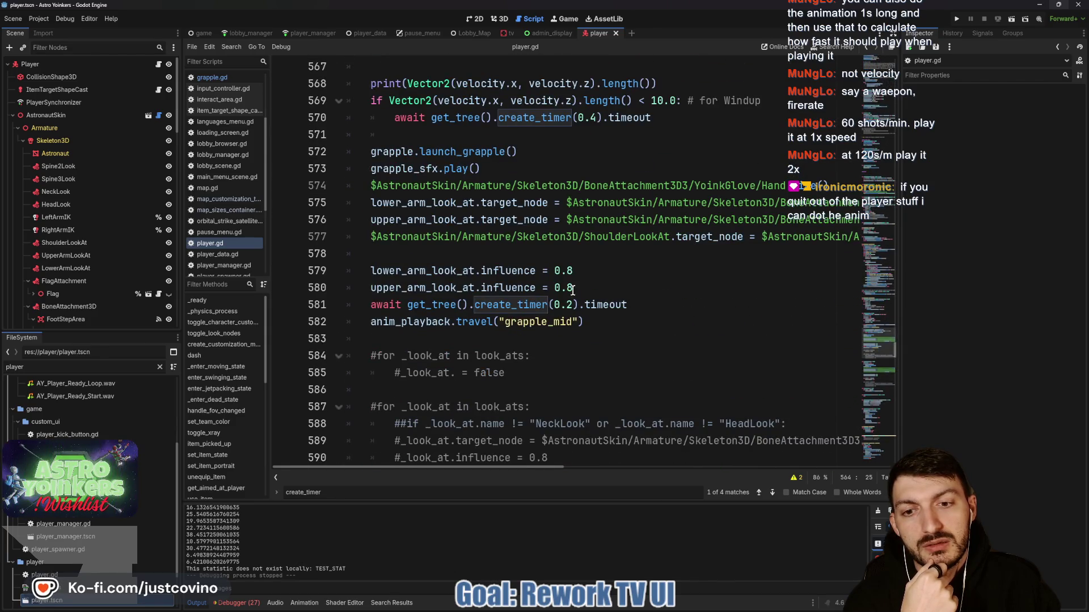
{"action": "scroll", "coordinate": [572, 291], "scroll_direction": "up", "scroll_amount": 6}
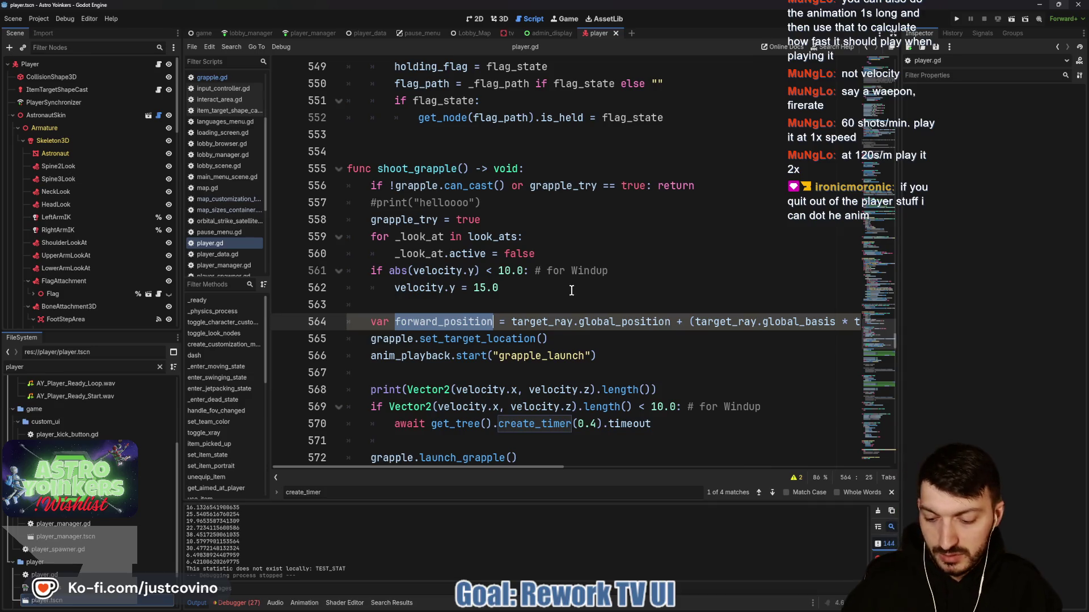
{"action": "key", "text": "ctrl+f"}
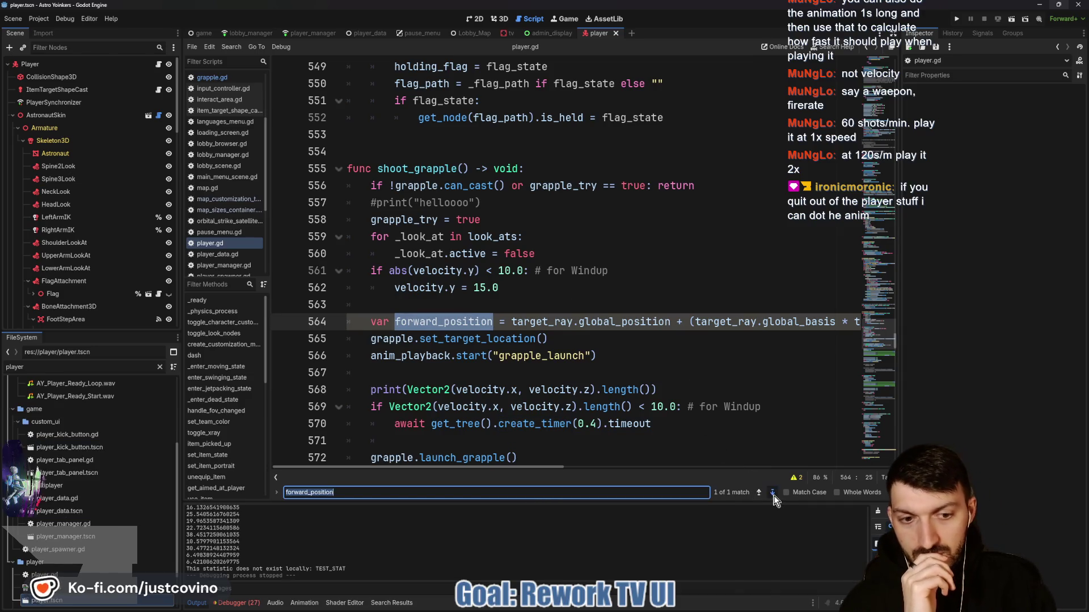
{"action": "left_click", "coordinate": [772, 493]}
{"action": "scroll", "coordinate": [629, 340], "scroll_direction": "up", "scroll_amount": 2}
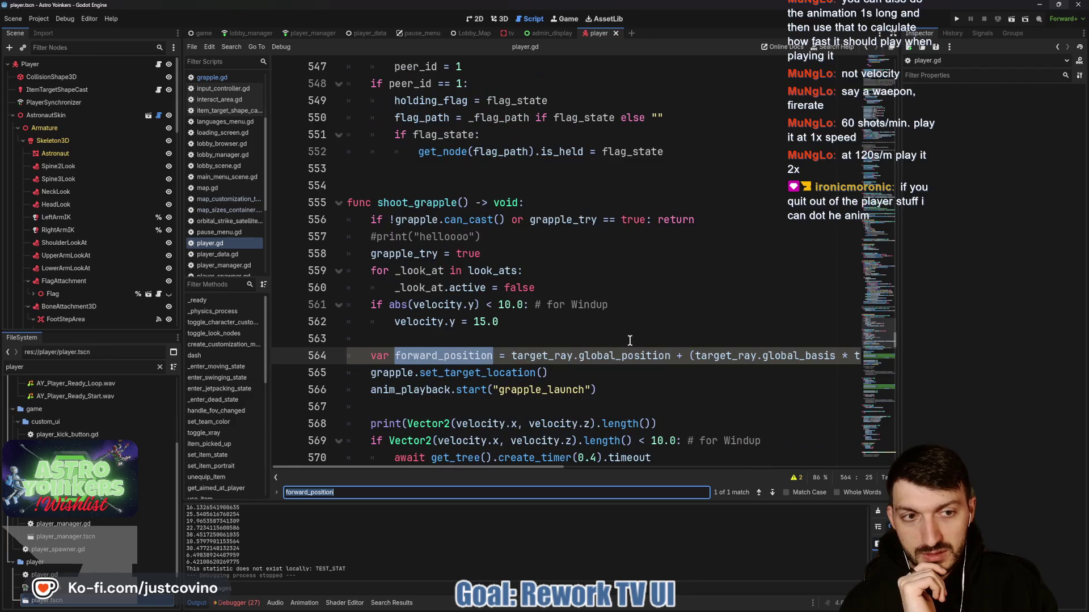
{"action": "scroll", "coordinate": [629, 340], "scroll_direction": "down", "scroll_amount": 1}
{"action": "scroll", "coordinate": [630, 341], "scroll_direction": "right", "scroll_amount": 3}
{"action": "scroll", "coordinate": [629, 340], "scroll_direction": "left", "scroll_amount": 5}
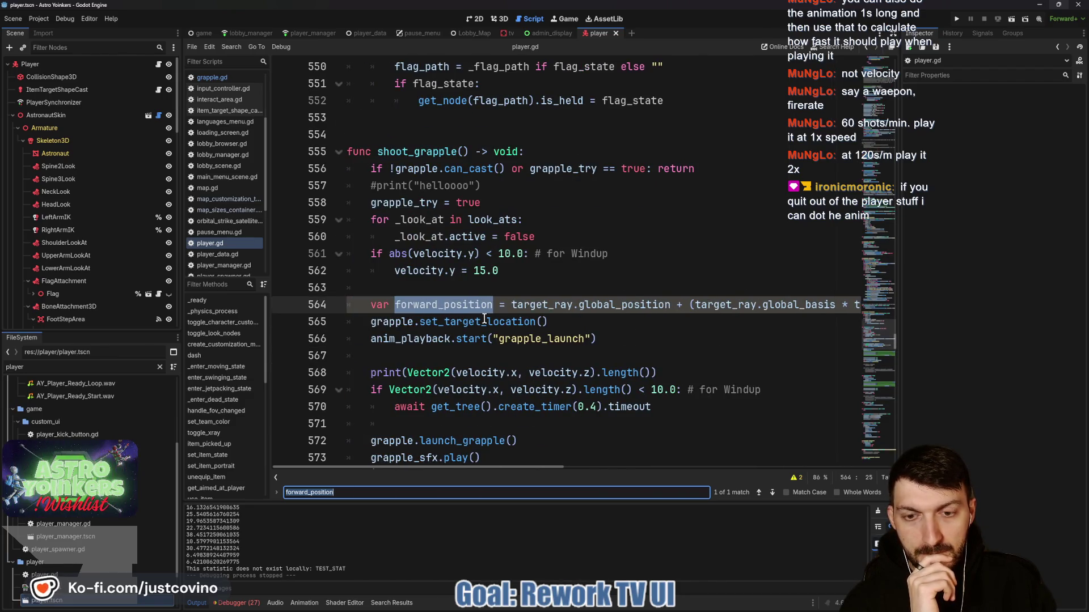
Delete the horizontal-speed print statement on line 568 and save player.gd.
{"action": "left_click_drag", "start_coordinate": [677, 371], "coordinate": [362, 370]}
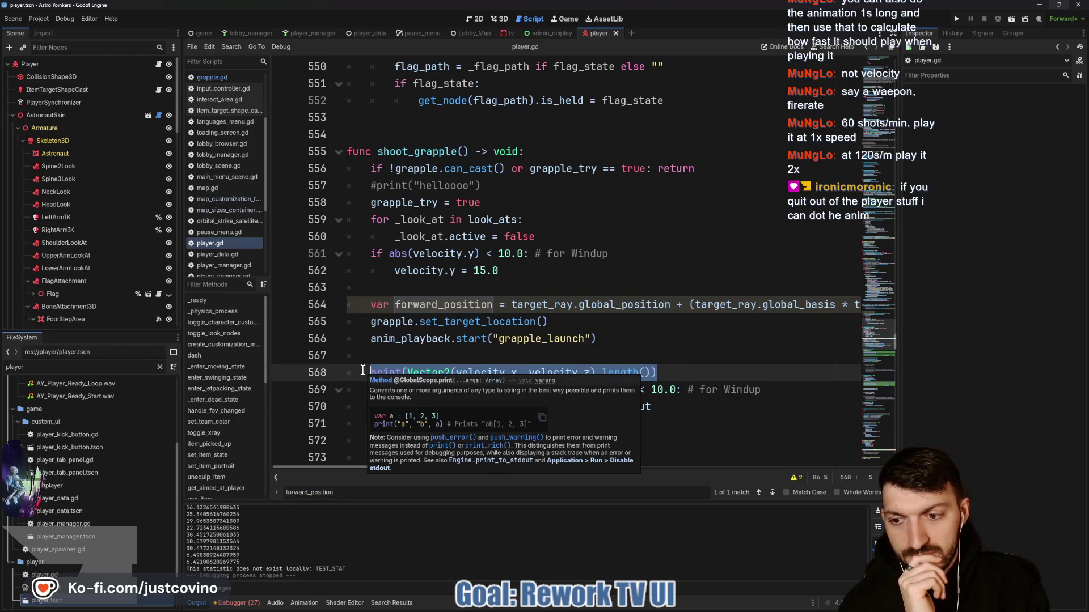
{"action": "key", "text": "BackSpace"}
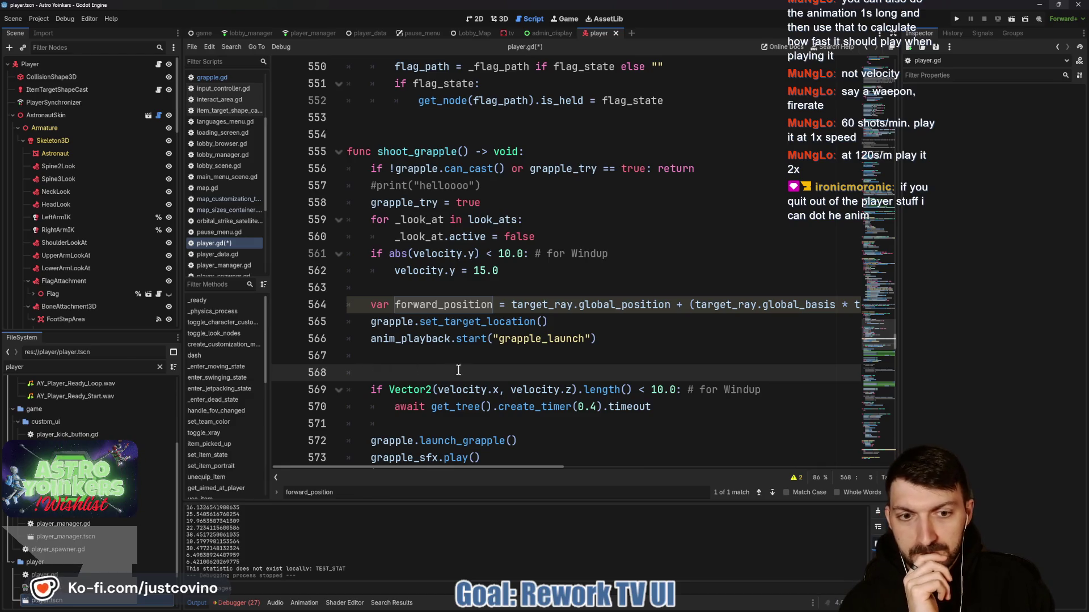
{"action": "scroll", "coordinate": [348, 542], "scroll_direction": "up", "scroll_amount": 2}
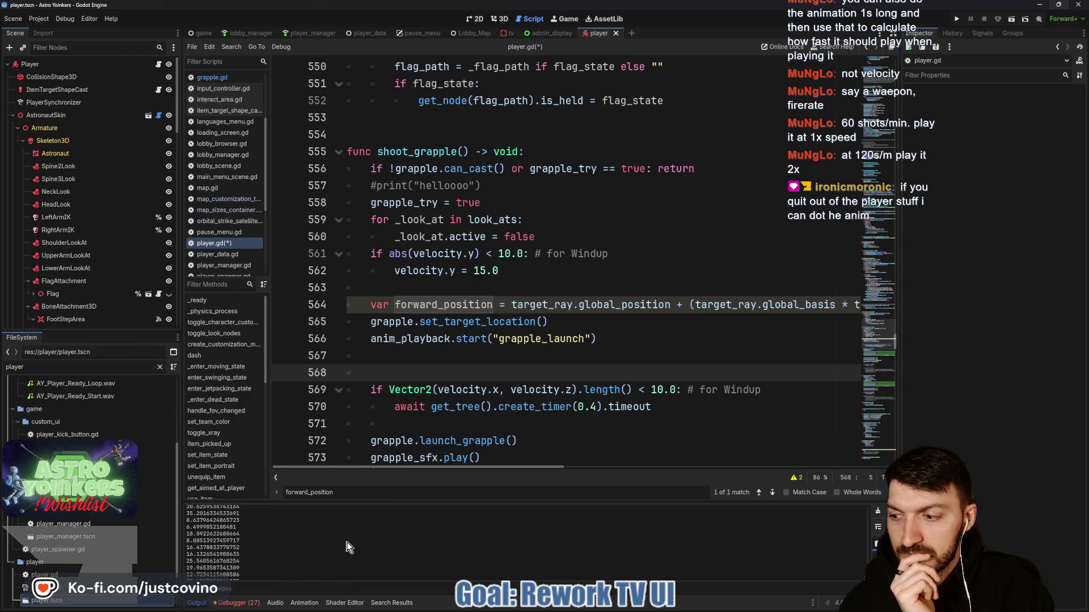
{"action": "scroll", "coordinate": [348, 546], "scroll_direction": "down", "scroll_amount": 1}
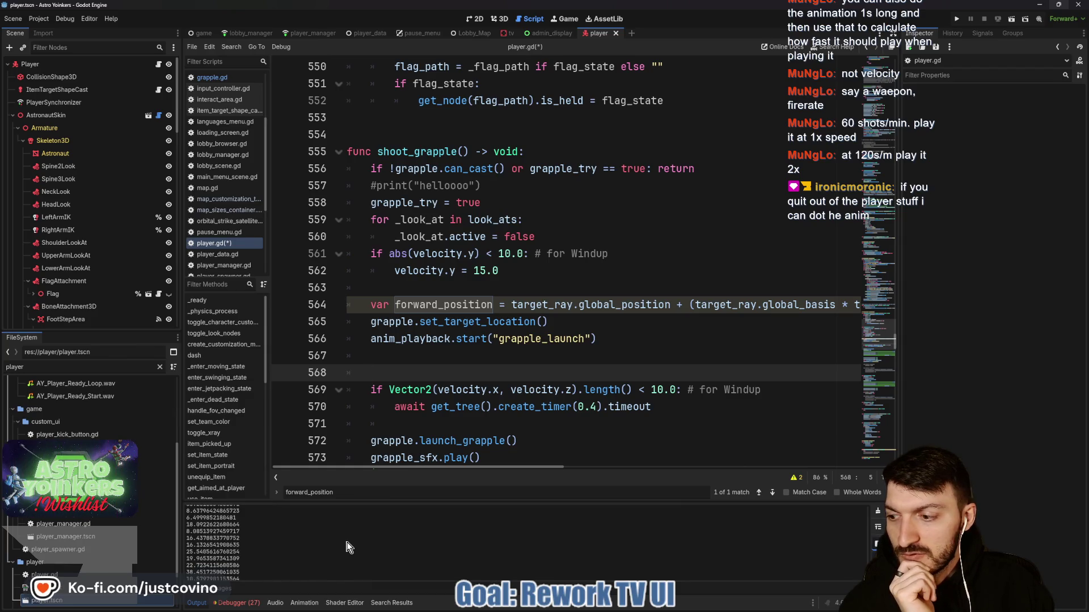
{"action": "left_click", "coordinate": [489, 406]}
{"action": "mouse_move", "coordinate": [612, 608]}
{"action": "key", "text": "ctrl+s"}
Commit the print removal as 'player stuff', then reopen admin_display.gd in Godot.
{"action": "left_click", "coordinate": [612, 604]}
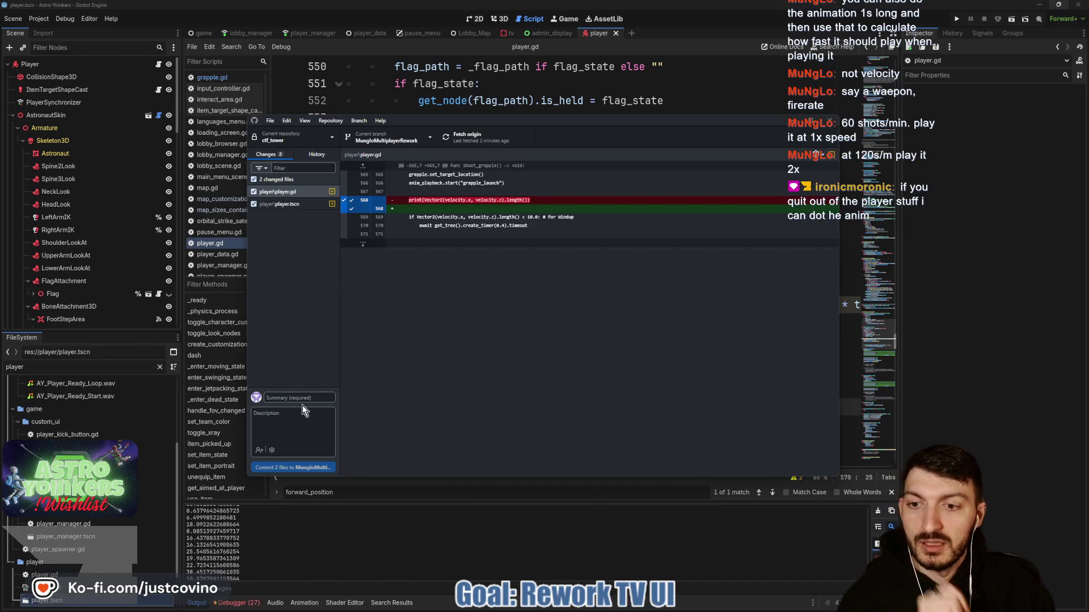
{"action": "left_click", "coordinate": [299, 398]}
{"action": "type", "text": "player stuff"}
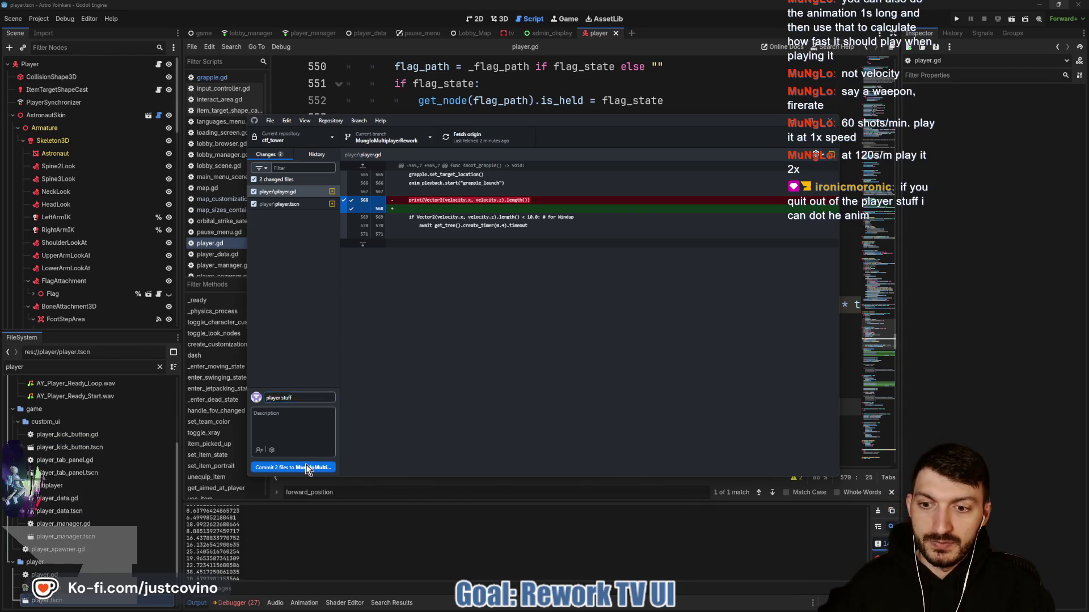
{"action": "key", "text": "ctrl+Return"}
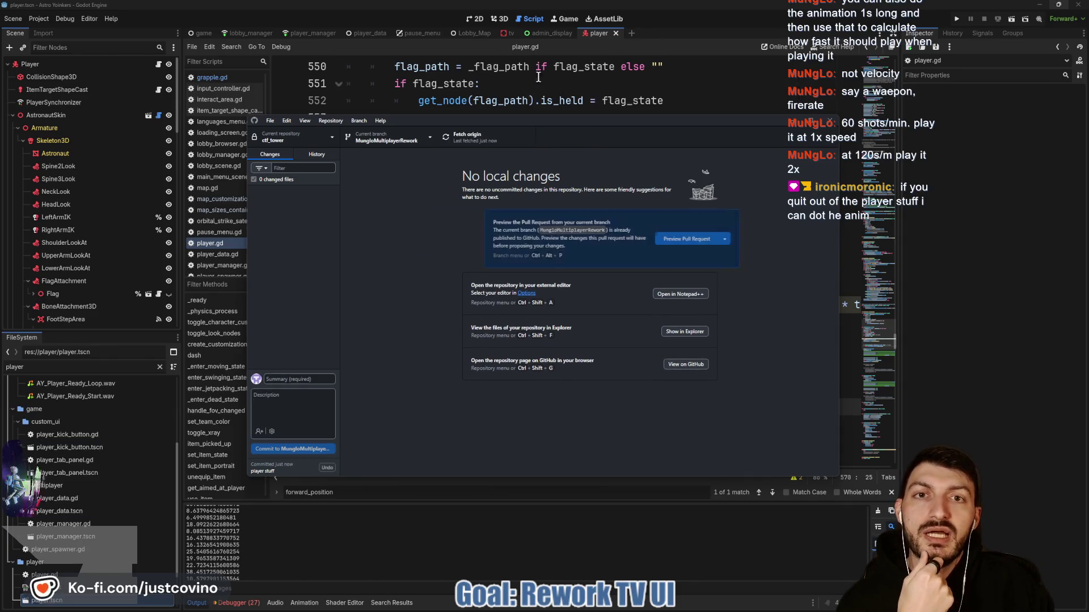
{"action": "left_click", "coordinate": [522, 71]}
{"action": "left_click", "coordinate": [546, 33]}
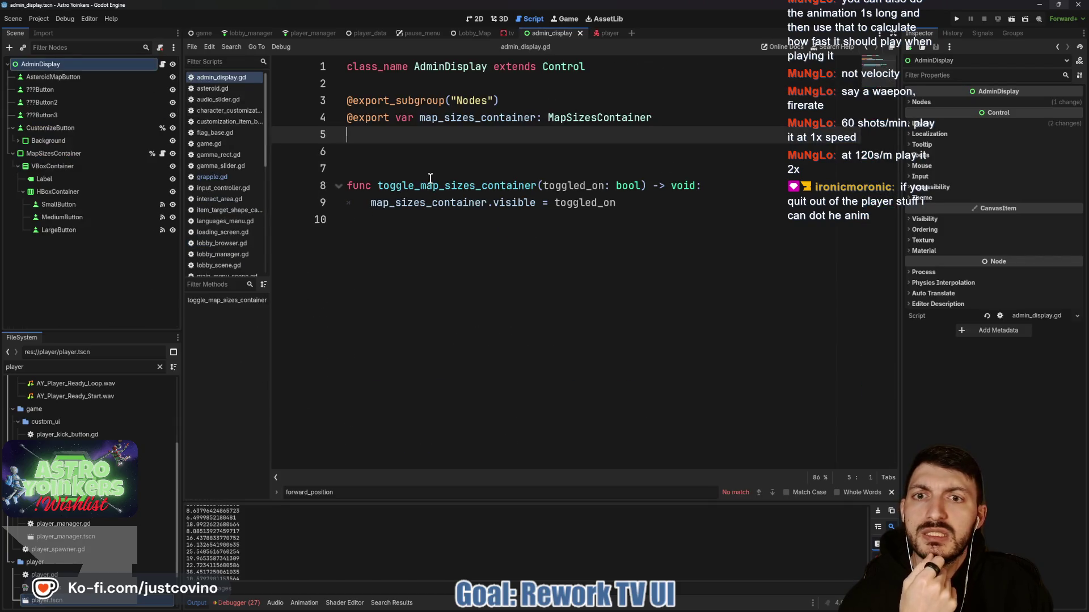
Switch to the admin_display scene's 2D layout and select the CustomizeButton node.
{"action": "left_click", "coordinate": [421, 150]}
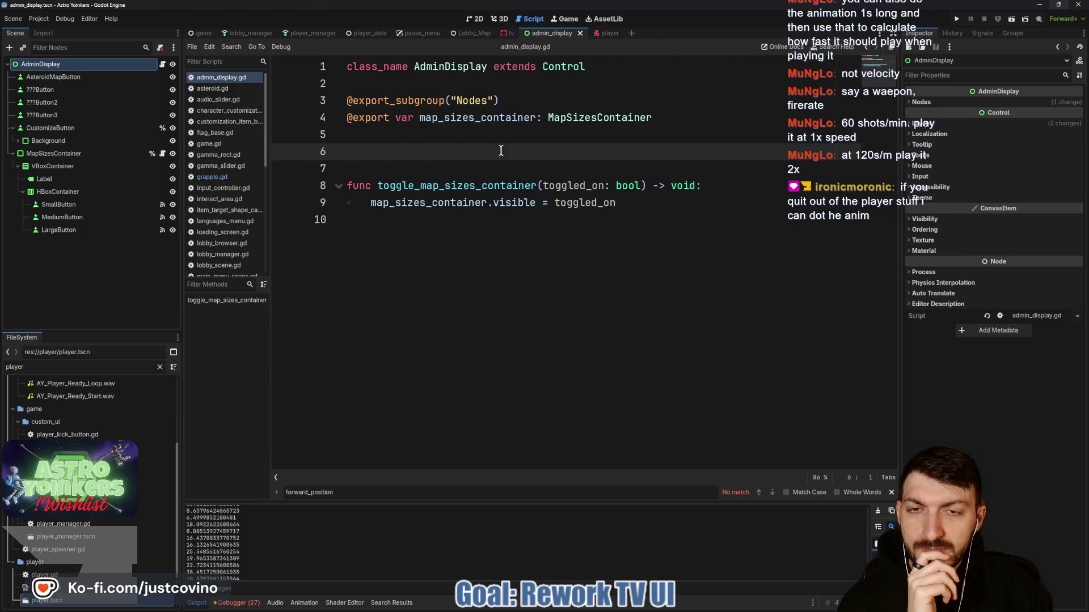
{"action": "left_click", "coordinate": [466, 20]}
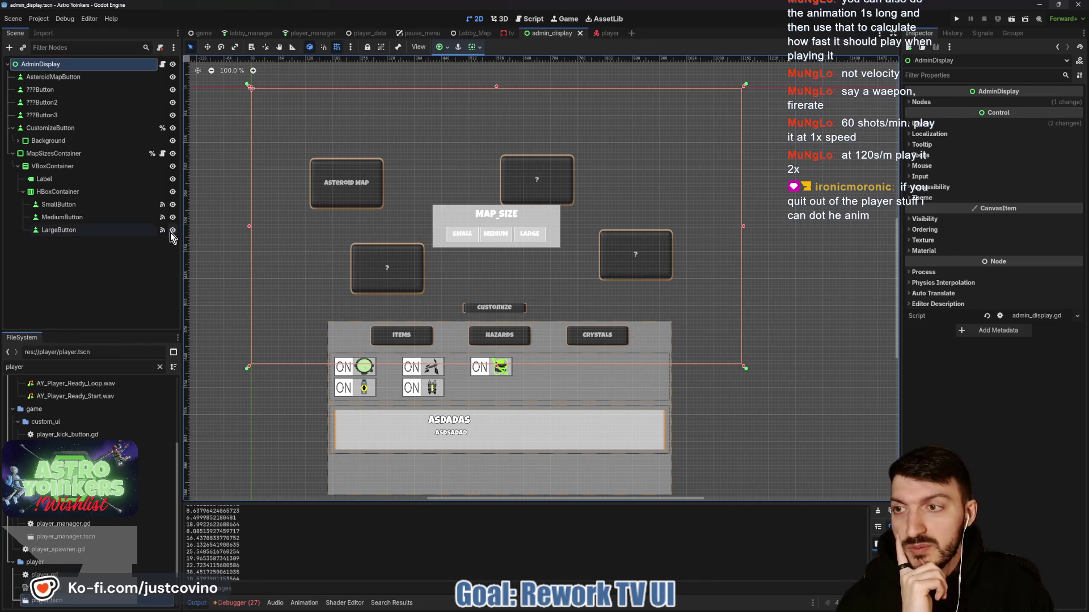
{"action": "left_click", "coordinate": [87, 129]}
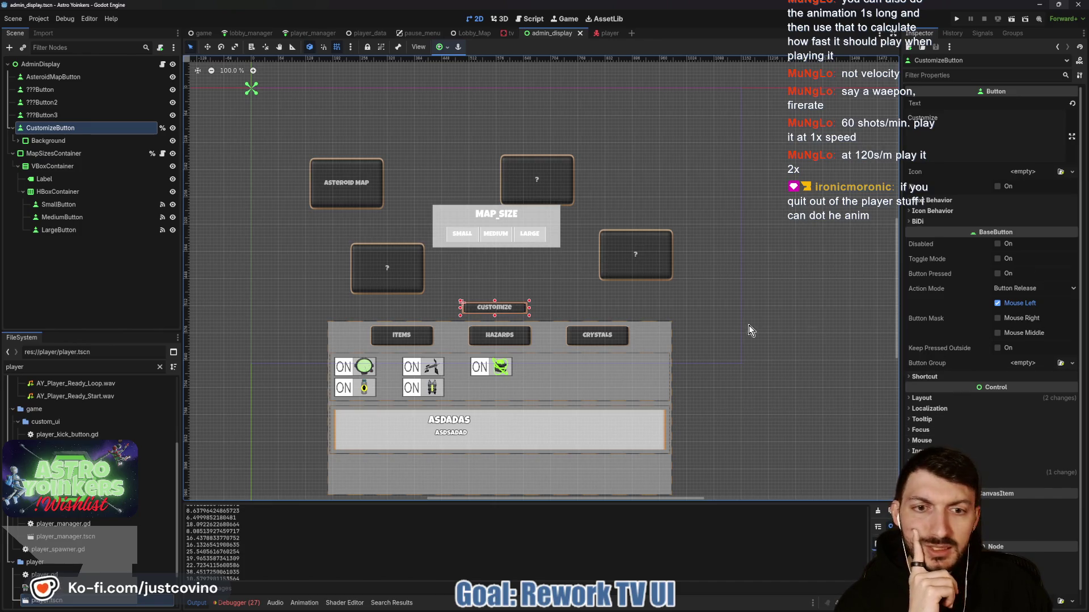
Select SmallButton and review its Normal, Pressed, Hover and Disabled StyleBoxTexture overrides.
{"action": "left_click", "coordinate": [96, 206]}
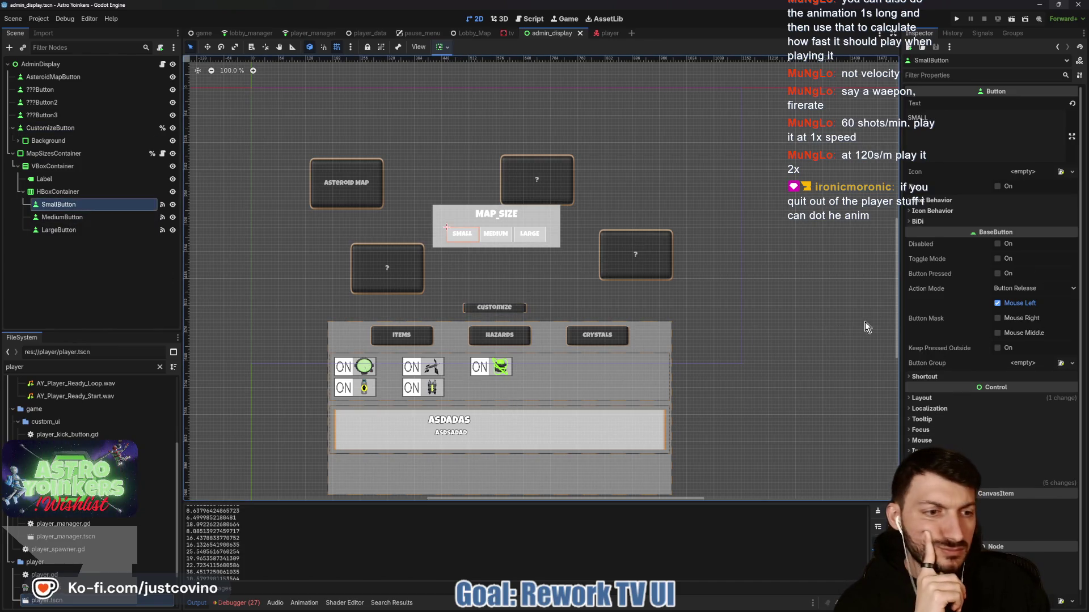
{"action": "left_click", "coordinate": [926, 546]}
{"action": "scroll", "coordinate": [964, 510], "scroll_direction": "down", "scroll_amount": 5}
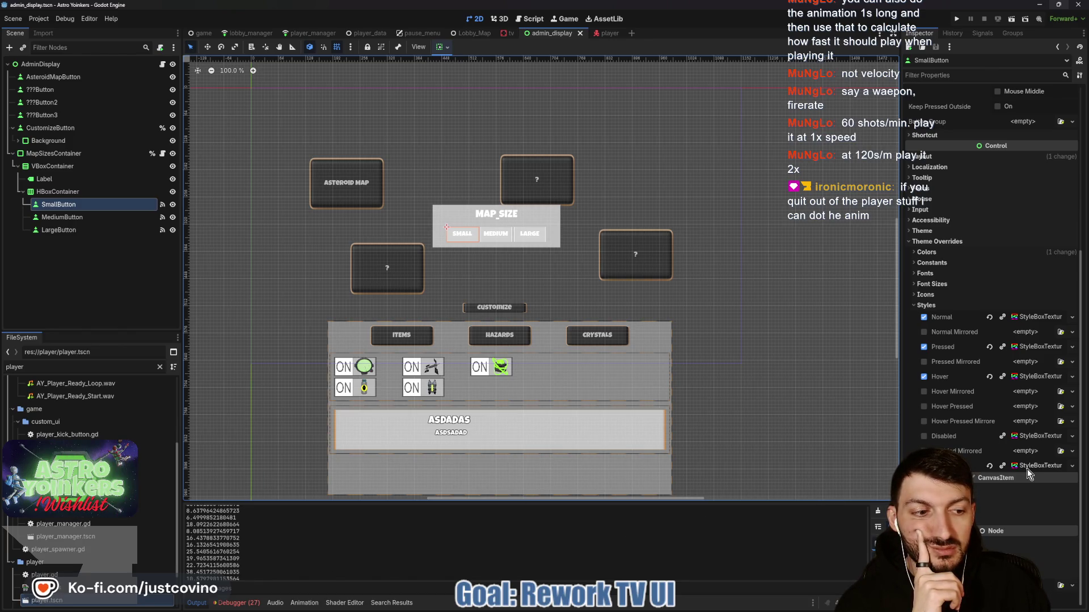
{"action": "right_click", "coordinate": [1029, 321]}
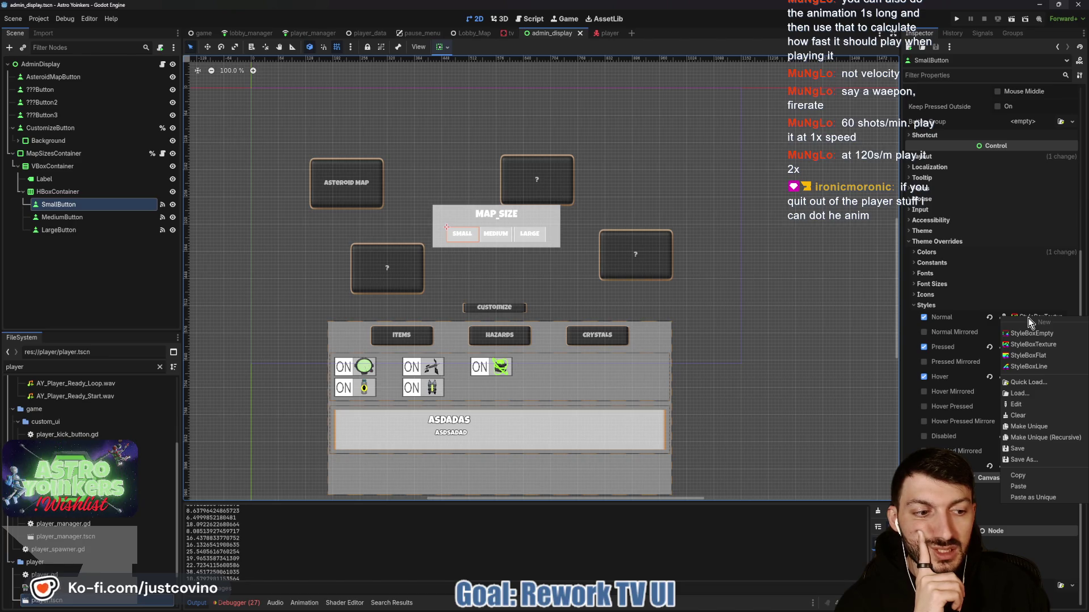
{"action": "left_click", "coordinate": [972, 359]}
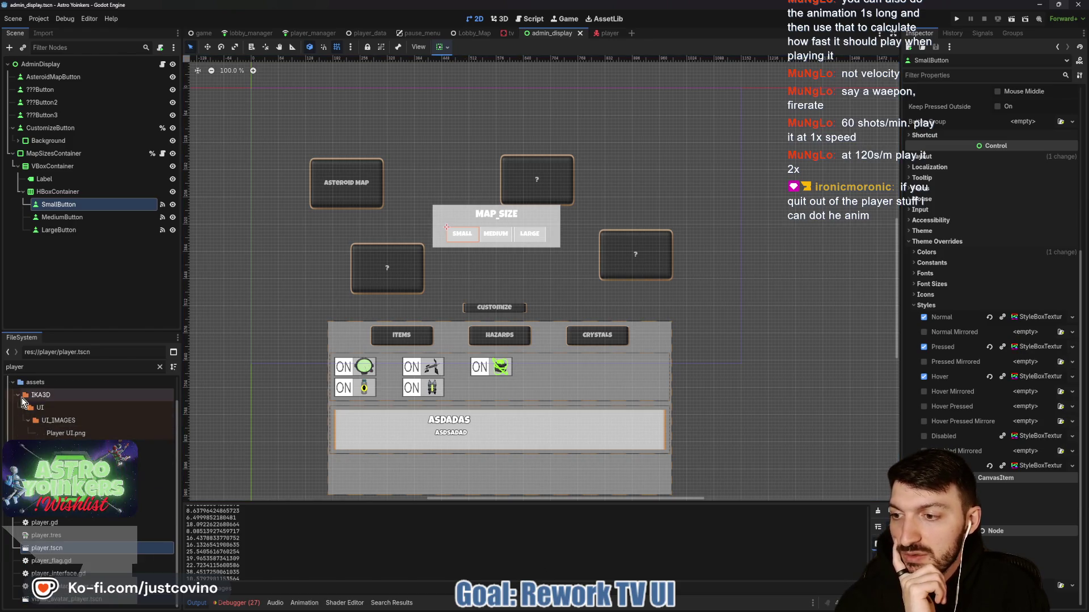
Clear the FileSystem filter and scroll through the full project file list.
{"action": "left_click", "coordinate": [12, 386]}
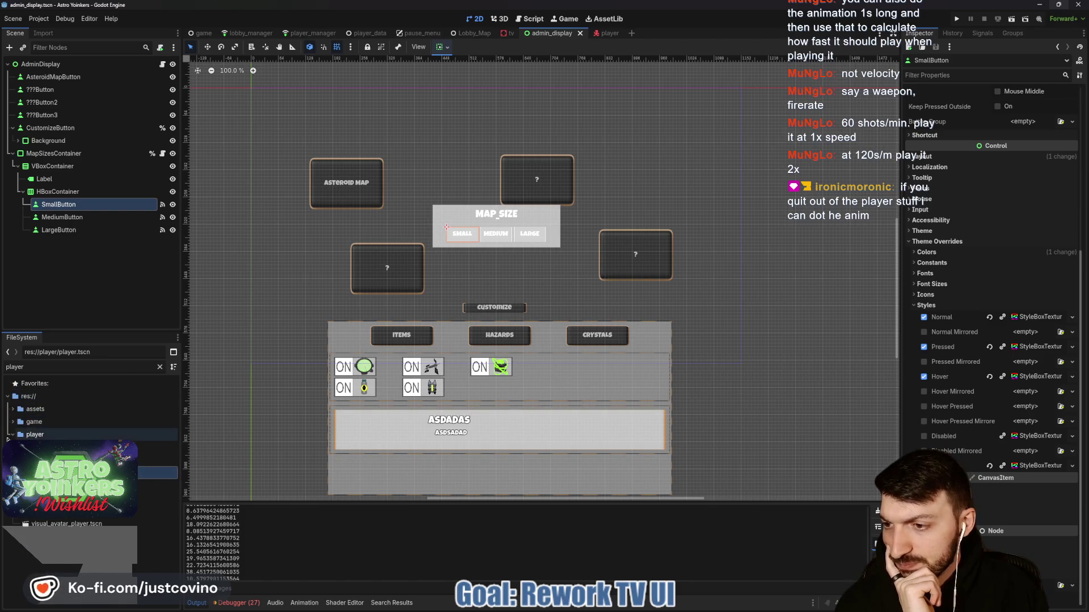
{"action": "left_click", "coordinate": [160, 367]}
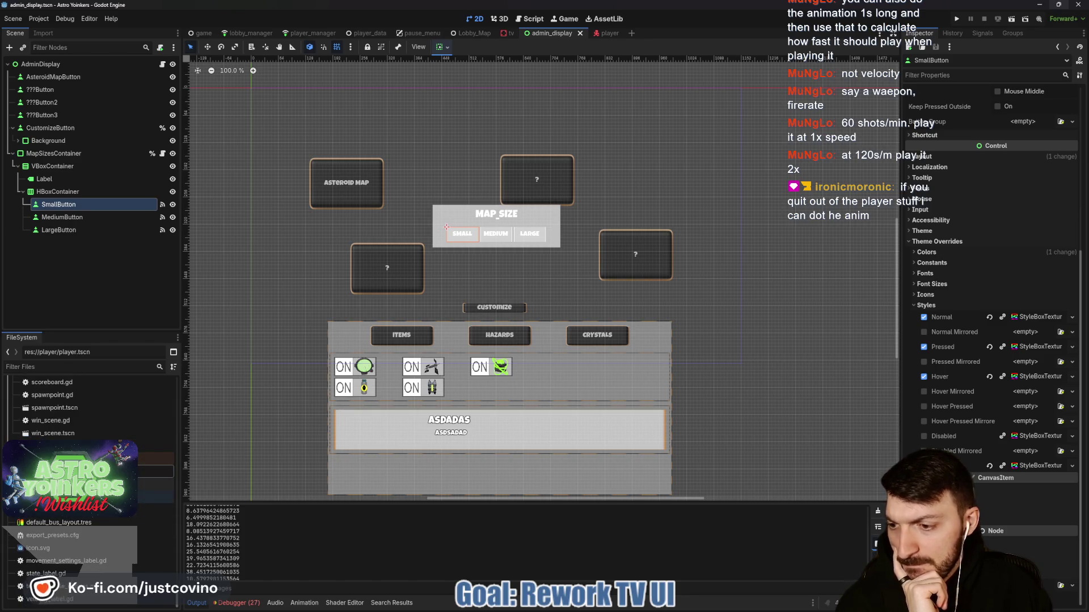
{"action": "scroll", "coordinate": [85, 538], "scroll_direction": "up", "scroll_amount": 5}
{"action": "scroll", "coordinate": [85, 538], "scroll_direction": "down", "scroll_amount": 10}
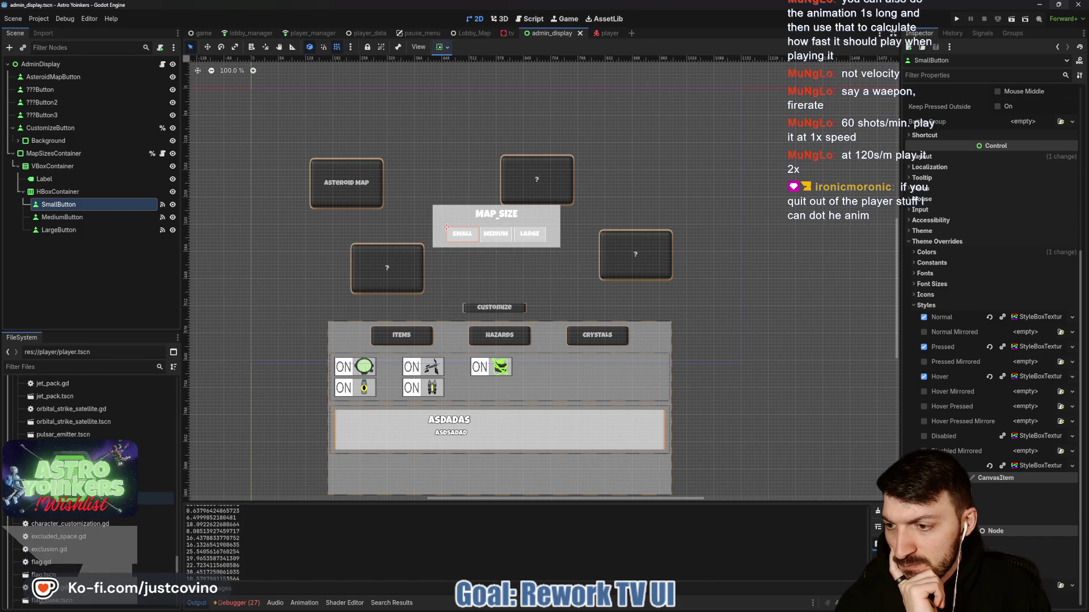
{"action": "scroll", "coordinate": [93, 501], "scroll_direction": "up", "scroll_amount": 3}
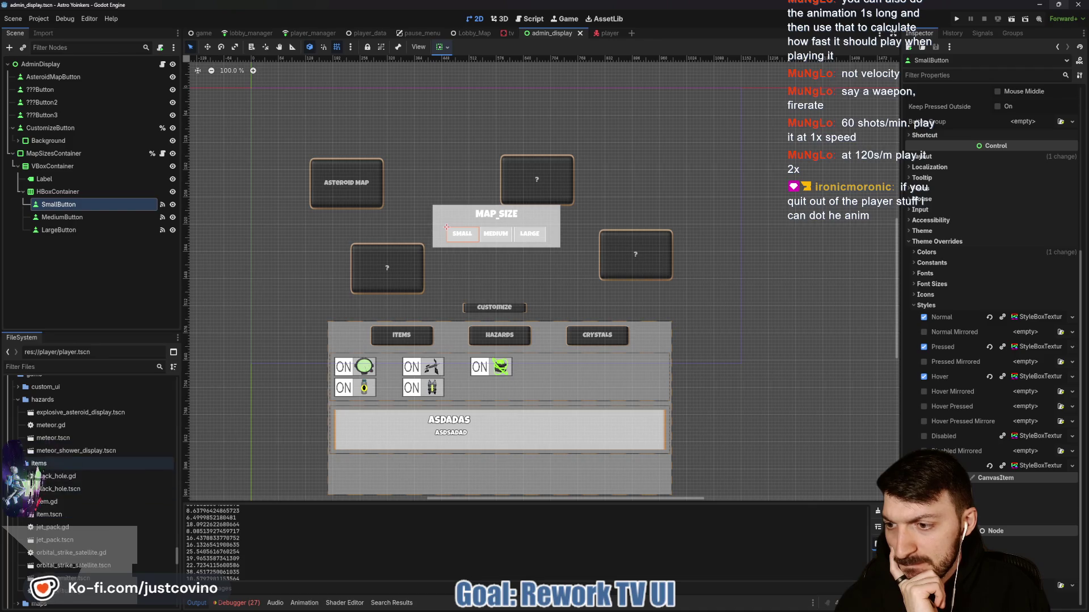
{"action": "scroll", "coordinate": [94, 501], "scroll_direction": "up", "scroll_amount": 1}
{"action": "scroll", "coordinate": [24, 436], "scroll_direction": "up", "scroll_amount": 5}
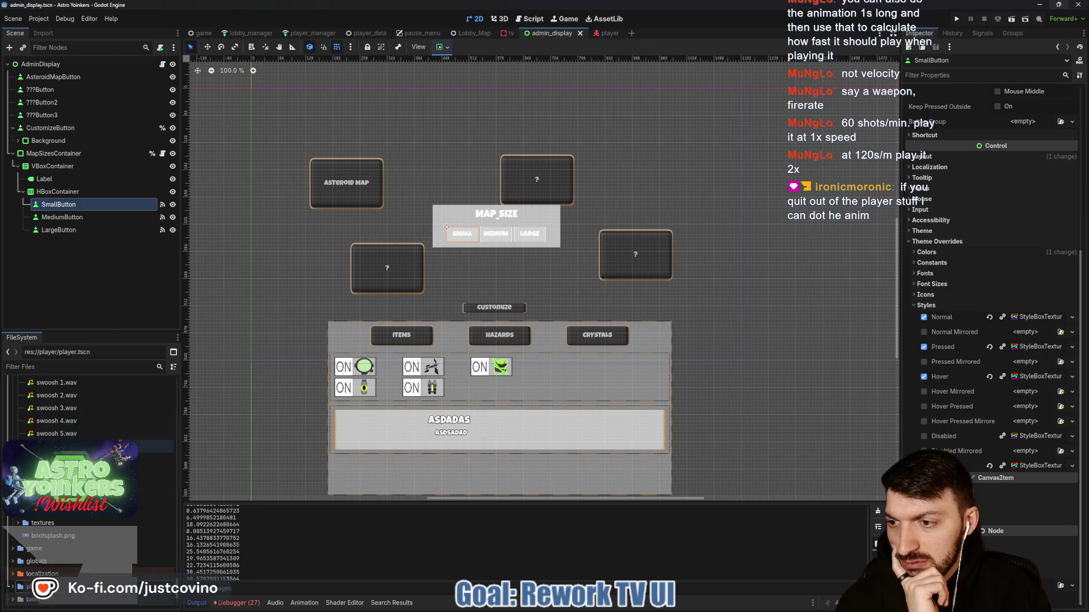
{"action": "scroll", "coordinate": [44, 520], "scroll_direction": "down", "scroll_amount": 10}
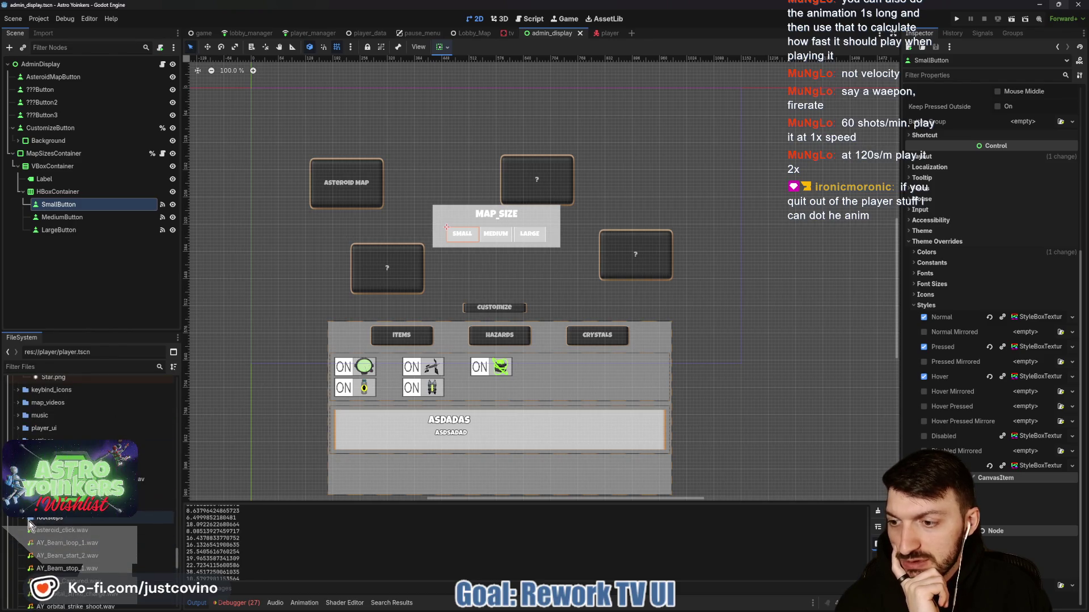
{"action": "left_click", "coordinate": [18, 453]}
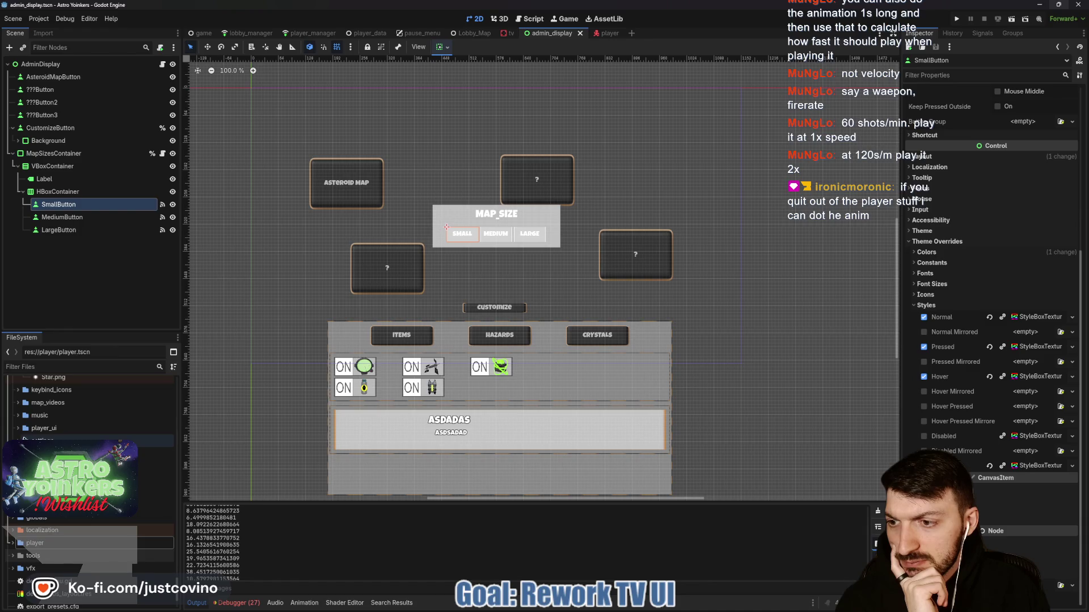
{"action": "scroll", "coordinate": [67, 497], "scroll_direction": "down", "scroll_amount": 10}
{"action": "scroll", "coordinate": [67, 497], "scroll_direction": "down", "scroll_amount": 5}
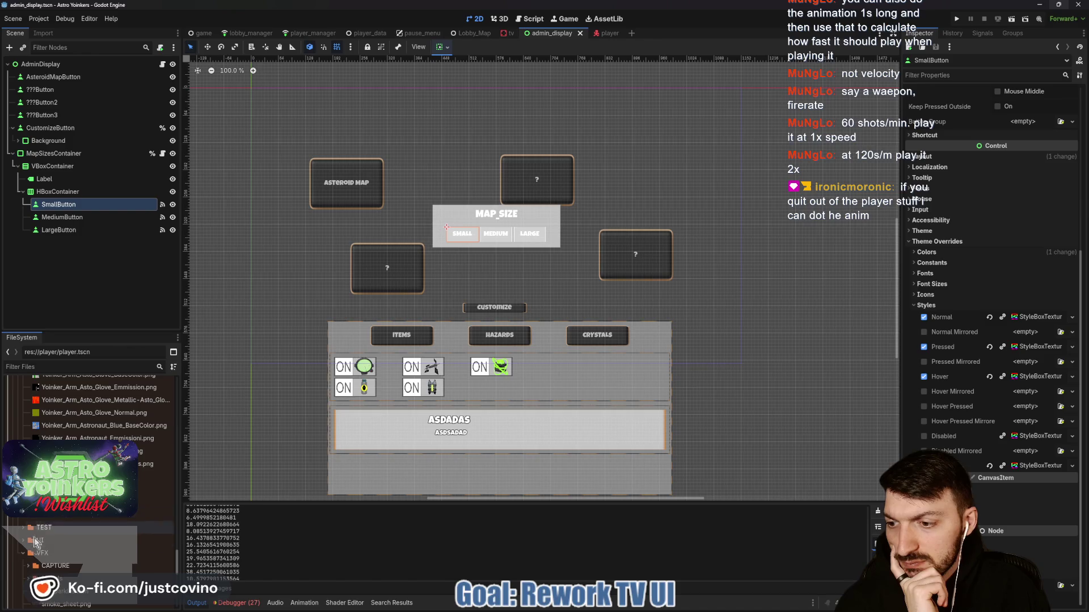
{"action": "scroll", "coordinate": [42, 556], "scroll_direction": "up", "scroll_amount": 10}
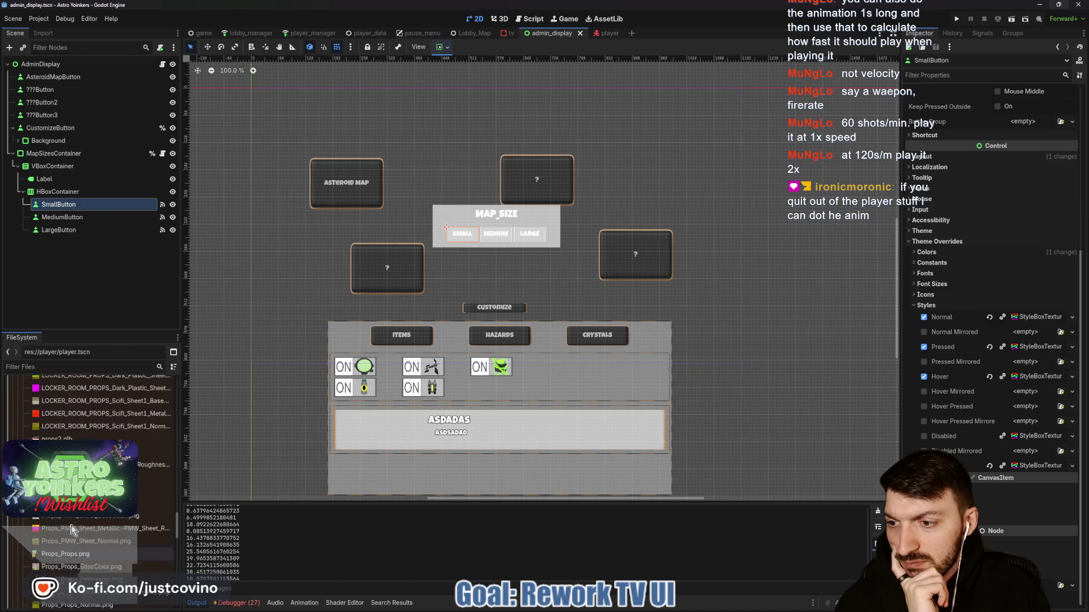
{"action": "scroll", "coordinate": [71, 529], "scroll_direction": "up", "scroll_amount": 10}
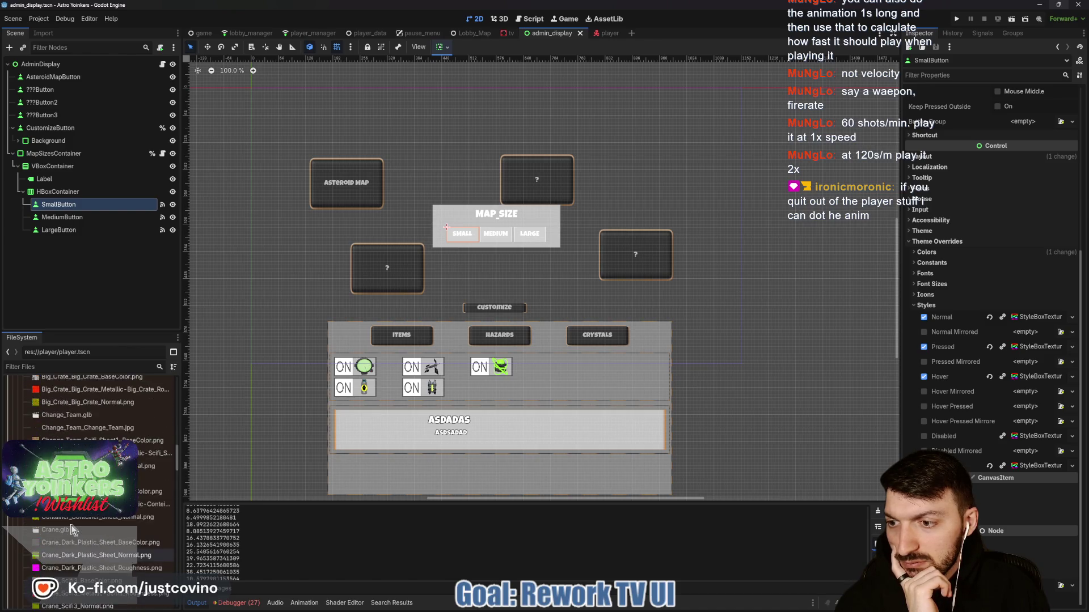
{"action": "scroll", "coordinate": [73, 530], "scroll_direction": "up", "scroll_amount": 5}
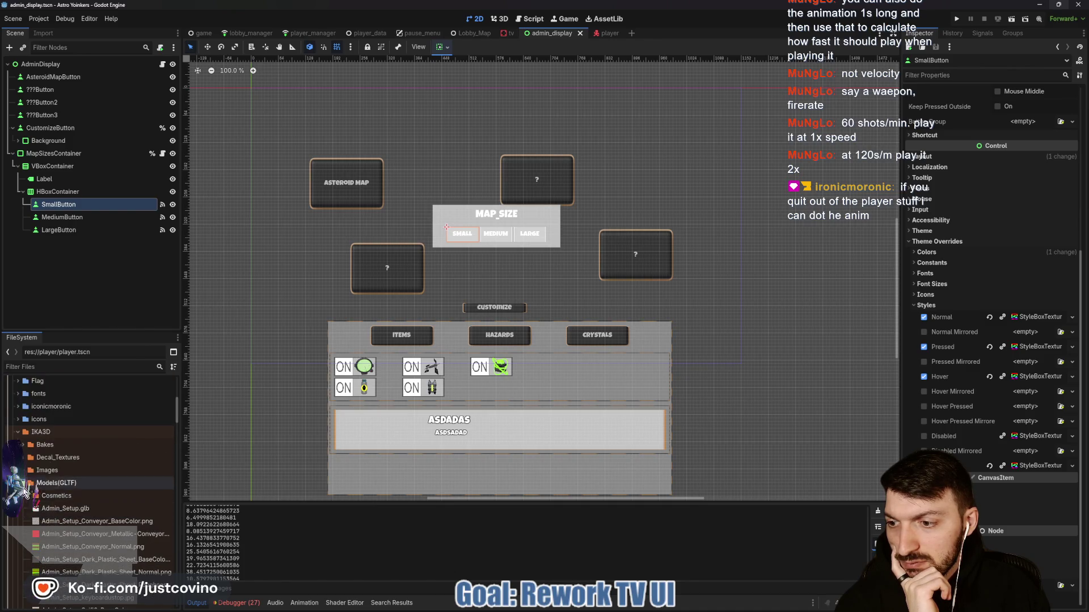
Tidy the file tree by collapsing the IKA3D and BOL_Grapple folders and inspecting the assets folder.
{"action": "left_click", "coordinate": [18, 433]}
{"action": "left_click", "coordinate": [18, 432]}
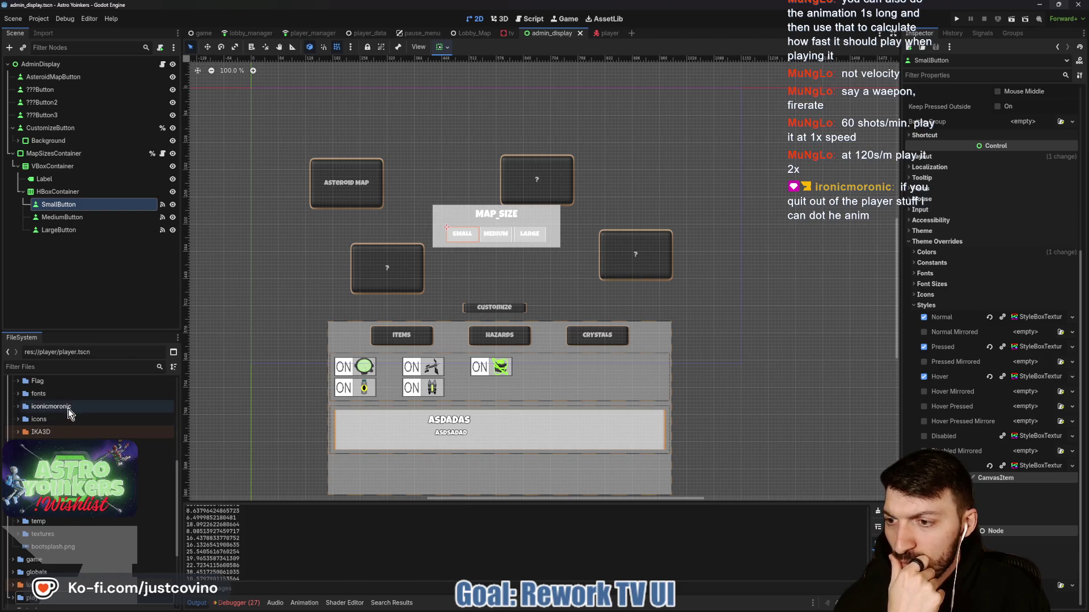
{"action": "scroll", "coordinate": [25, 428], "scroll_direction": "up", "scroll_amount": 2}
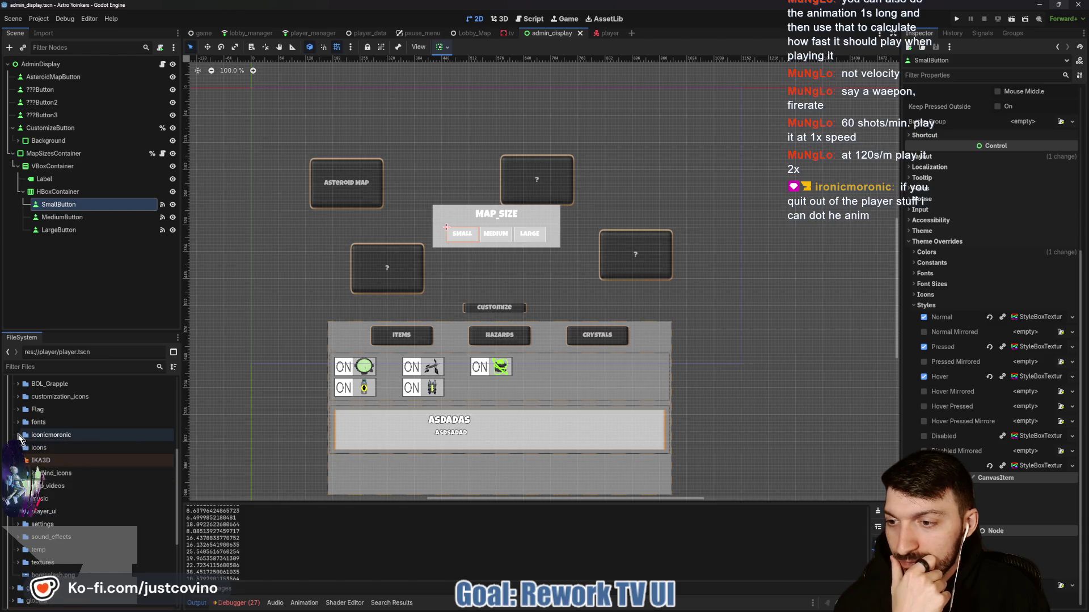
{"action": "scroll", "coordinate": [61, 433], "scroll_direction": "up", "scroll_amount": 2}
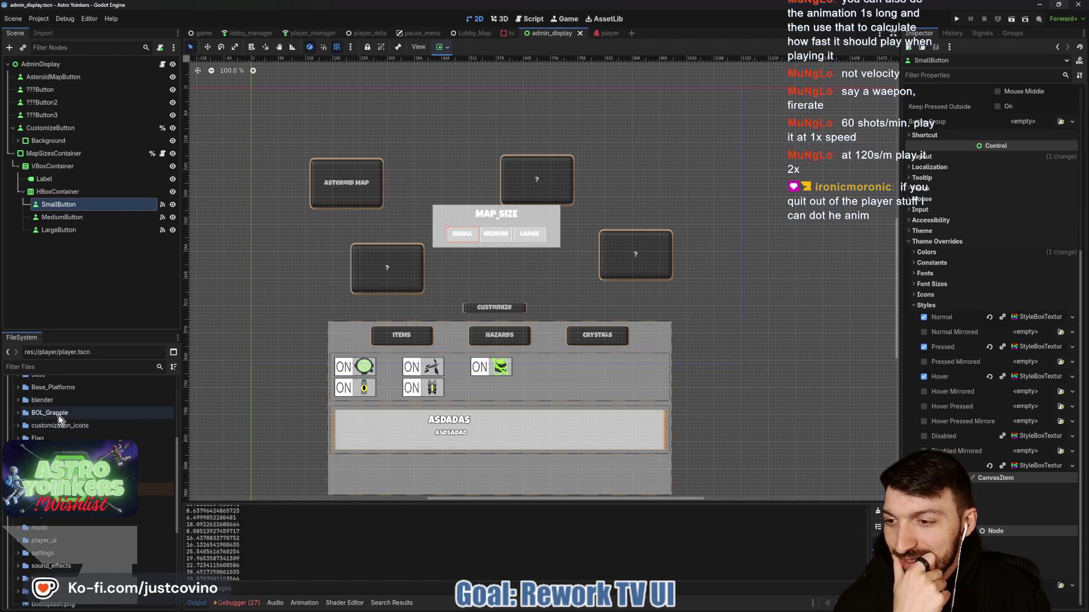
{"action": "left_click", "coordinate": [18, 413]}
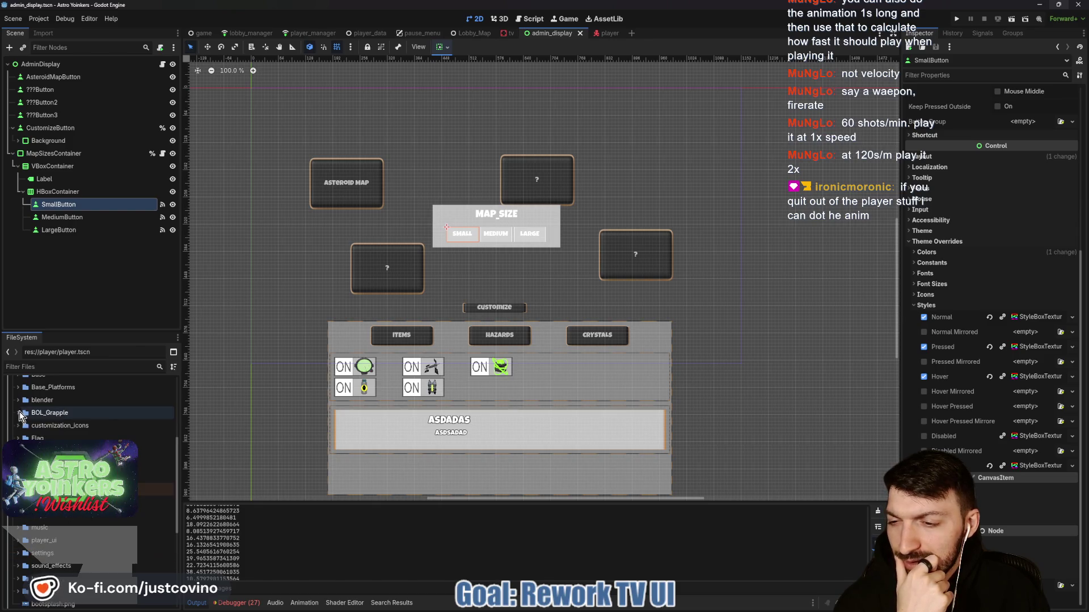
{"action": "left_click", "coordinate": [19, 413]}
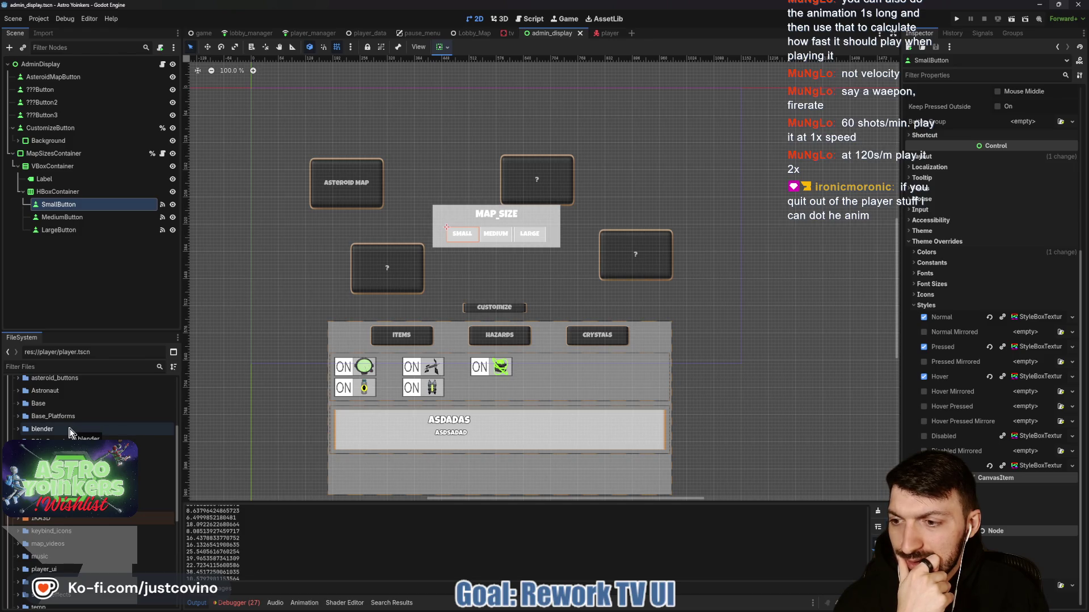
{"action": "scroll", "coordinate": [70, 429], "scroll_direction": "down", "scroll_amount": 2}
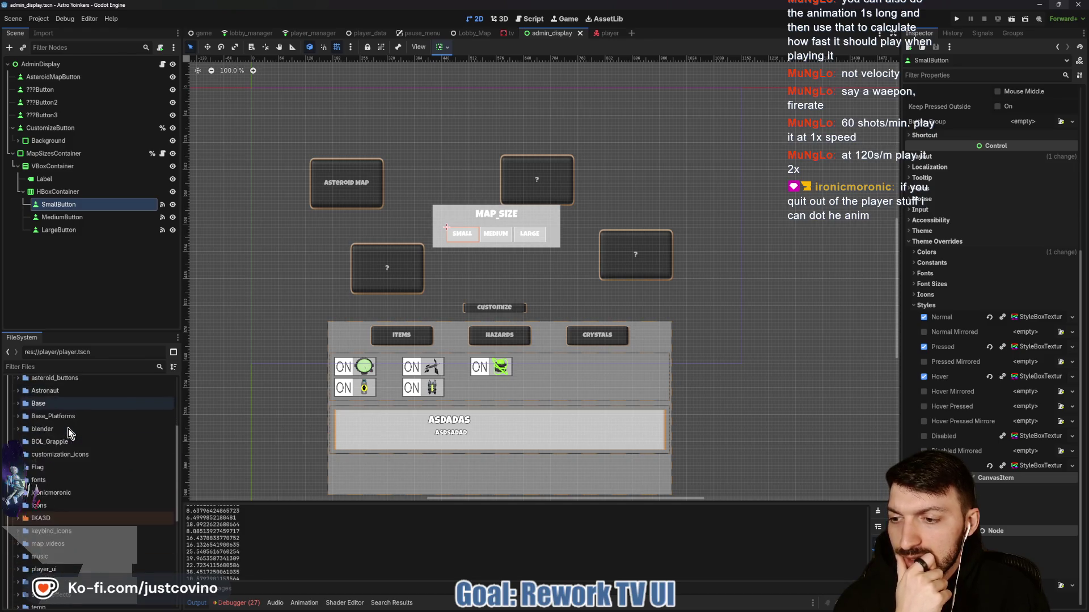
{"action": "scroll", "coordinate": [86, 420], "scroll_direction": "down", "scroll_amount": 4}
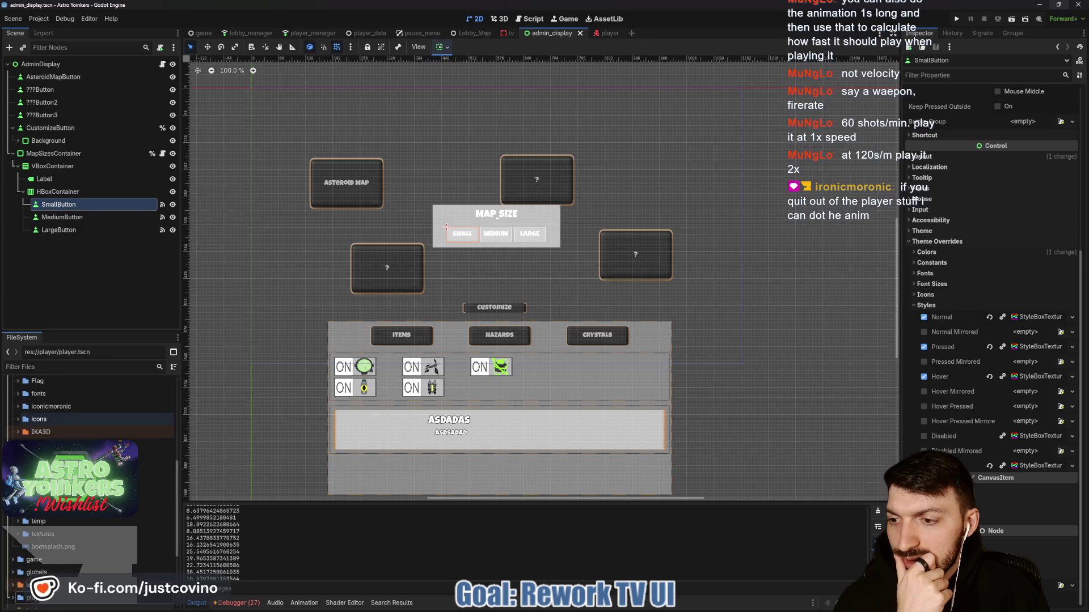
{"action": "scroll", "coordinate": [57, 423], "scroll_direction": "up", "scroll_amount": 15}
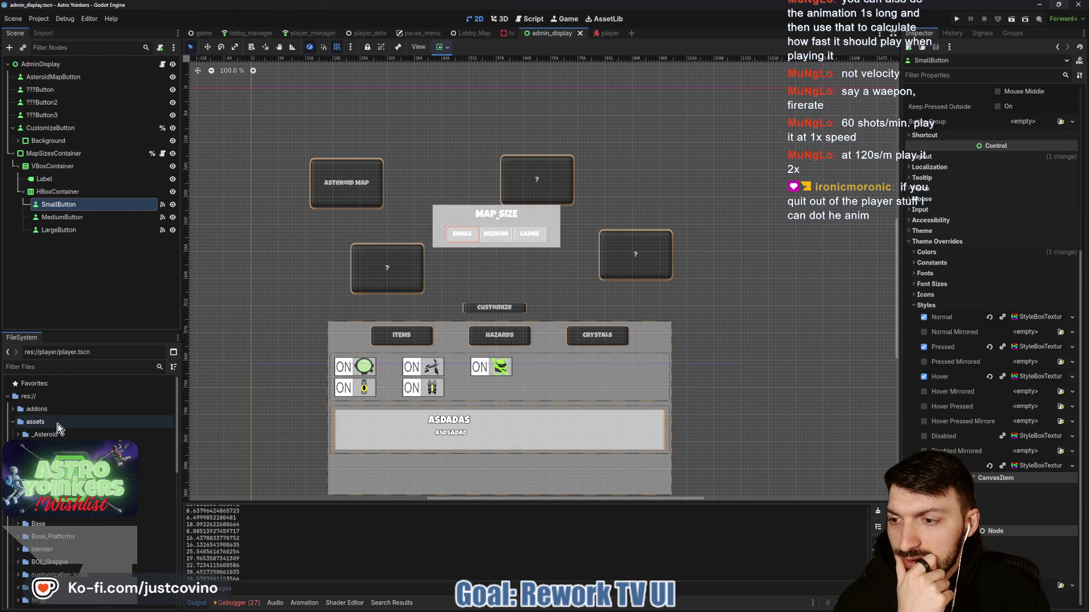
{"action": "right_click", "coordinate": [57, 427]}
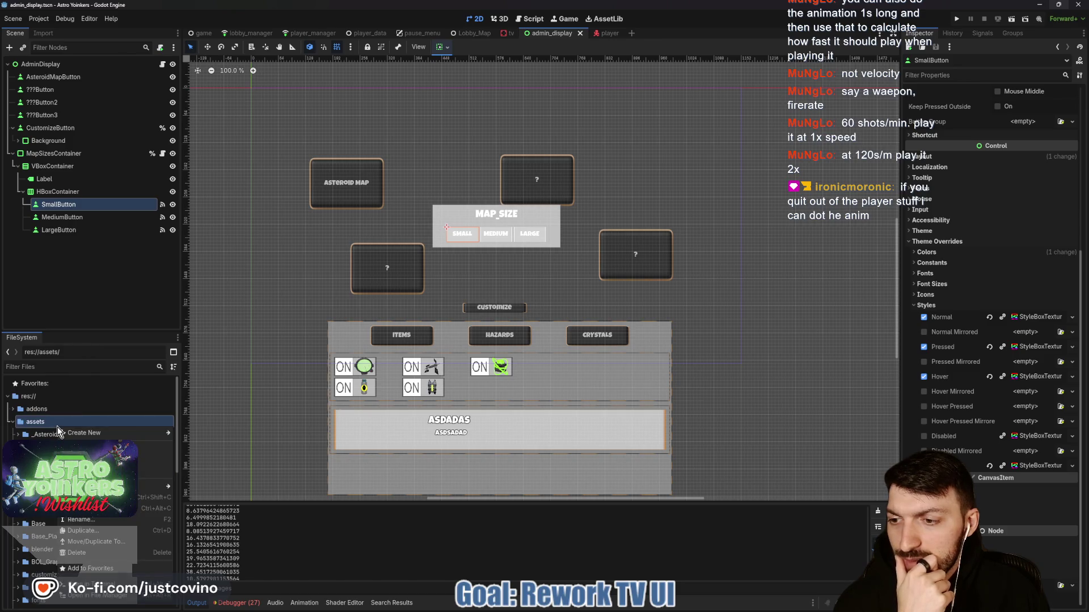
{"action": "mouse_move", "coordinate": [106, 437]}
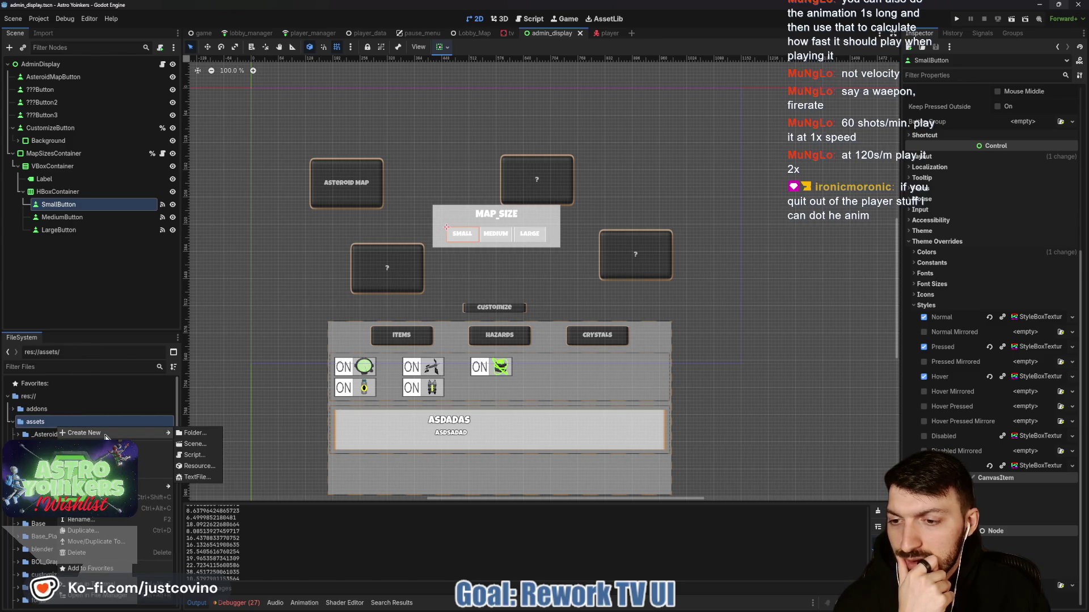
{"action": "left_click", "coordinate": [30, 419]}
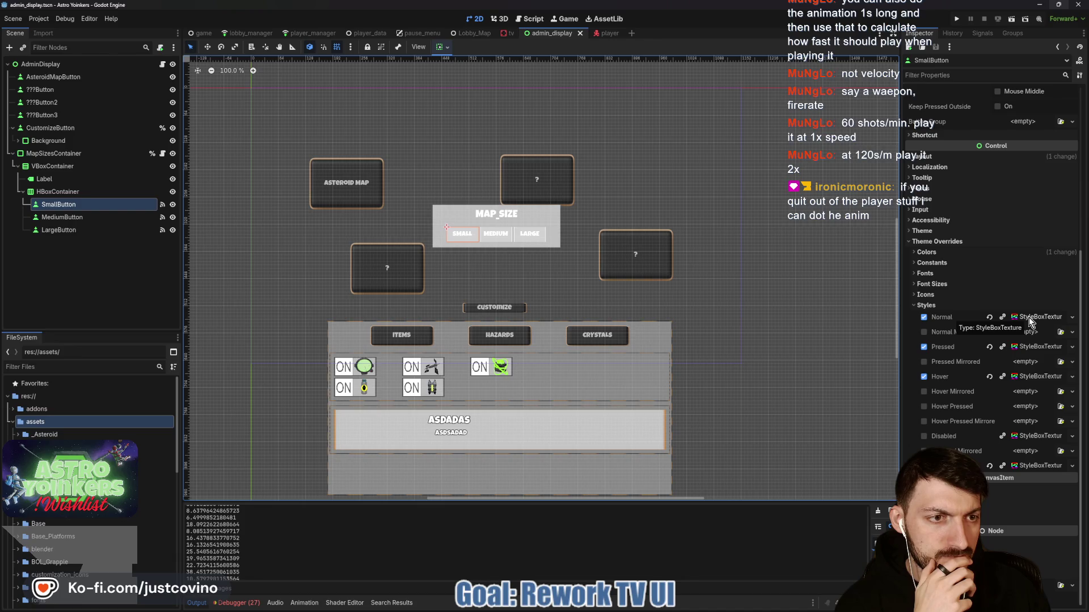
{"action": "left_click", "coordinate": [1012, 231]}
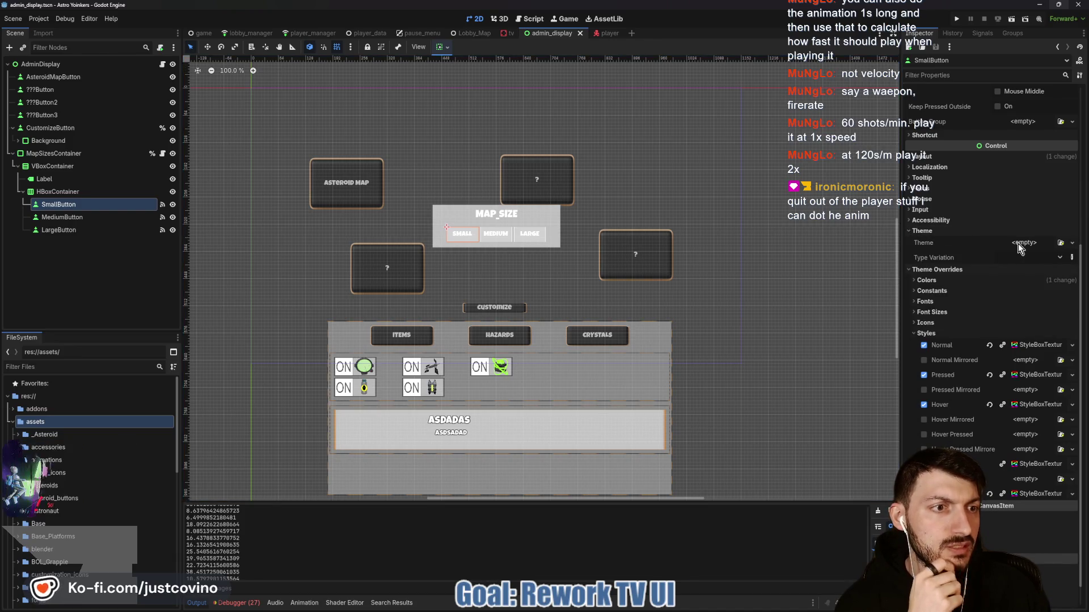
Assign a New Theme to SmallButton's Theme property and open it for editing.
{"action": "left_click", "coordinate": [1019, 243]}
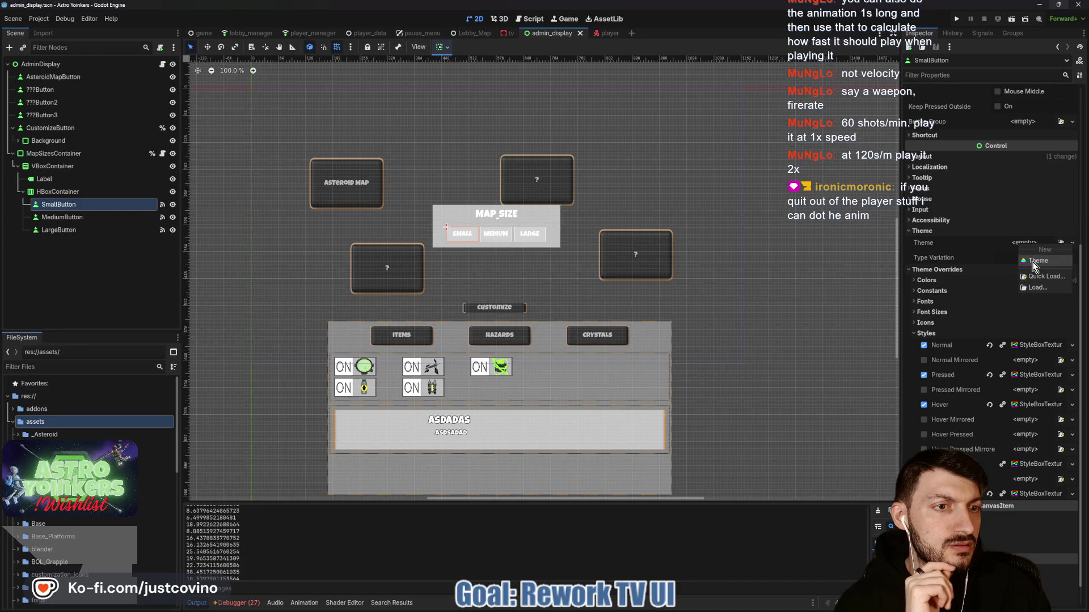
{"action": "left_click", "coordinate": [1033, 261]}
{"action": "left_click", "coordinate": [1033, 243]}
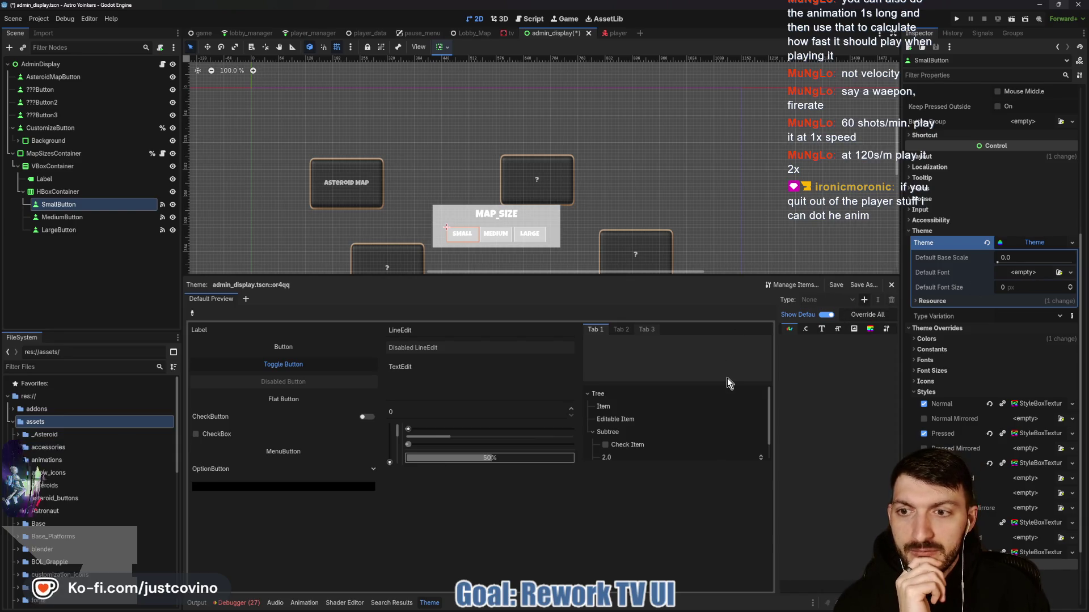
Save SmallButton's new theme as its own file, clean_theme.tres.
{"action": "left_click", "coordinate": [862, 286]}
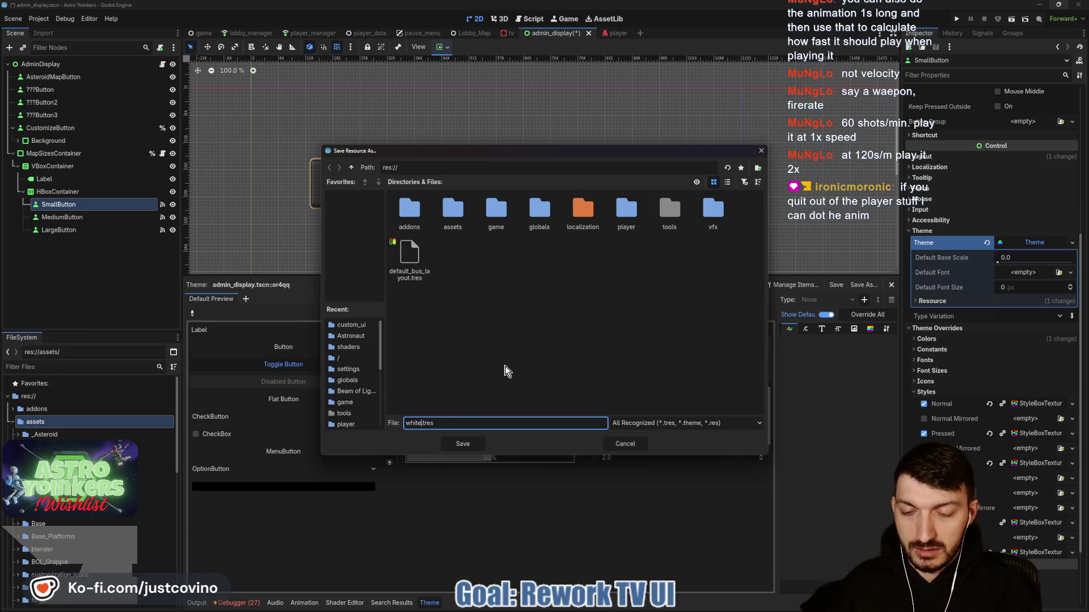
{"action": "key", "text": "BackSpace"}
{"action": "key", "text": "BackSpace"}
{"action": "key", "text": "BackSpace"}
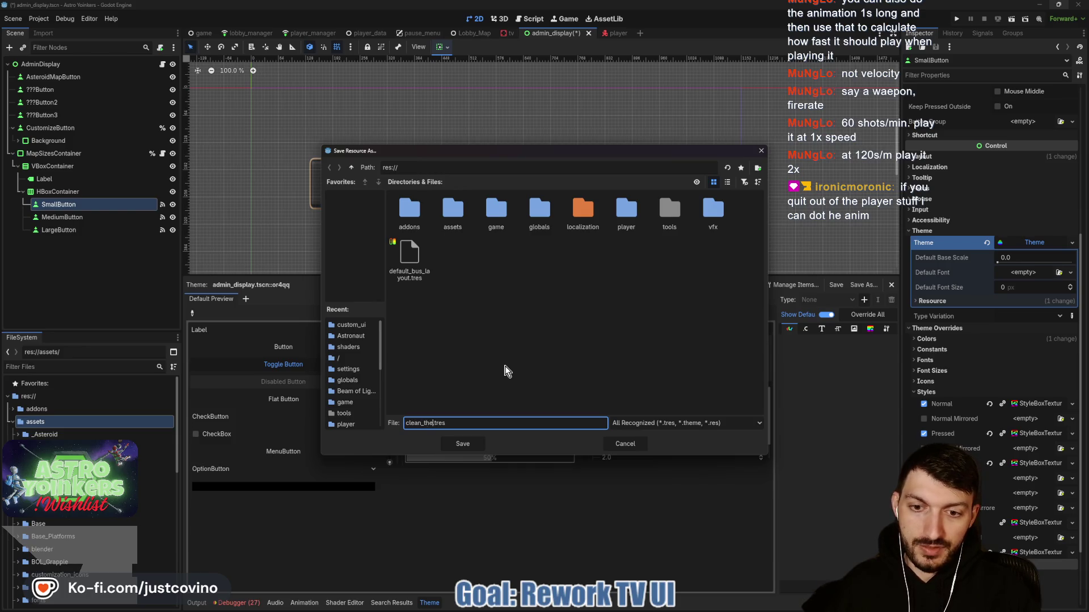
{"action": "left_click", "coordinate": [461, 444]}
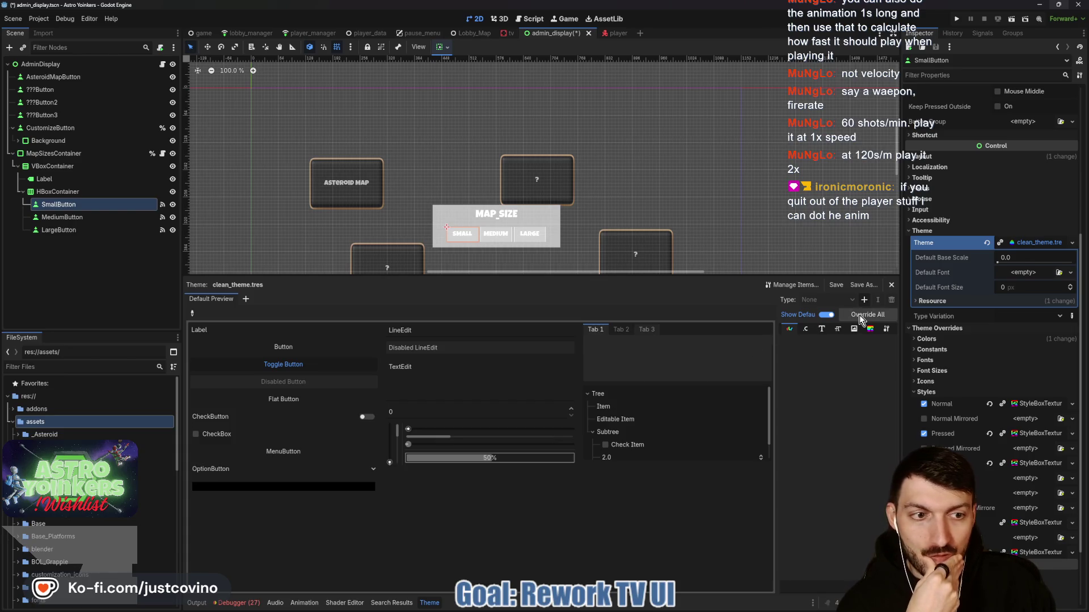
Add the Button type to clean_theme.tres and override its normal StyleBox item.
{"action": "left_click", "coordinate": [863, 300]}
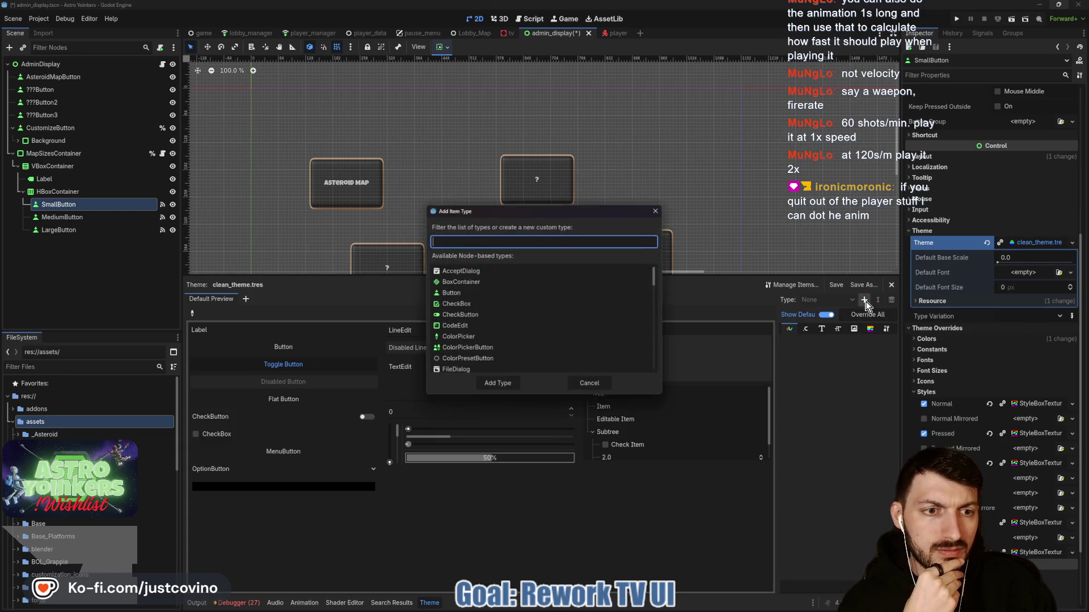
{"action": "left_click", "coordinate": [486, 292]}
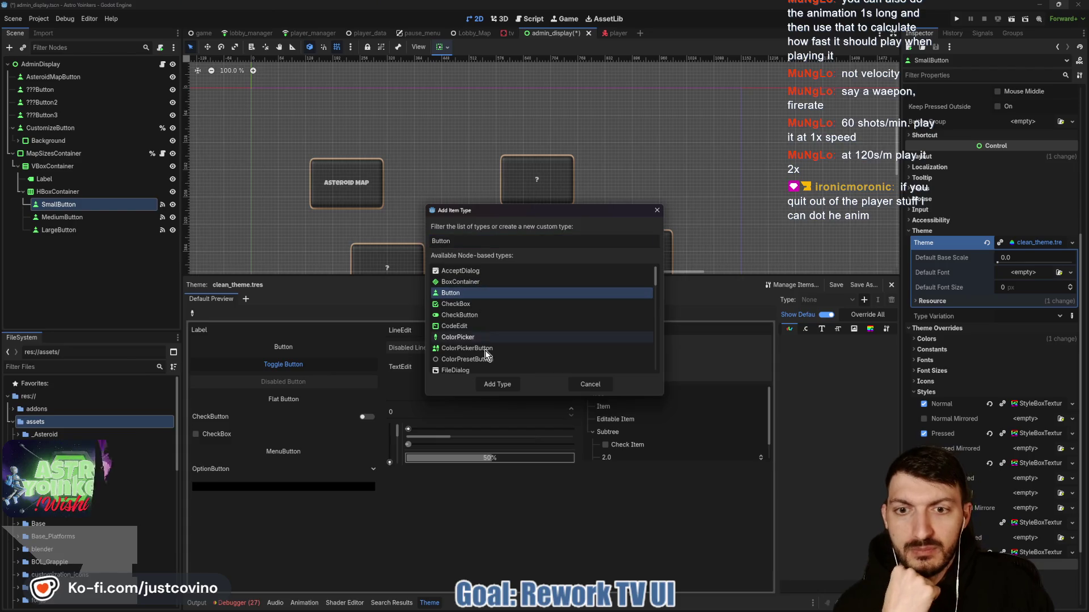
{"action": "left_click", "coordinate": [494, 382]}
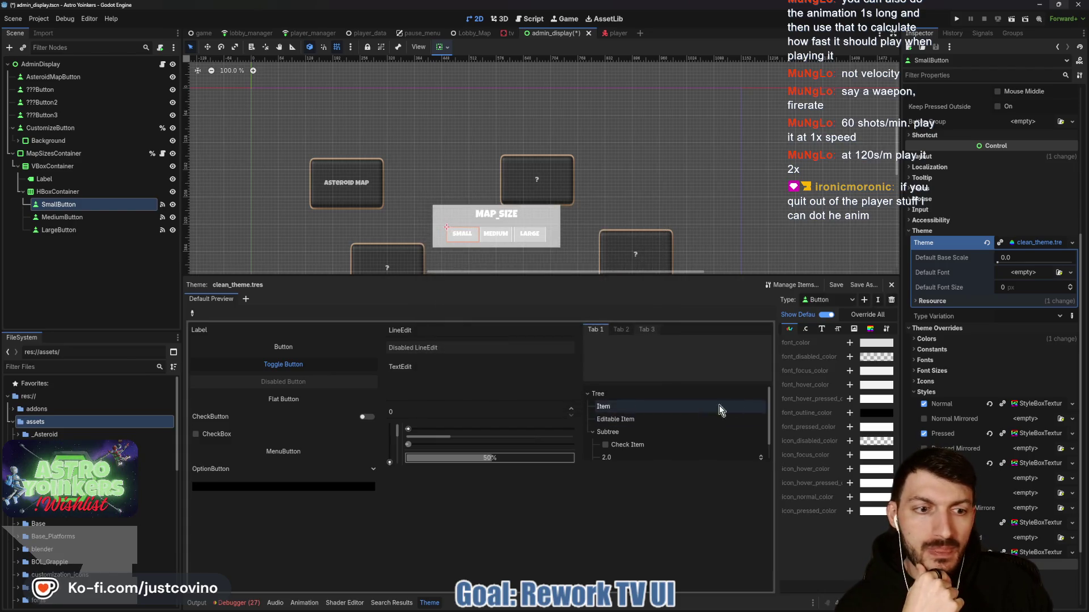
{"action": "left_click", "coordinate": [870, 330]}
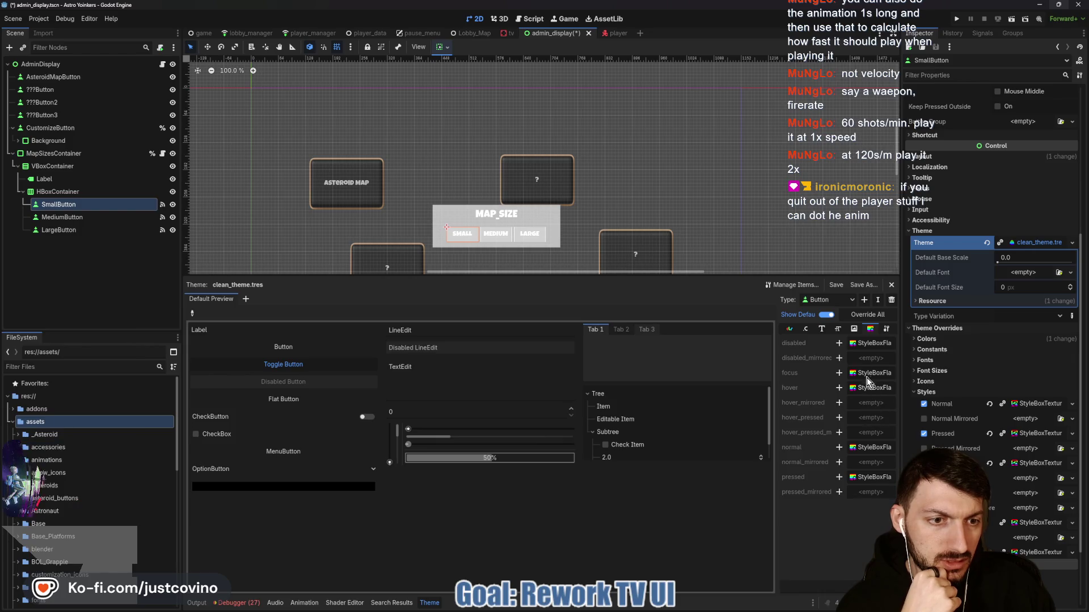
{"action": "right_click", "coordinate": [1028, 406]}
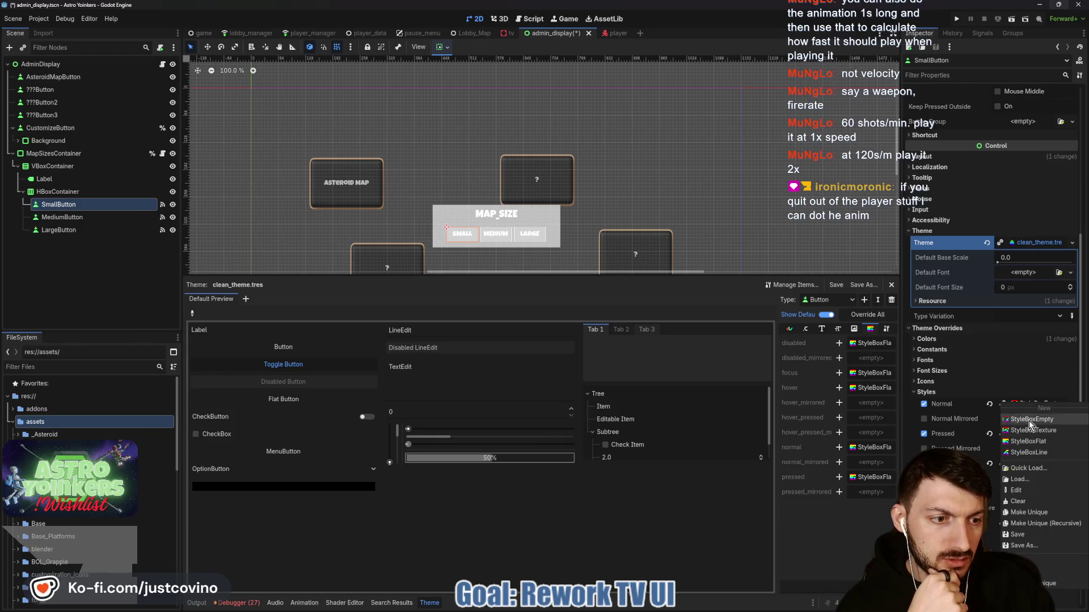
{"action": "key", "text": "Escape"}
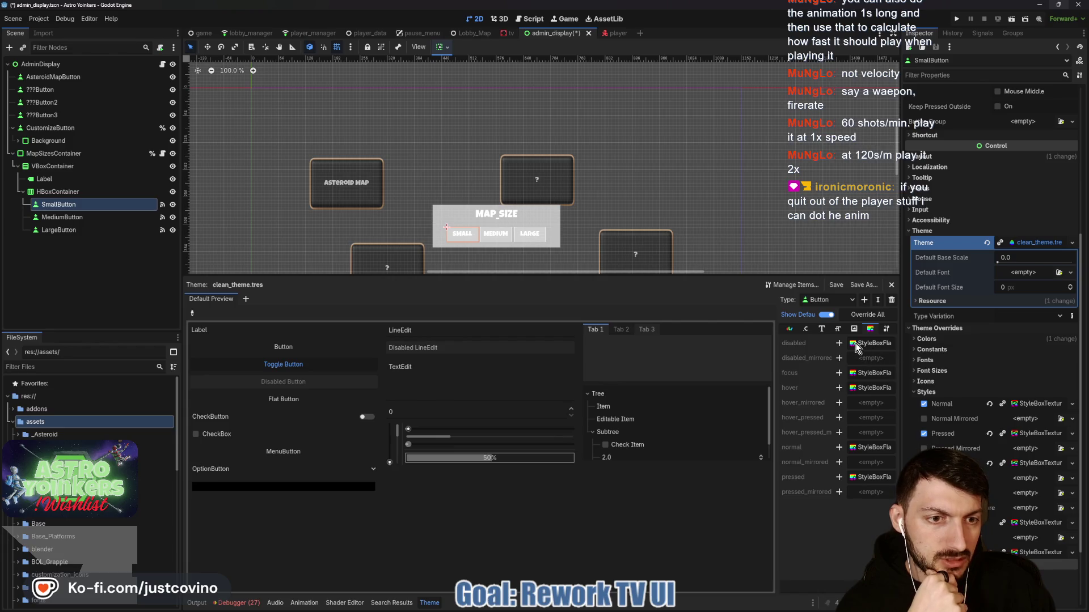
{"action": "right_click", "coordinate": [872, 449]}
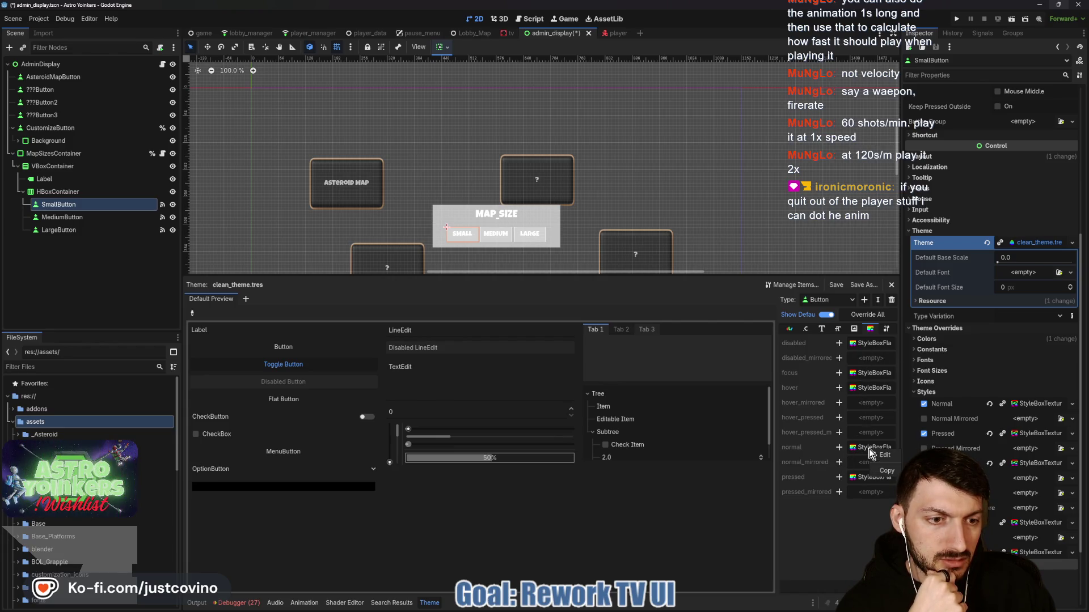
{"action": "left_click", "coordinate": [839, 448]}
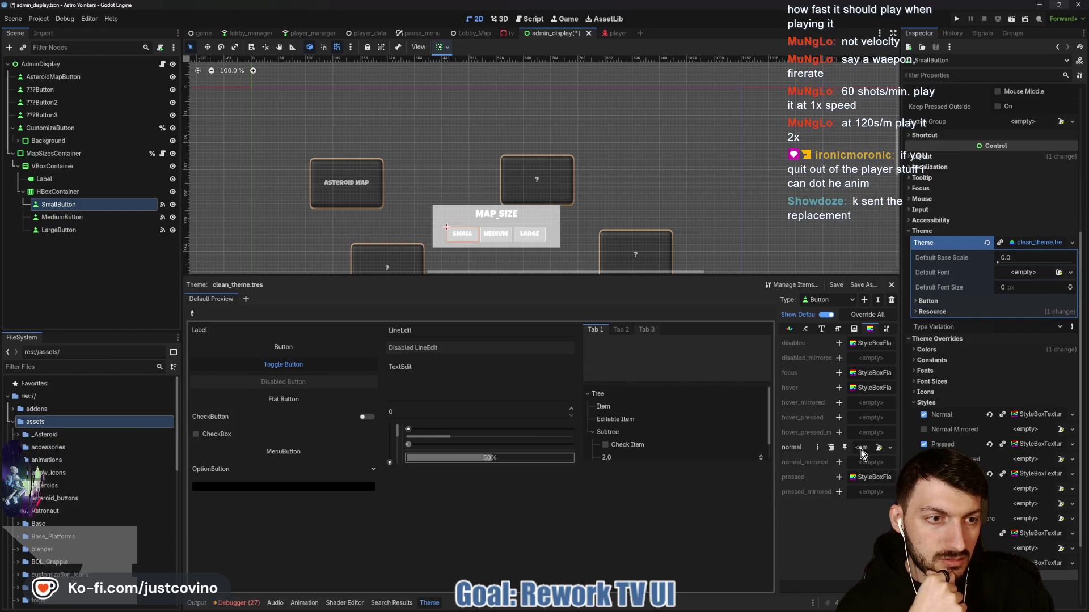
Paste SmallButton's StyleBoxTexture into the Button type's normal and pressed style slots.
{"action": "left_click", "coordinate": [863, 448]}
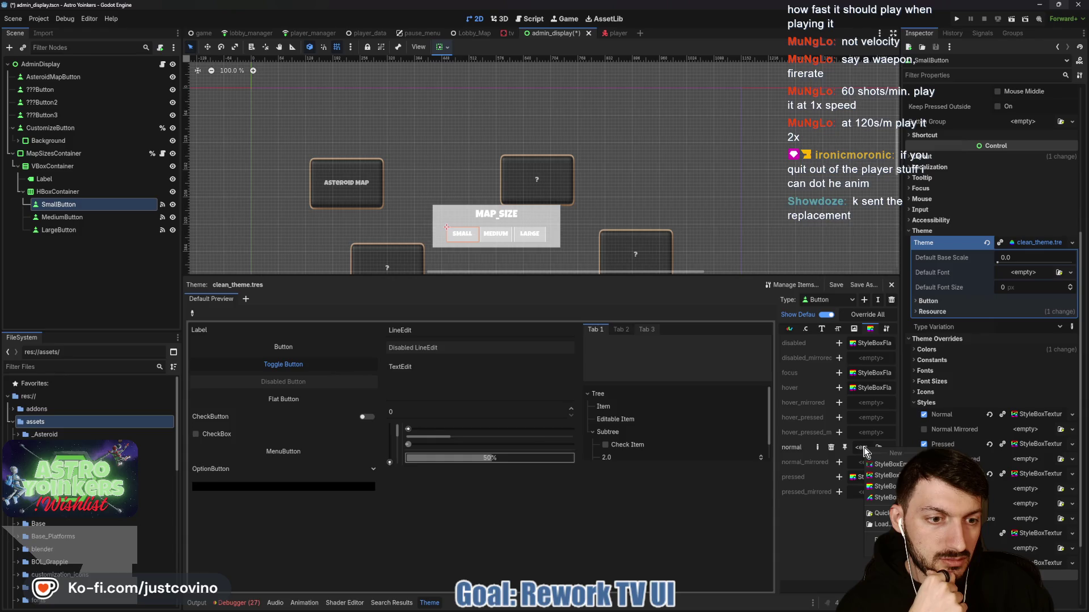
{"action": "left_click", "coordinate": [883, 476]}
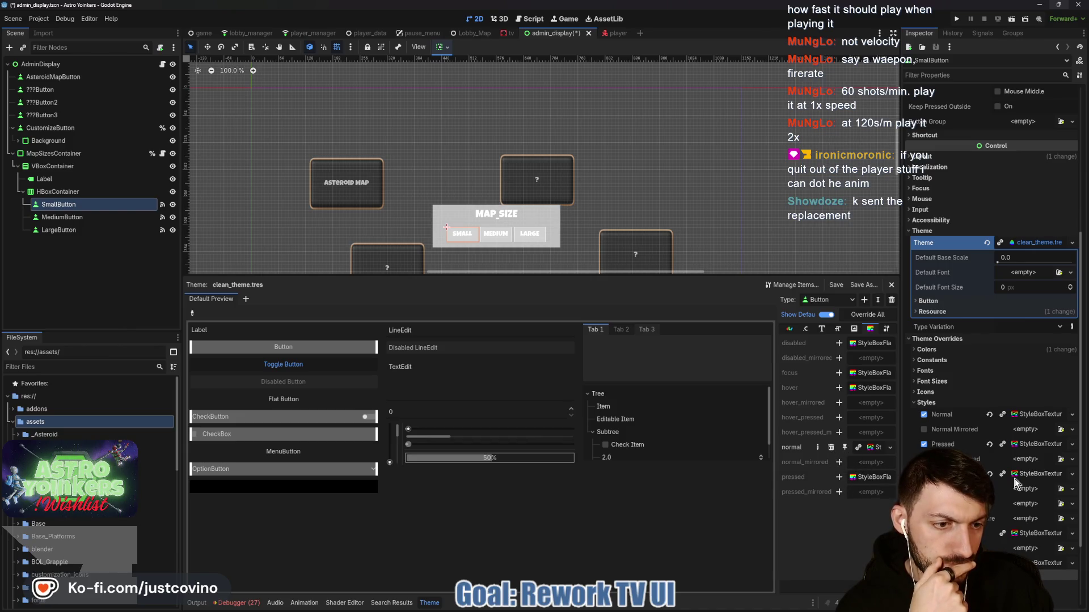
{"action": "left_click", "coordinate": [1026, 457]}
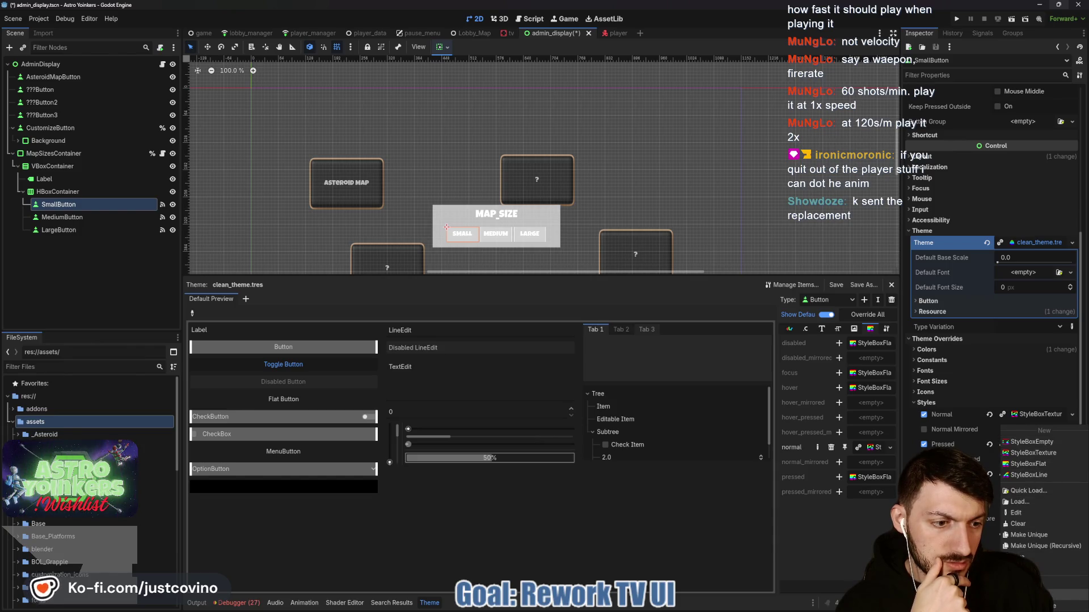
{"action": "key", "text": "Escape"}
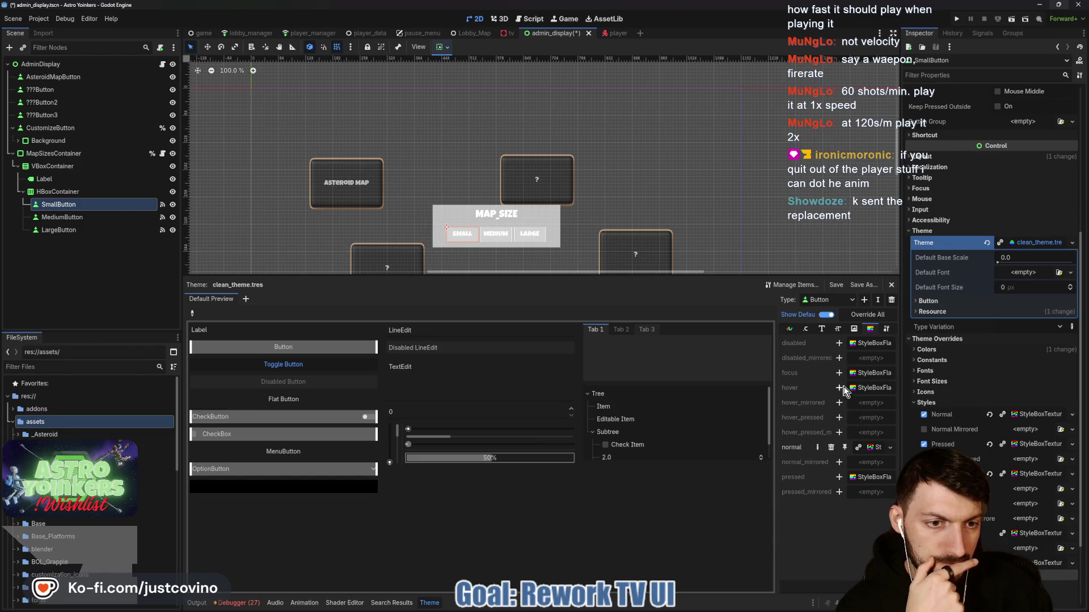
{"action": "left_click", "coordinate": [839, 477]}
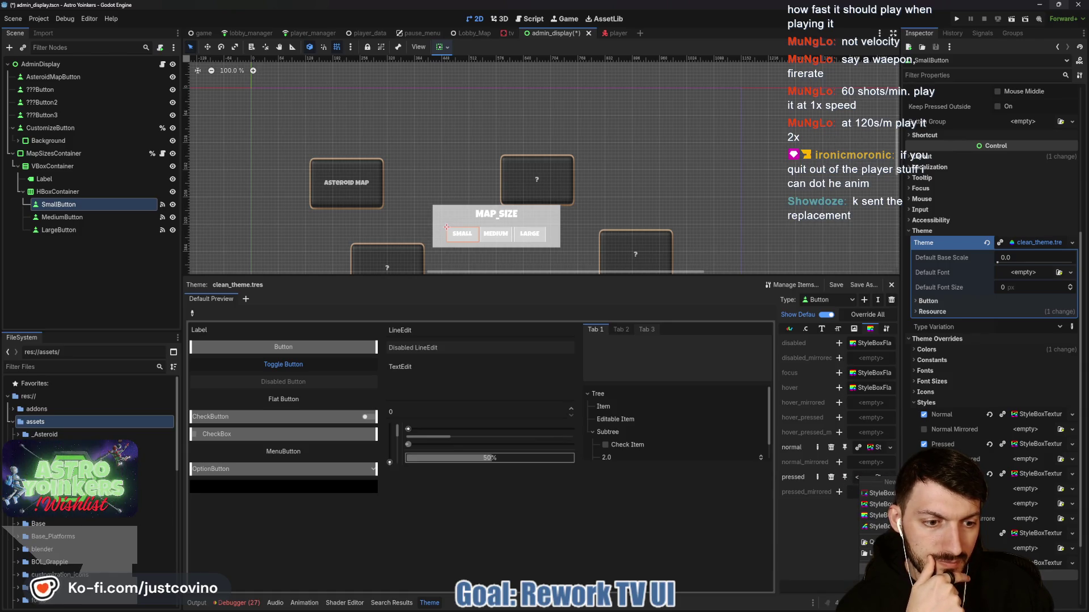
{"action": "left_click", "coordinate": [879, 504]}
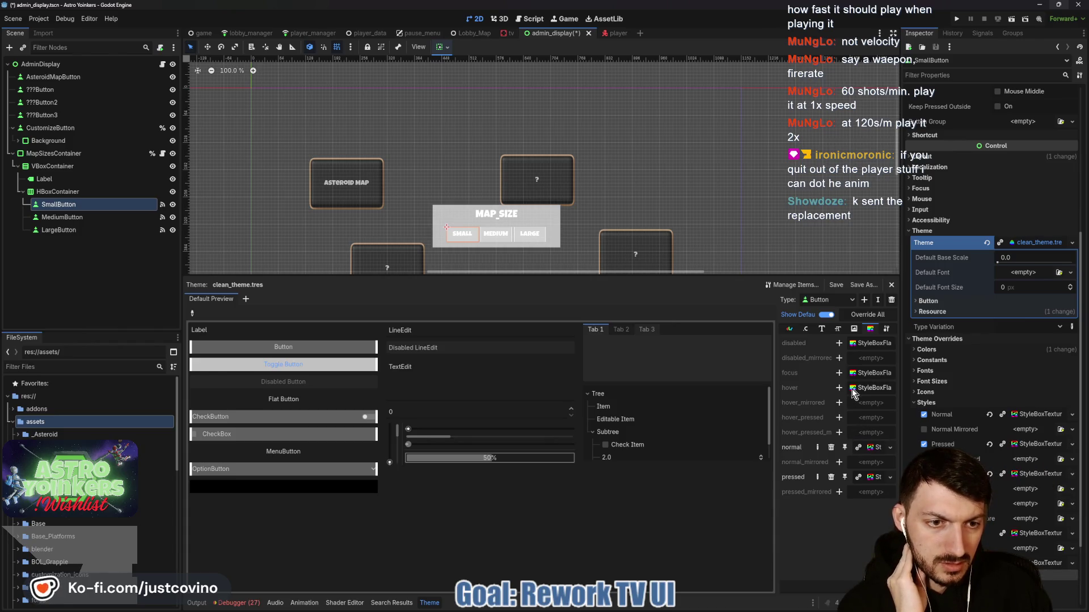
Override the Button hover and focus styles with SmallButton's StyleBoxTexture.
{"action": "left_click", "coordinate": [839, 388]}
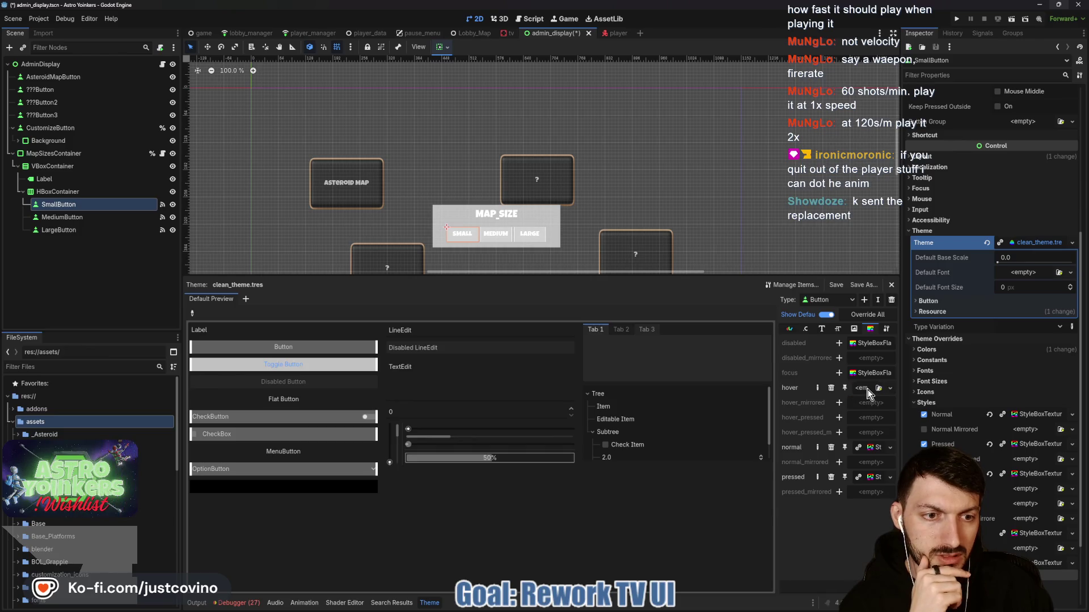
{"action": "left_click", "coordinate": [862, 391]}
{"action": "left_click", "coordinate": [887, 482]}
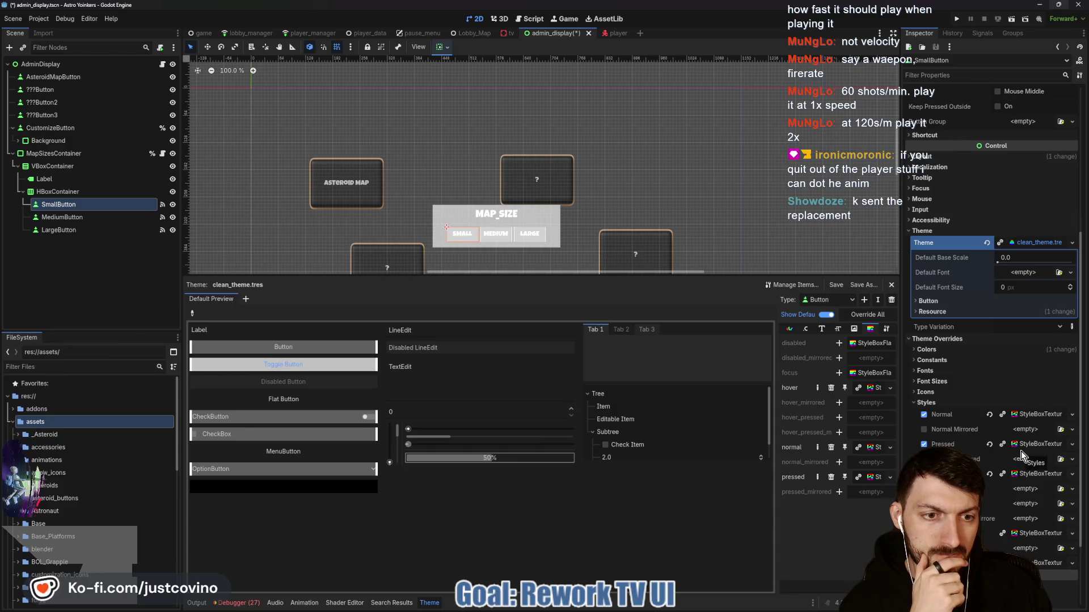
{"action": "right_click", "coordinate": [1023, 477]}
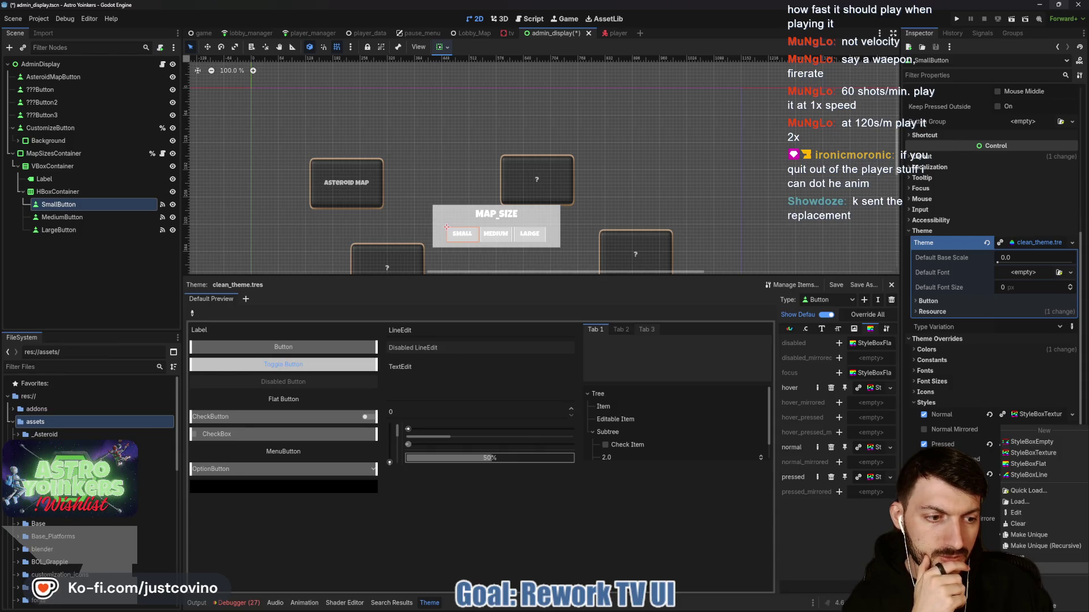
{"action": "key", "text": "Escape"}
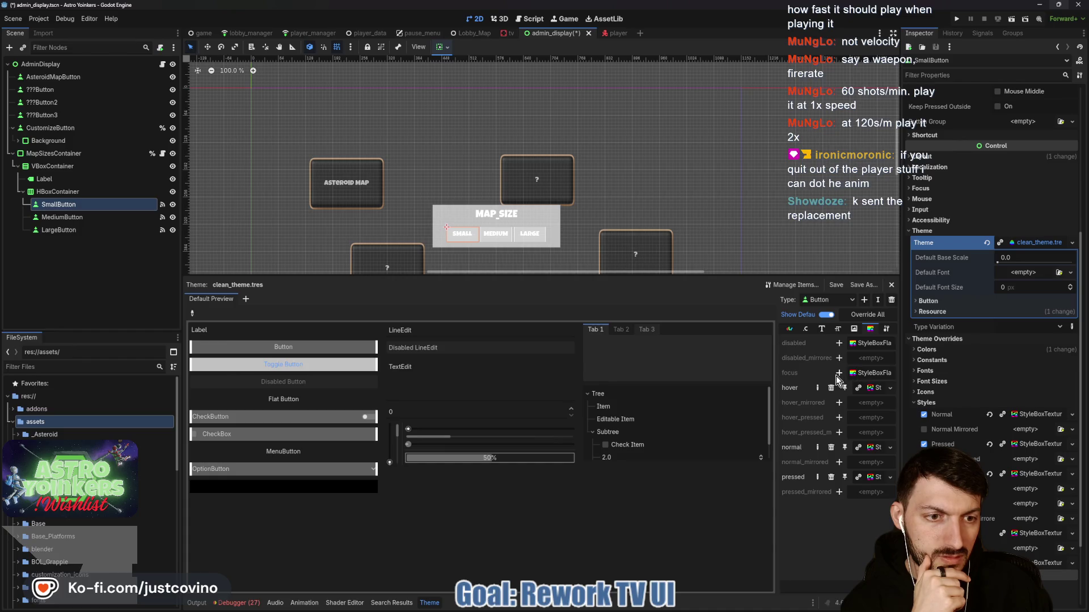
{"action": "left_click", "coordinate": [867, 373]}
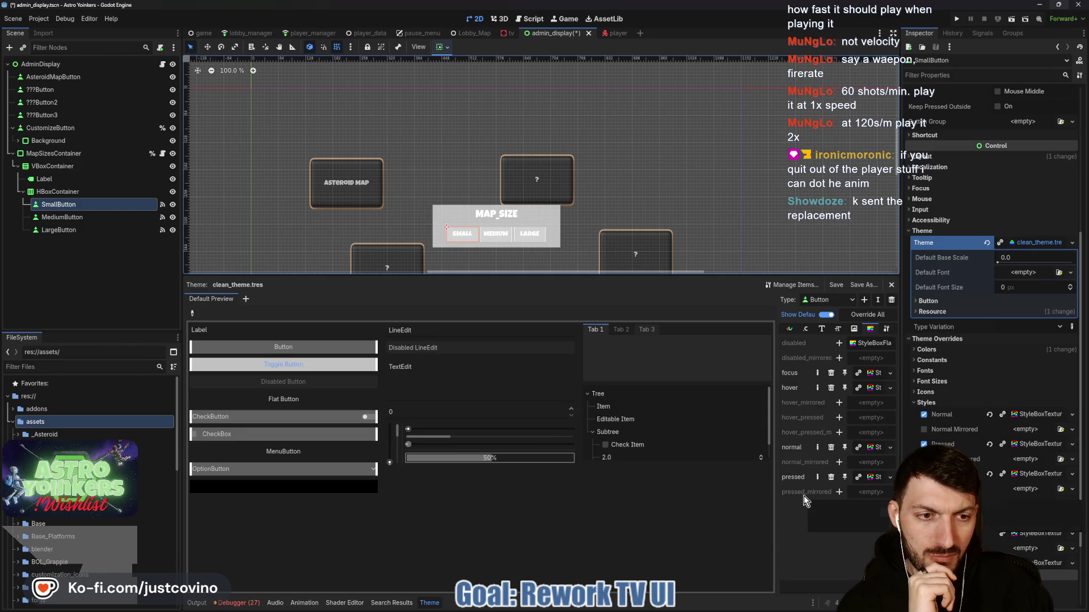
Review the theme's Button font and style entries, then deselect SmallButton.
{"action": "left_click", "coordinate": [821, 329]}
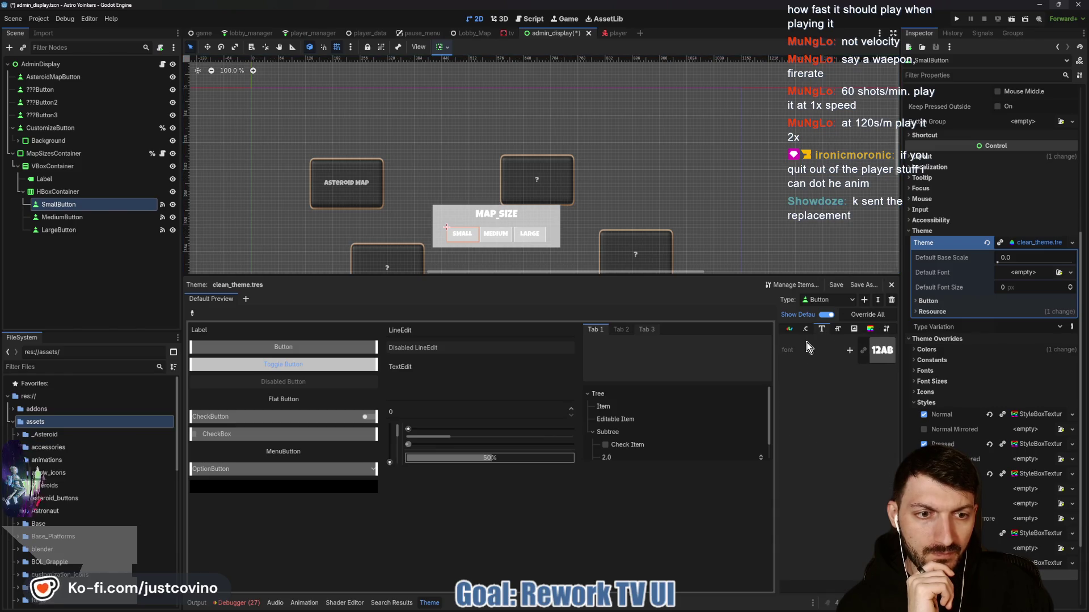
{"action": "left_click", "coordinate": [790, 329]}
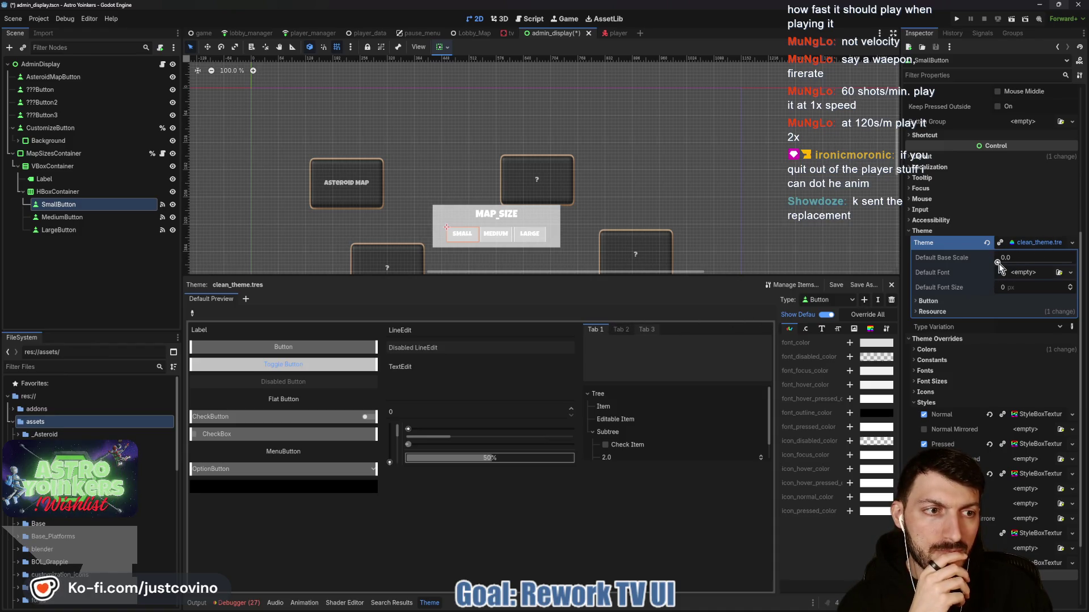
{"action": "left_click_drag", "start_coordinate": [999, 262], "coordinate": [1006, 263]}
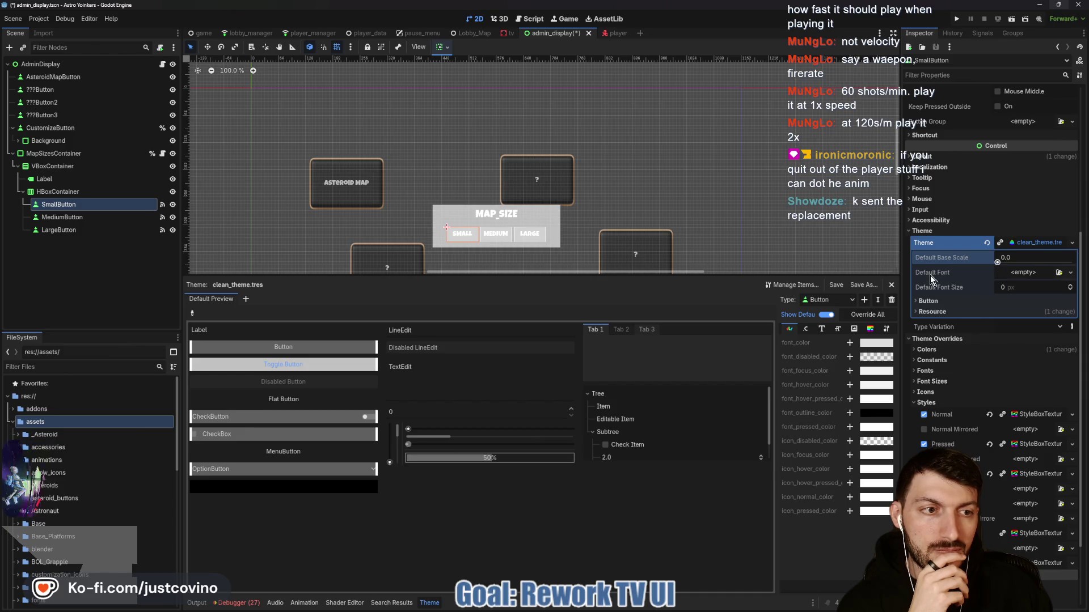
{"action": "left_click", "coordinate": [929, 301]}
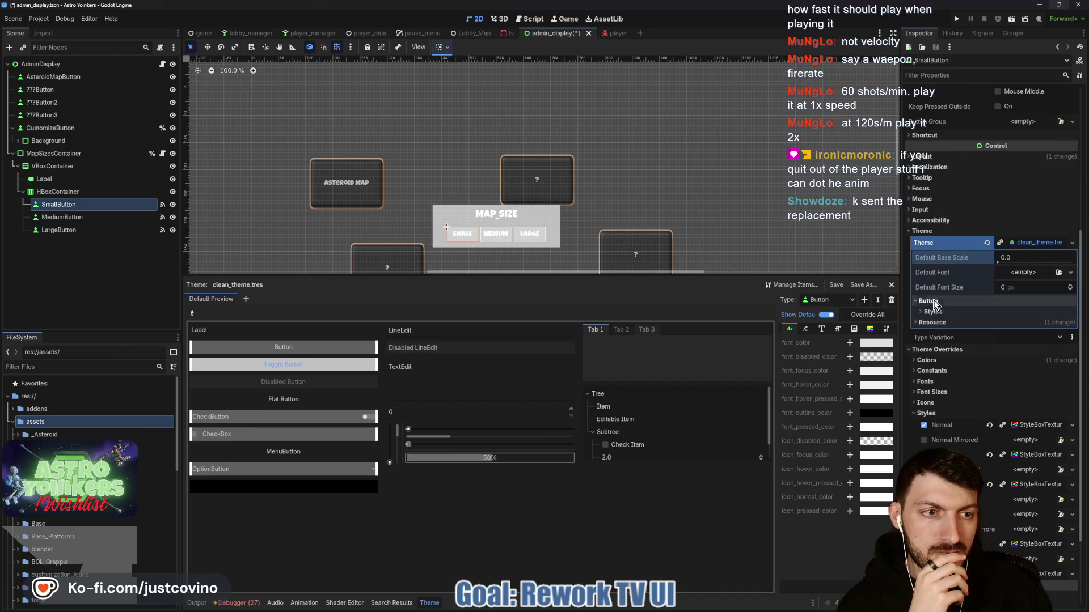
{"action": "left_click", "coordinate": [941, 311]}
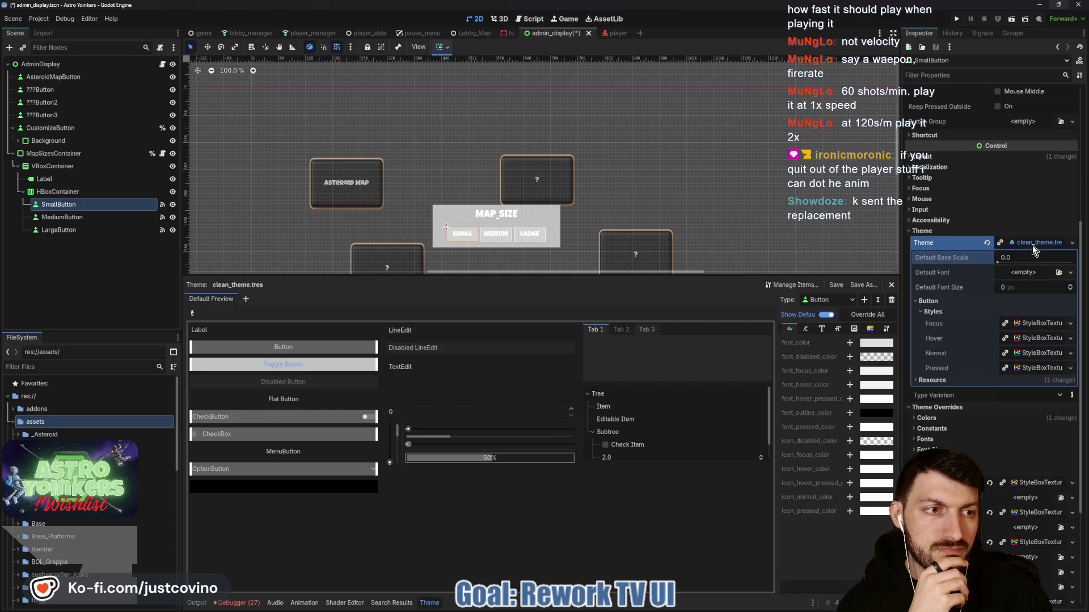
{"action": "left_click", "coordinate": [936, 242]}
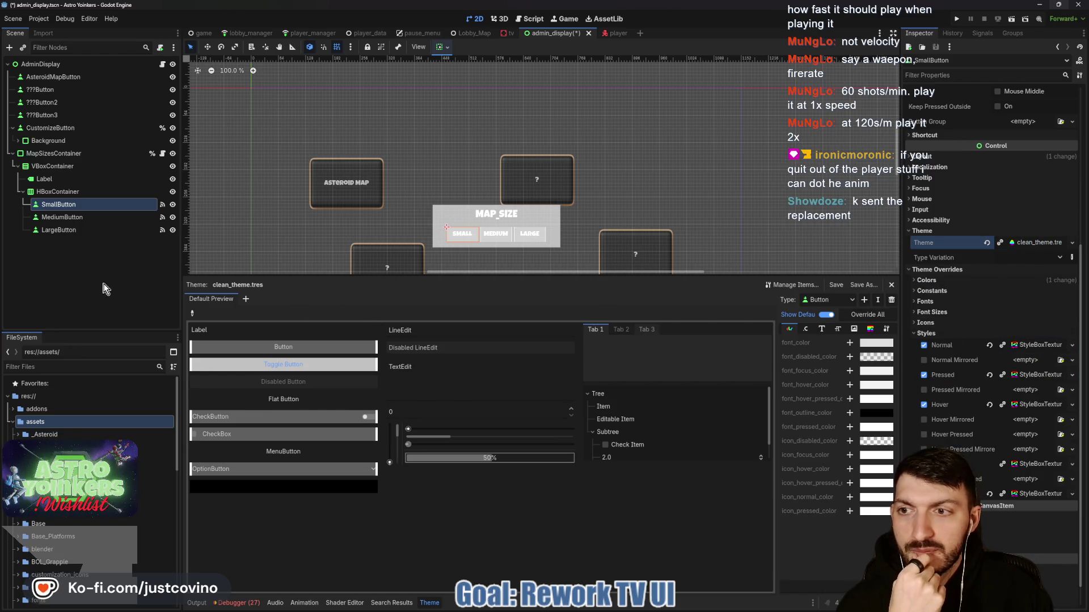
{"action": "left_click", "coordinate": [113, 286]}
Lower the bottom panel splitter, pan to the customize panel, and select CustomizeButton.
{"action": "scroll", "coordinate": [481, 247], "scroll_direction": "up", "scroll_amount": 5}
{"action": "scroll", "coordinate": [474, 245], "scroll_direction": "up", "scroll_amount": 3}
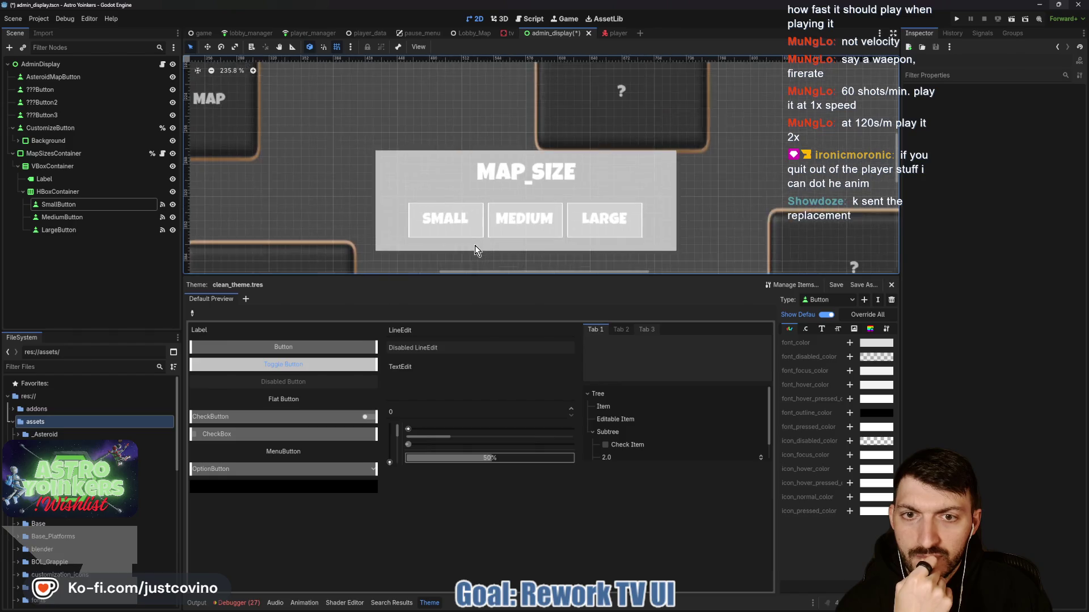
{"action": "scroll", "coordinate": [475, 245], "scroll_direction": "down", "scroll_amount": 6}
{"action": "scroll", "coordinate": [475, 245], "scroll_direction": "up", "scroll_amount": 6}
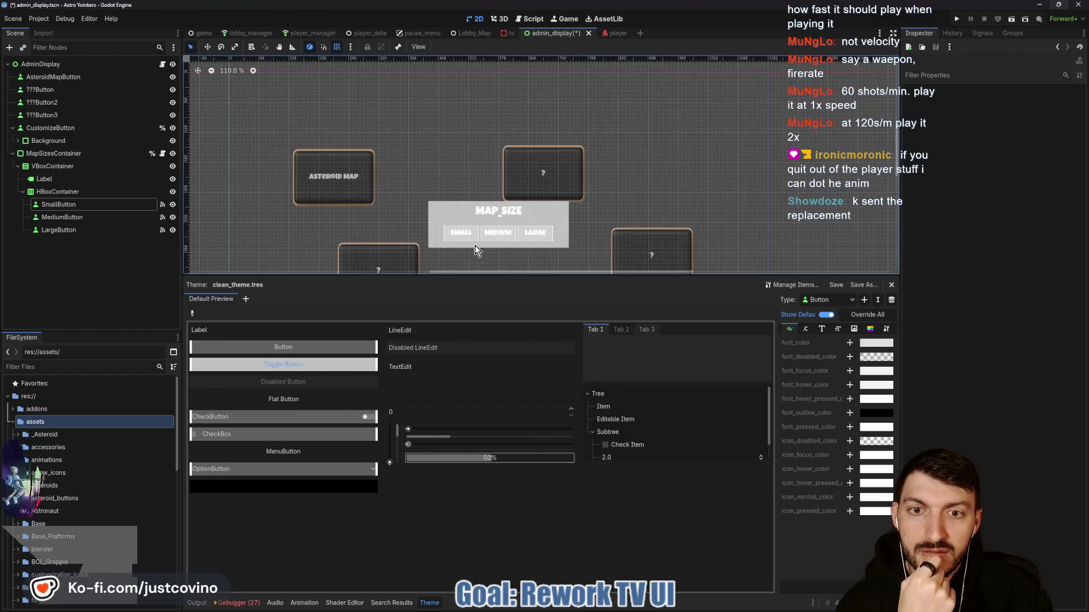
{"action": "scroll", "coordinate": [475, 245], "scroll_direction": "down", "scroll_amount": 7}
{"action": "scroll", "coordinate": [475, 245], "scroll_direction": "down", "scroll_amount": 5}
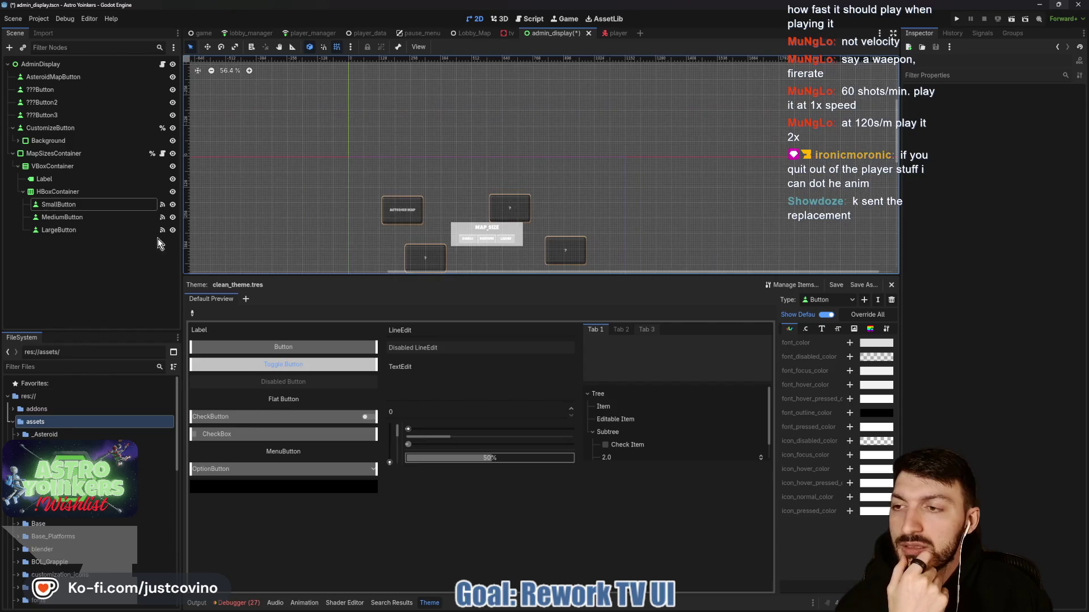
{"action": "left_click_drag", "start_coordinate": [358, 274], "coordinate": [359, 429]}
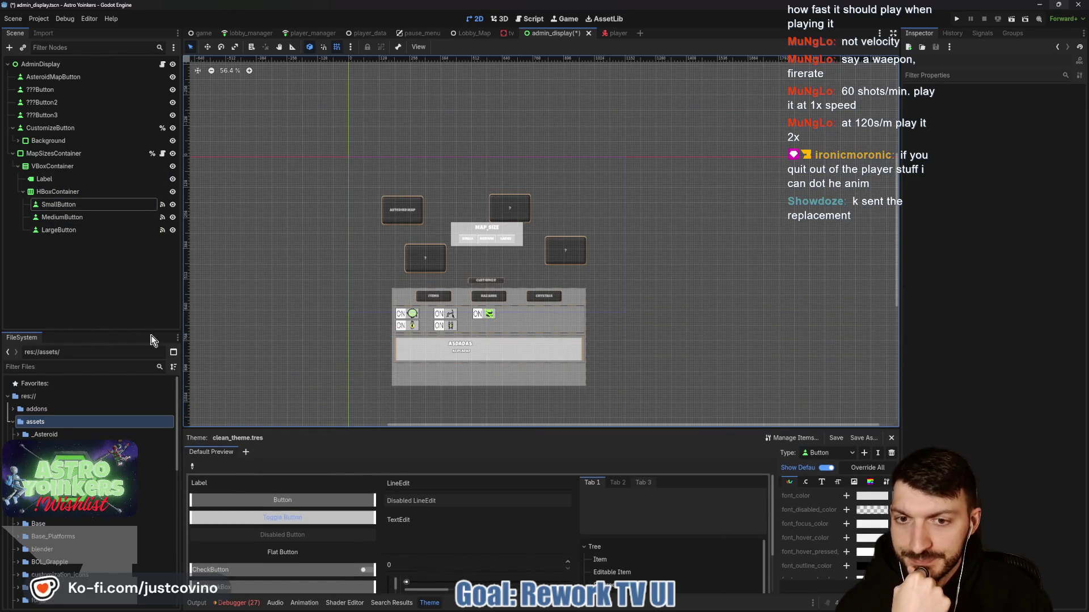
{"action": "scroll", "coordinate": [391, 352], "scroll_direction": "up", "scroll_amount": 6}
{"action": "left_click_drag", "start_coordinate": [377, 341], "coordinate": [347, 282]}
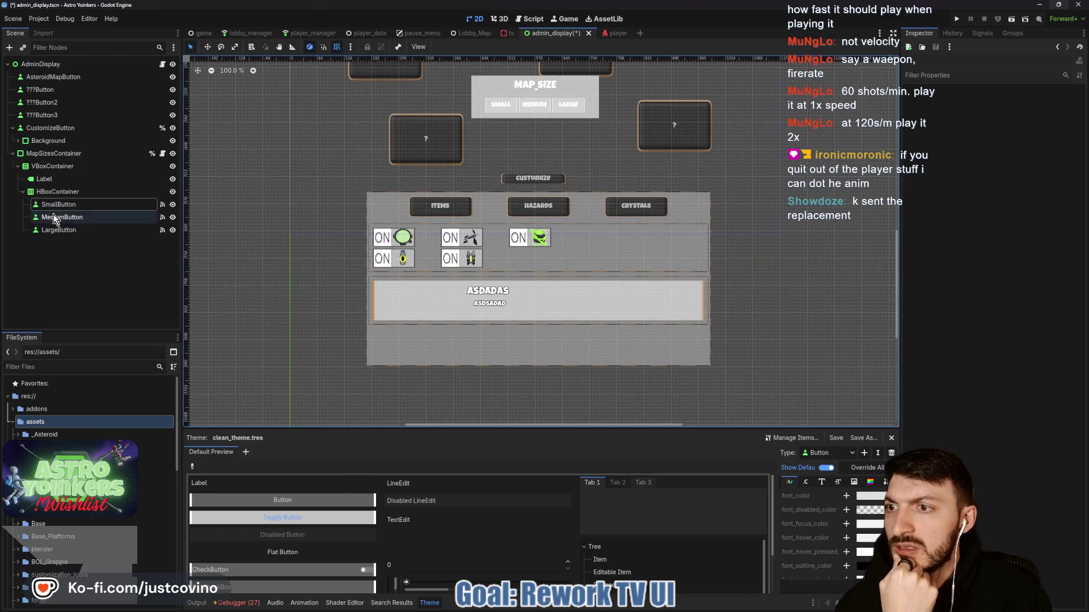
{"action": "left_click", "coordinate": [13, 129]}
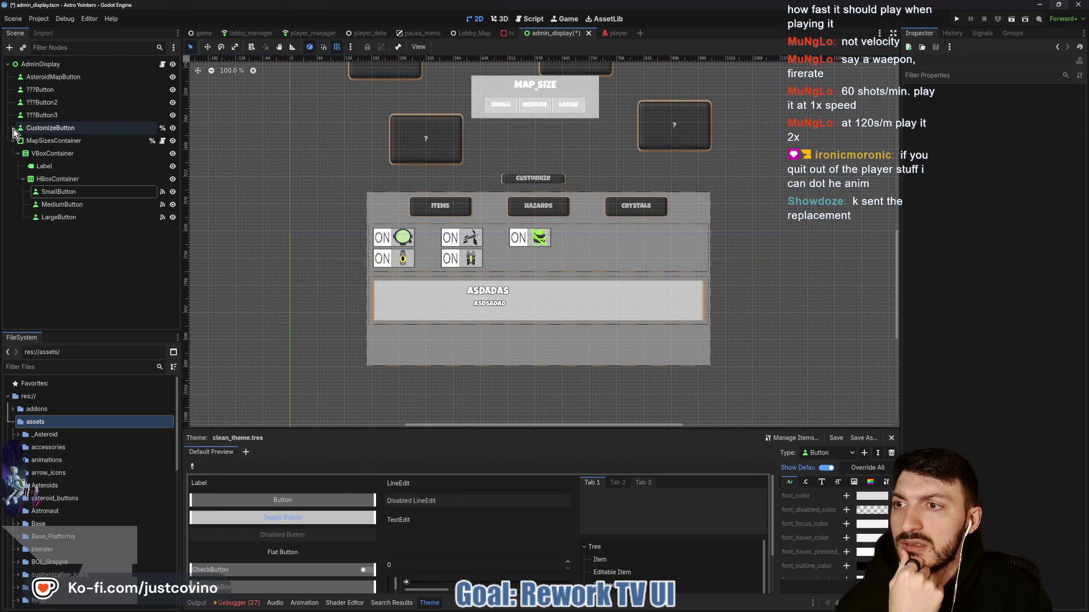
{"action": "left_click", "coordinate": [34, 129]}
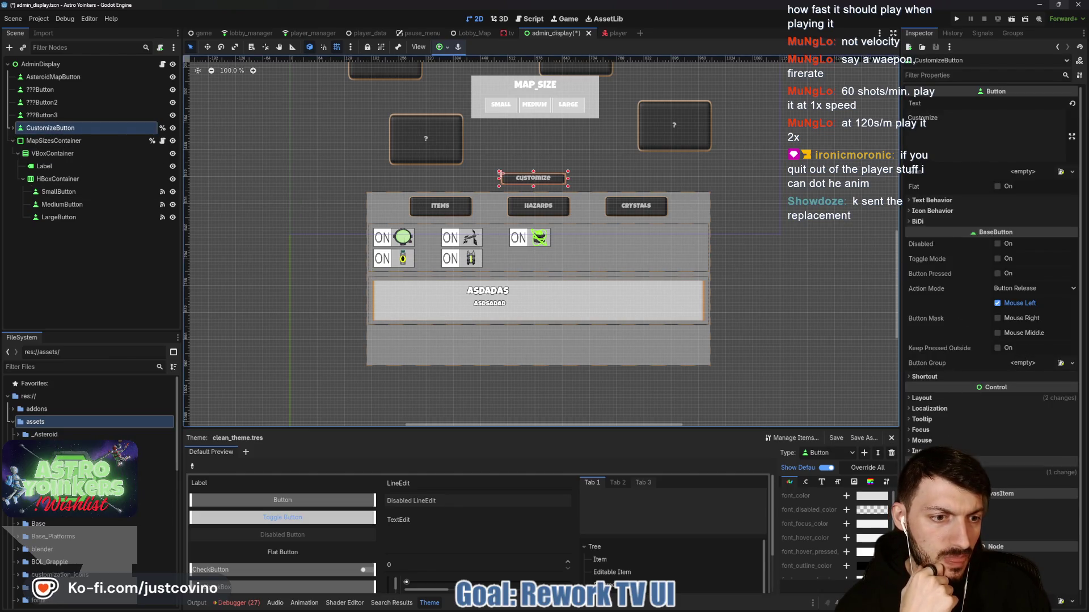
Replace CustomizeButton's AY_Theme.tres theme with clean_theme.tres.
{"action": "left_click", "coordinate": [998, 462]}
{"action": "left_click", "coordinate": [1000, 484]}
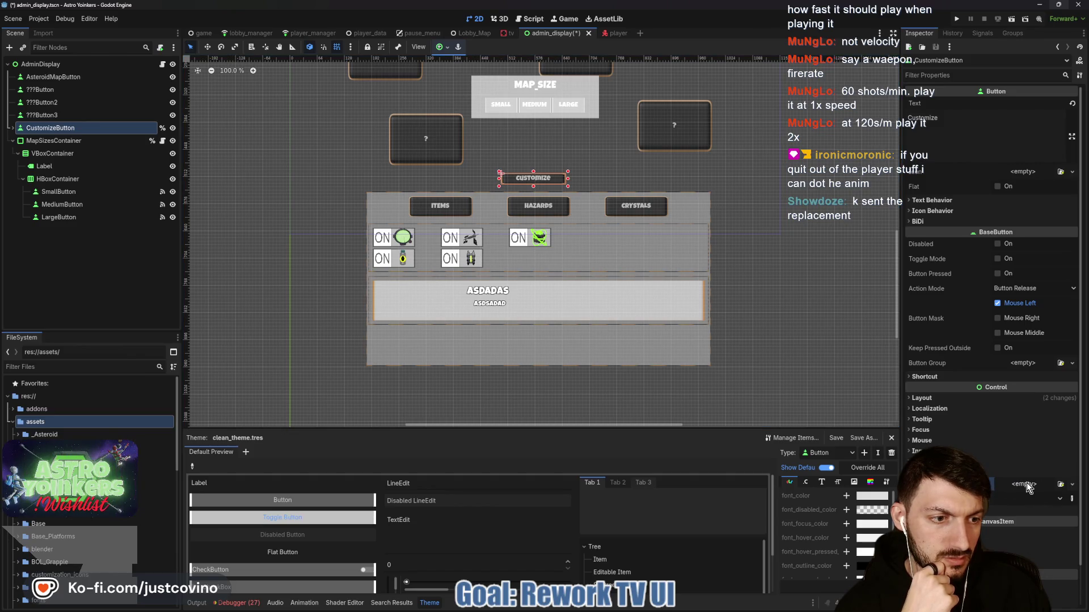
{"action": "key", "text": "Return"}
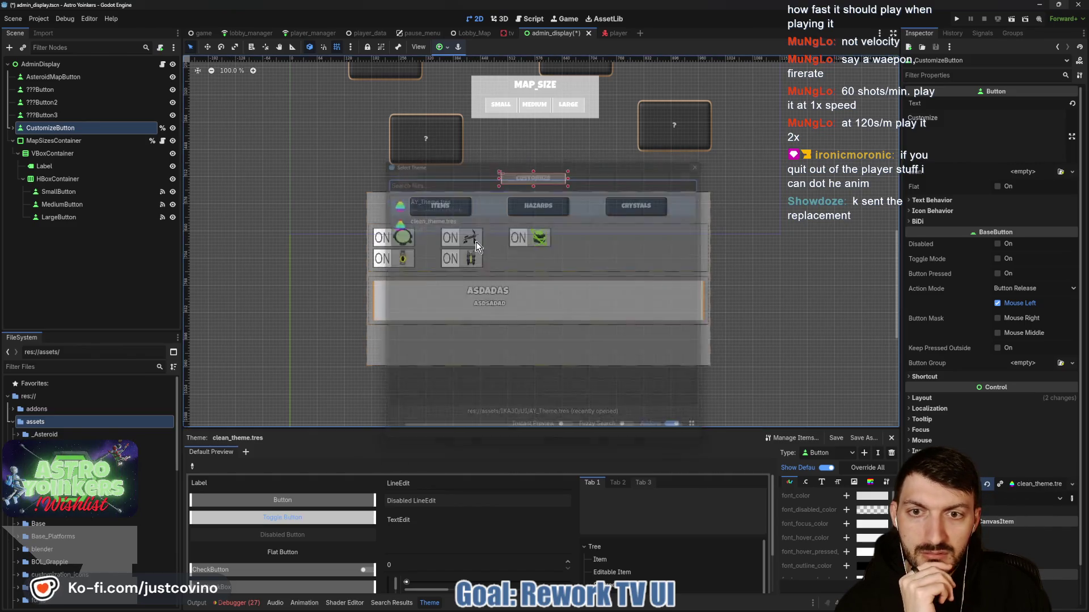
{"action": "left_click", "coordinate": [810, 299]}
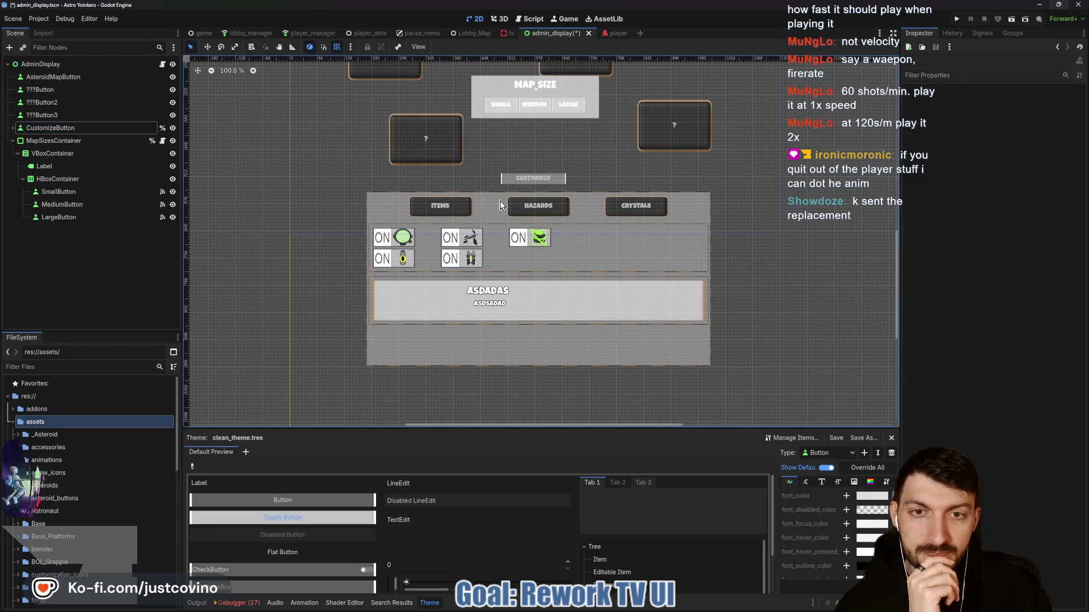
{"action": "left_click", "coordinate": [71, 132]}
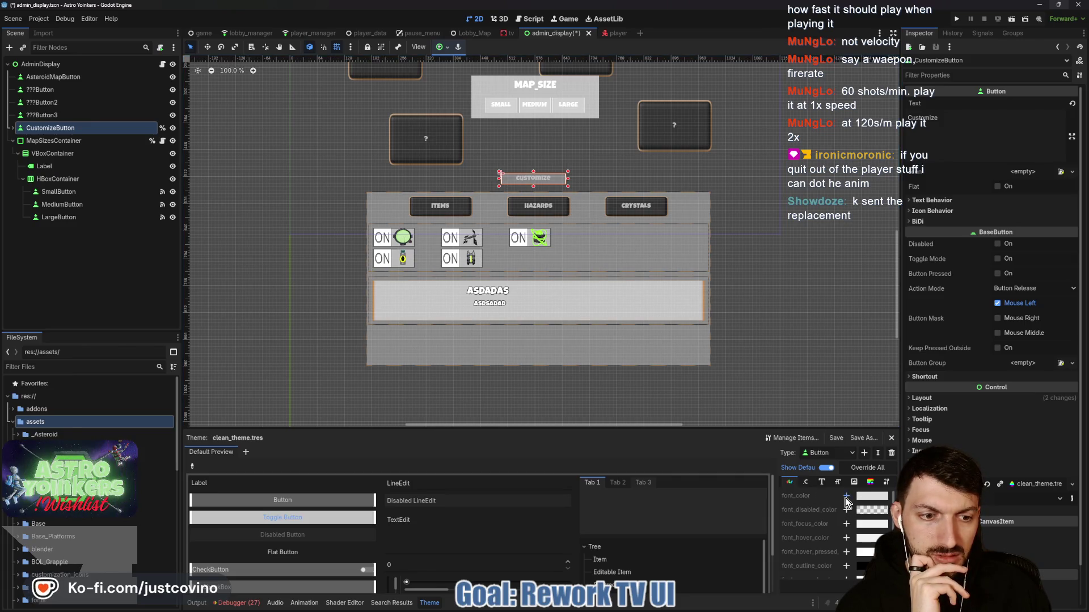
Set the theme's Button font_color to pure white (ffffff) and preview the result.
{"action": "left_click", "coordinate": [866, 498]}
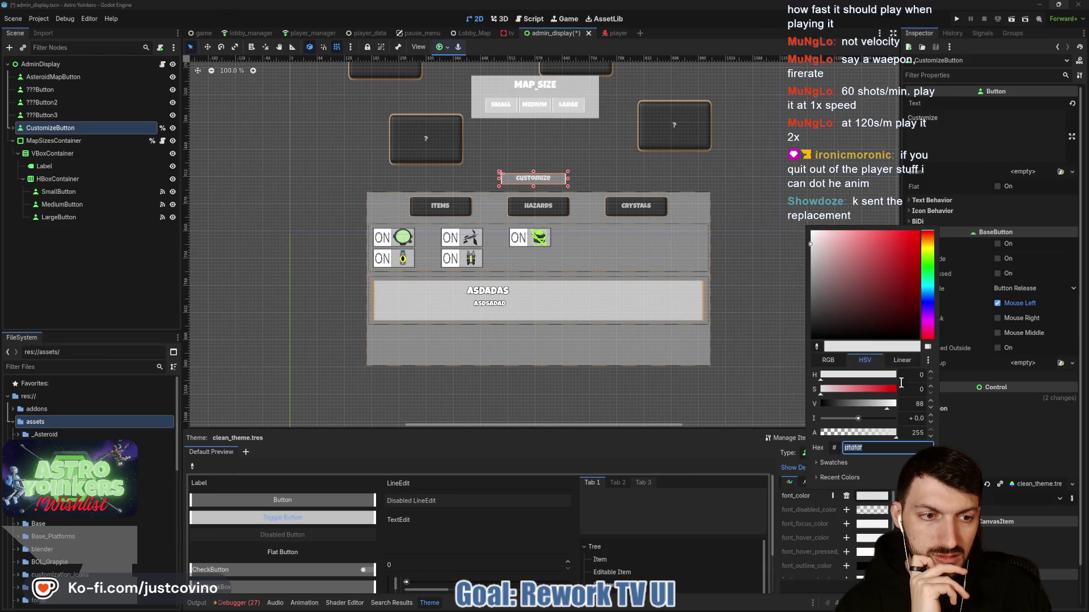
{"action": "left_click", "coordinate": [895, 404]}
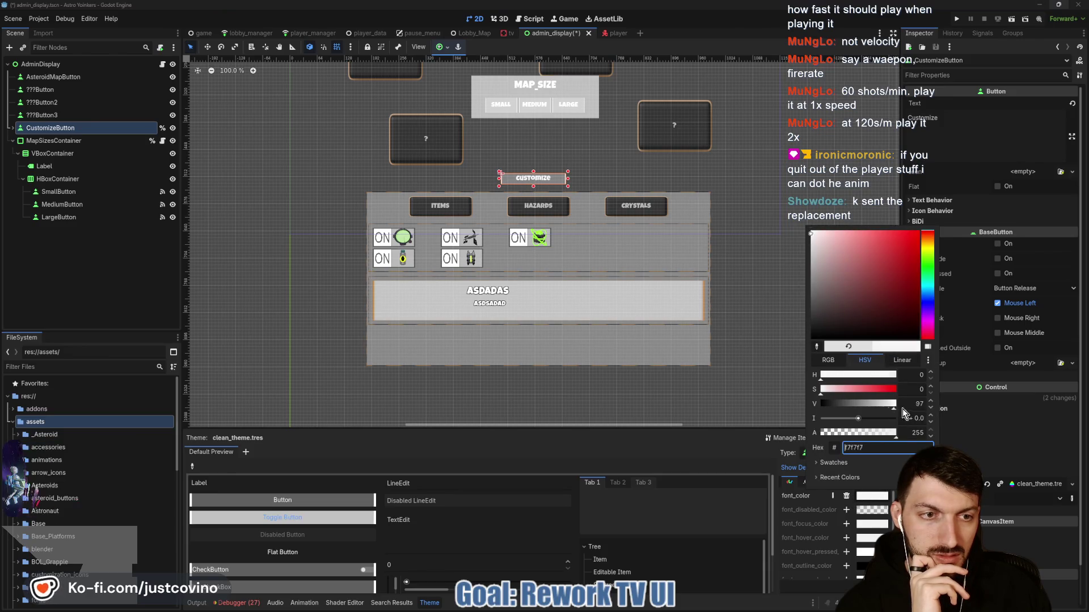
{"action": "left_click", "coordinate": [871, 501]}
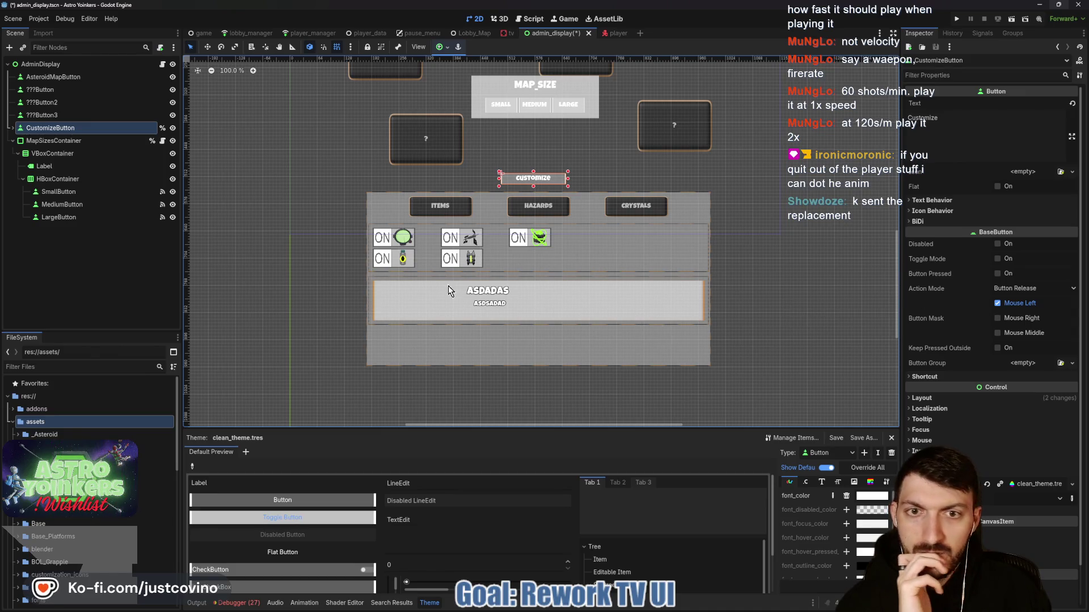
{"action": "left_click", "coordinate": [76, 289]}
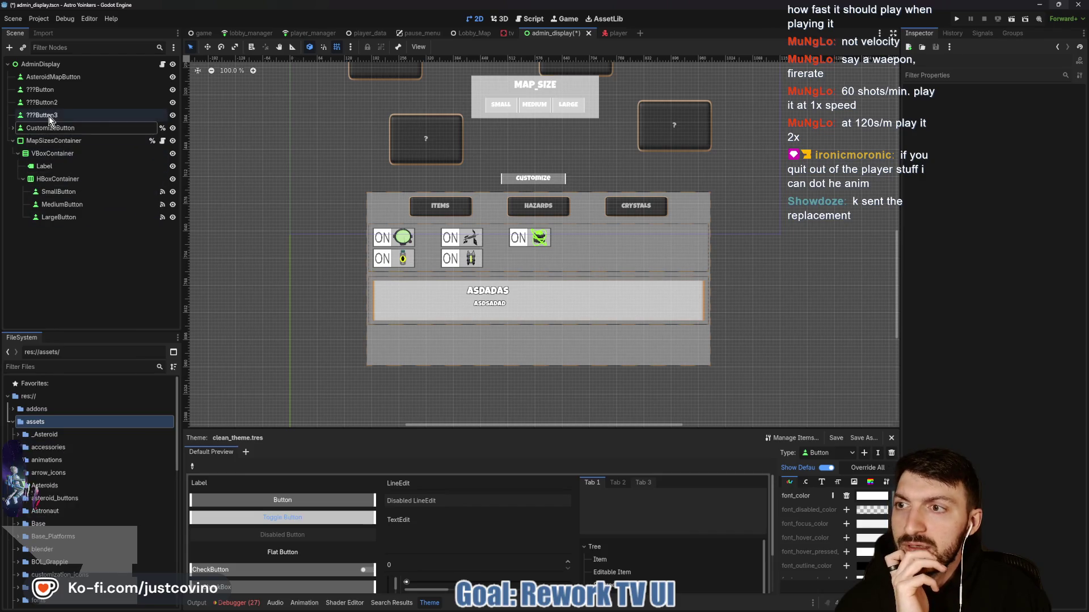
Multi-select ItemsToggle, HazardsToggle and CrystalsToggle and load clean_theme.tres as their Theme.
{"action": "scroll", "coordinate": [303, 223], "scroll_direction": "up", "scroll_amount": 3}
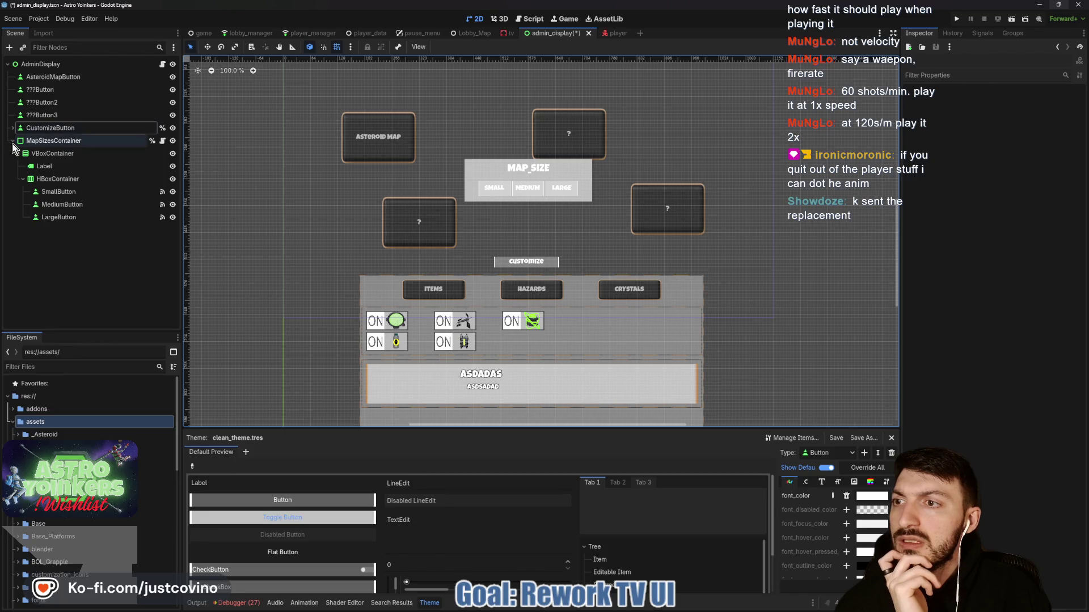
{"action": "left_click", "coordinate": [13, 140]}
{"action": "left_click", "coordinate": [12, 128]}
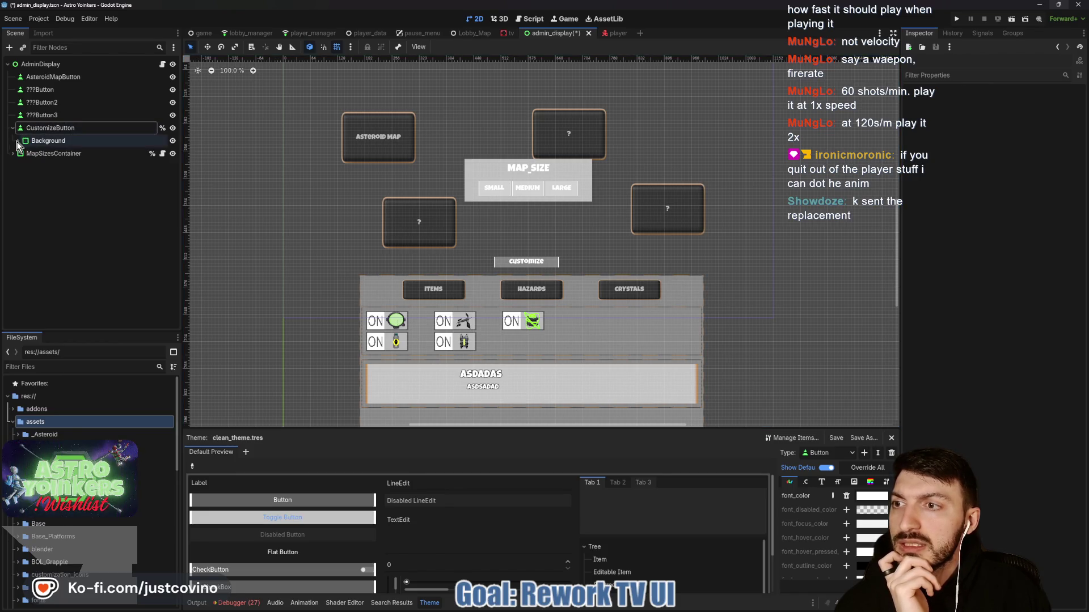
{"action": "left_click", "coordinate": [71, 141]}
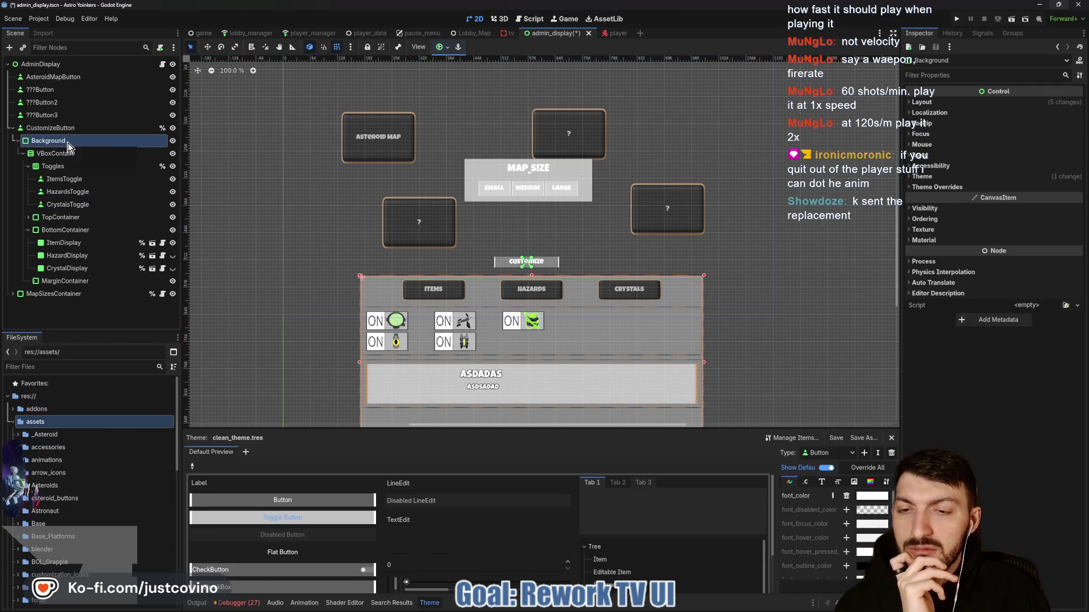
{"action": "left_click", "coordinate": [75, 179]}
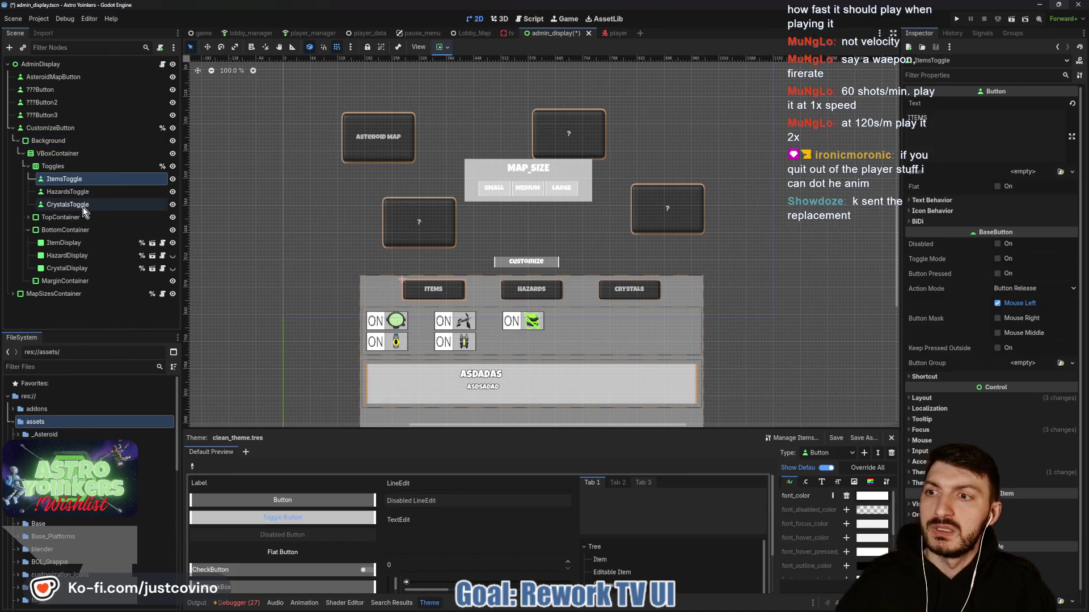
{"action": "left_click", "coordinate": [83, 205], "text": "shift"}
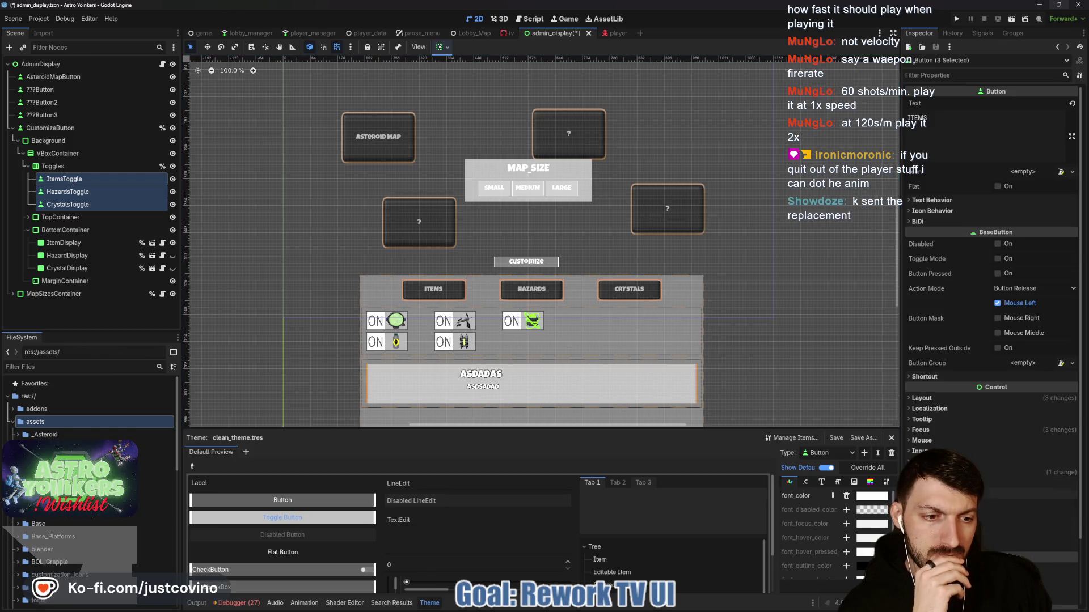
{"action": "left_click", "coordinate": [1021, 474]}
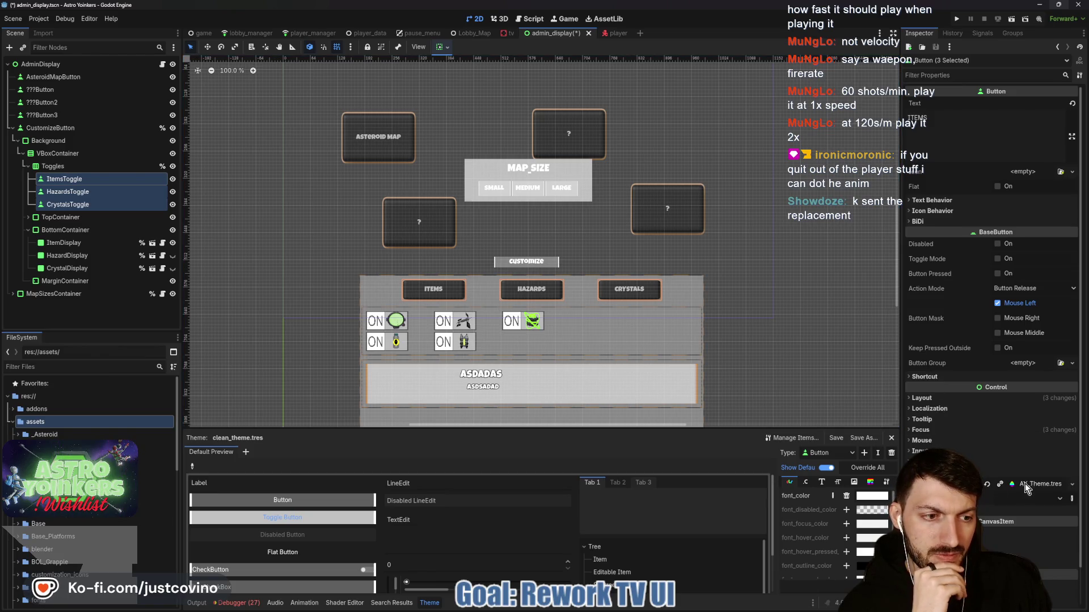
{"action": "left_click", "coordinate": [987, 486]}
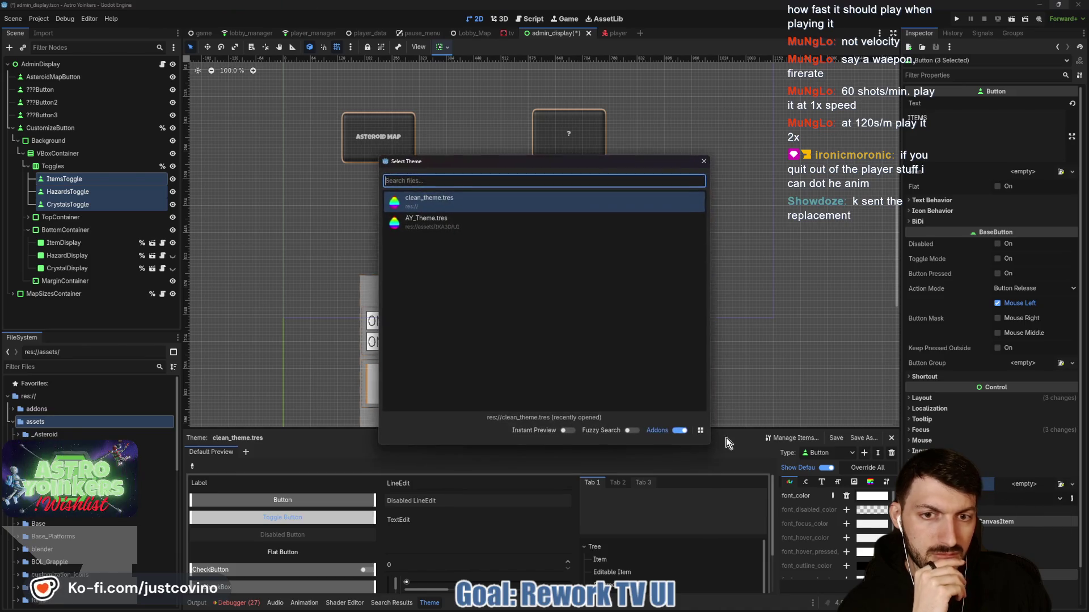
{"action": "left_click", "coordinate": [448, 205]}
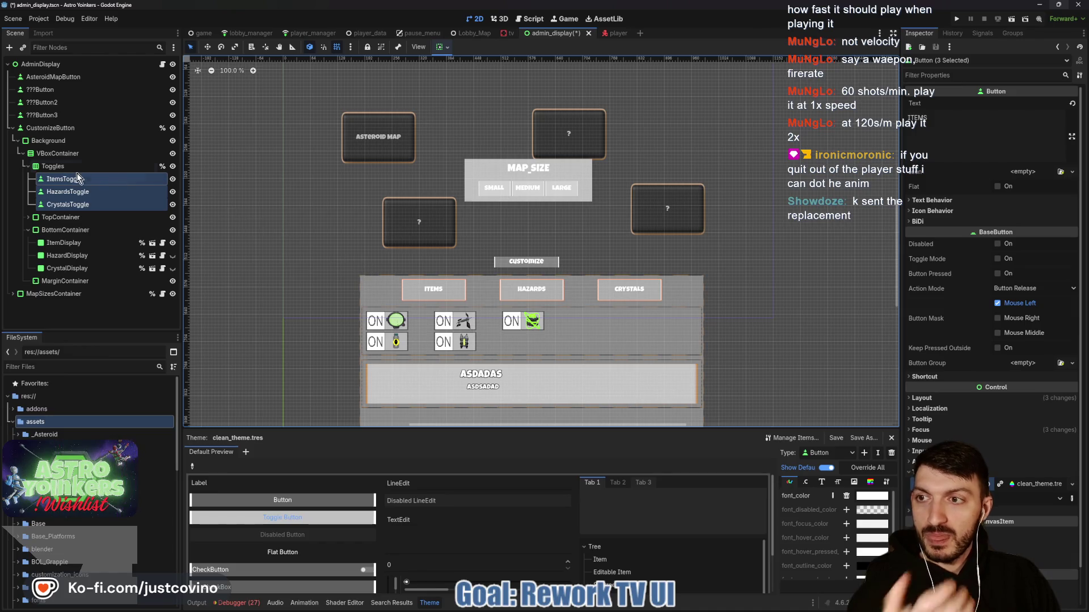
{"action": "left_click", "coordinate": [70, 167]}
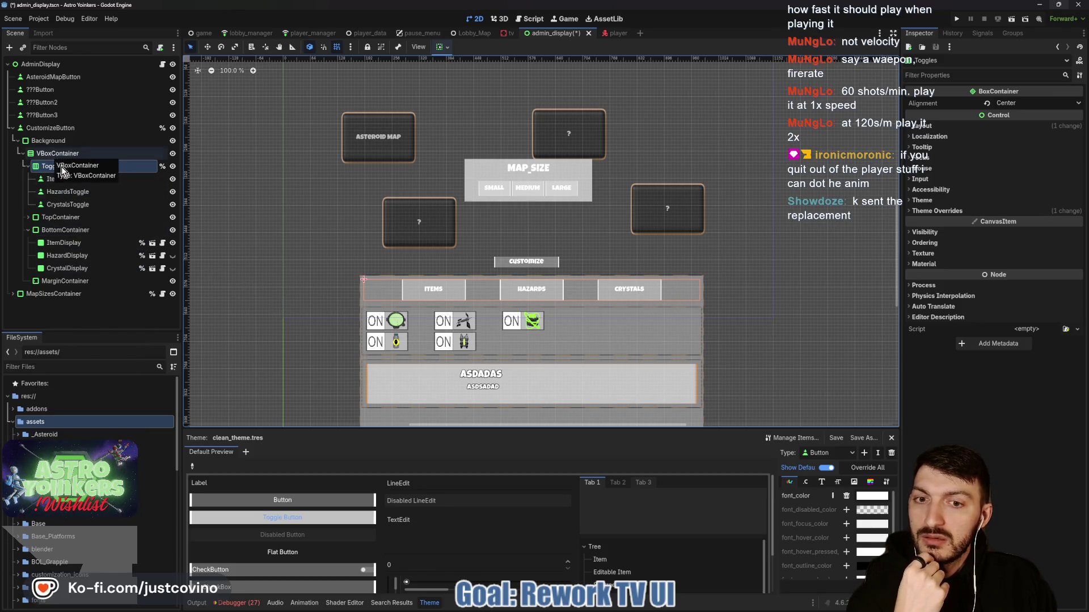
Pan the 2D canvas view upward.
{"action": "left_click_drag", "start_coordinate": [323, 294], "coordinate": [317, 216]}
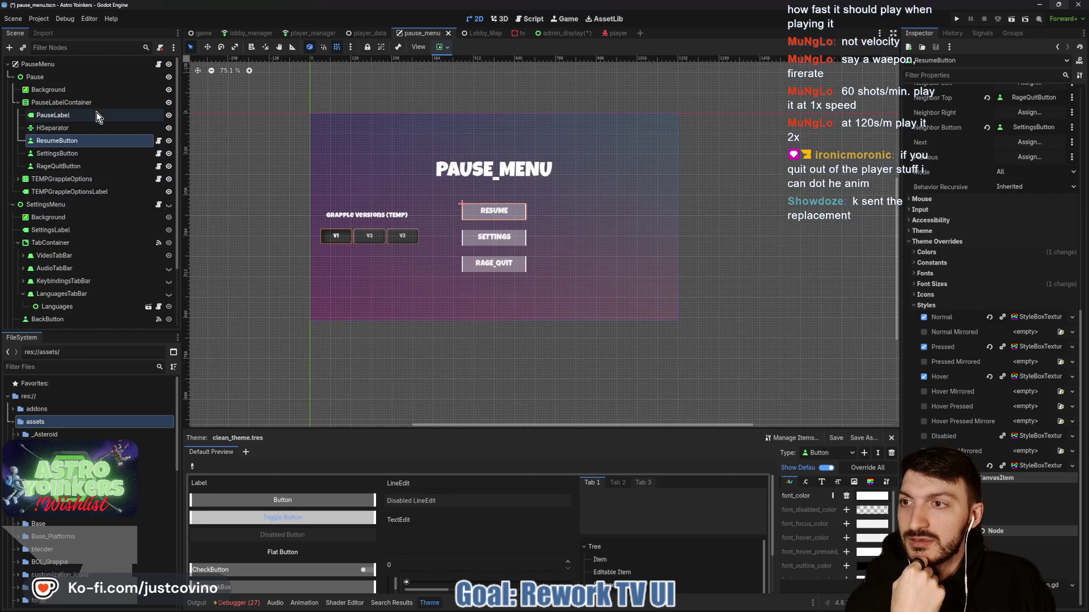
Make SettingsMenu visible, select TabContainer, and expand its Theme Overrides > Styles.
{"action": "left_click", "coordinate": [17, 102]}
{"action": "left_click", "coordinate": [169, 141]}
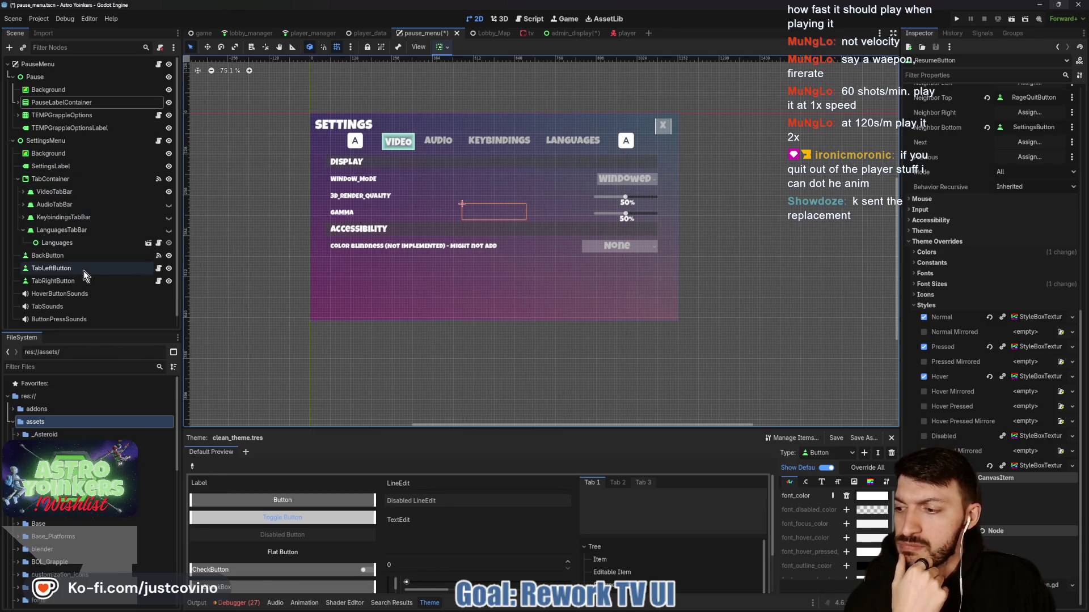
{"action": "left_click", "coordinate": [72, 178]}
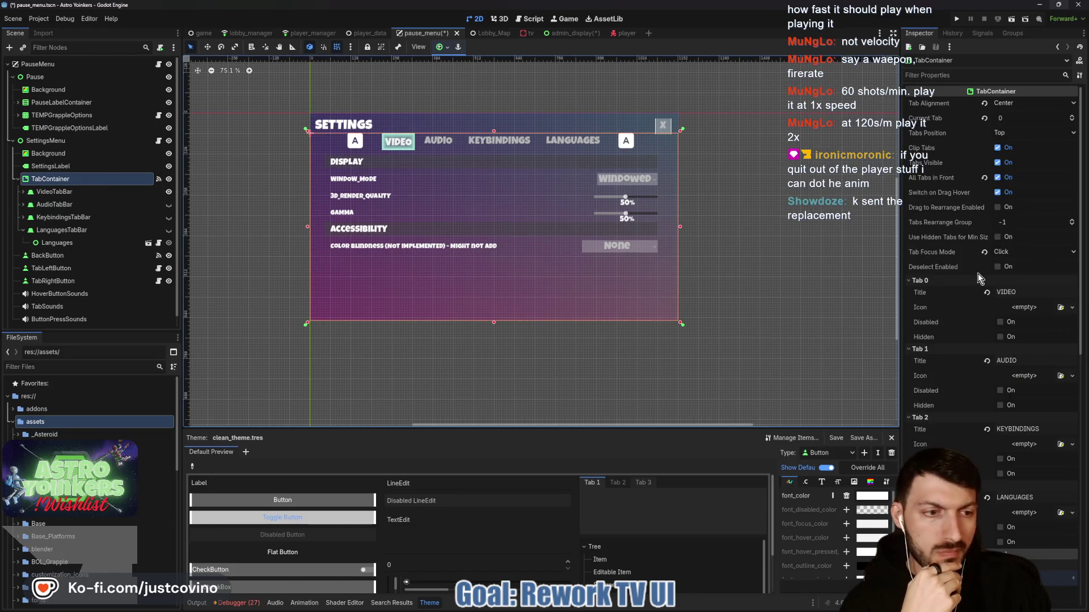
{"action": "scroll", "coordinate": [983, 360], "scroll_direction": "down", "scroll_amount": 10}
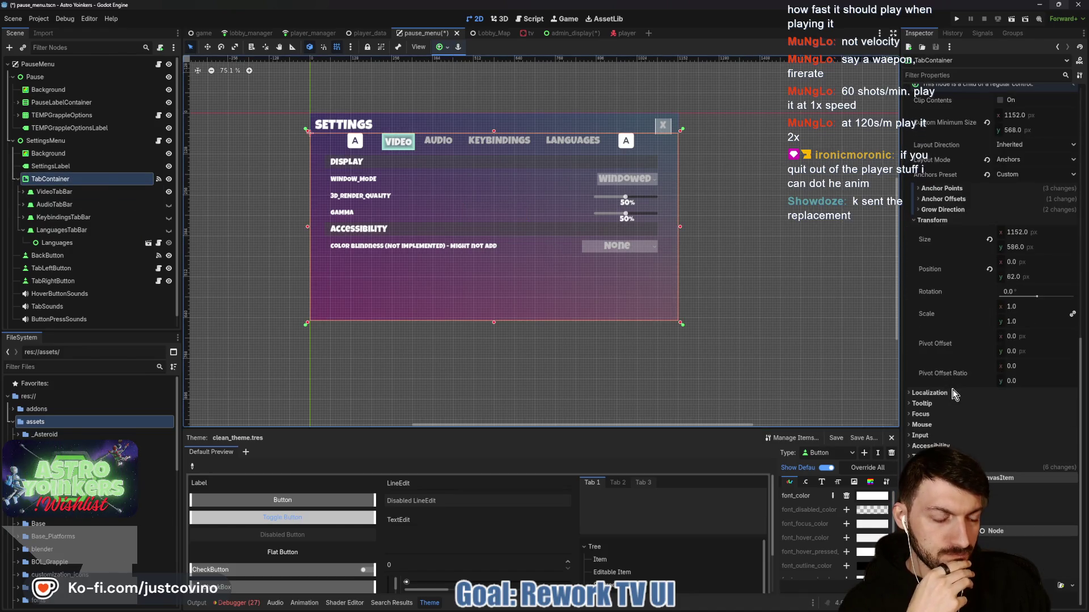
{"action": "left_click", "coordinate": [936, 456]}
{"action": "scroll", "coordinate": [941, 431], "scroll_direction": "down", "scroll_amount": 3}
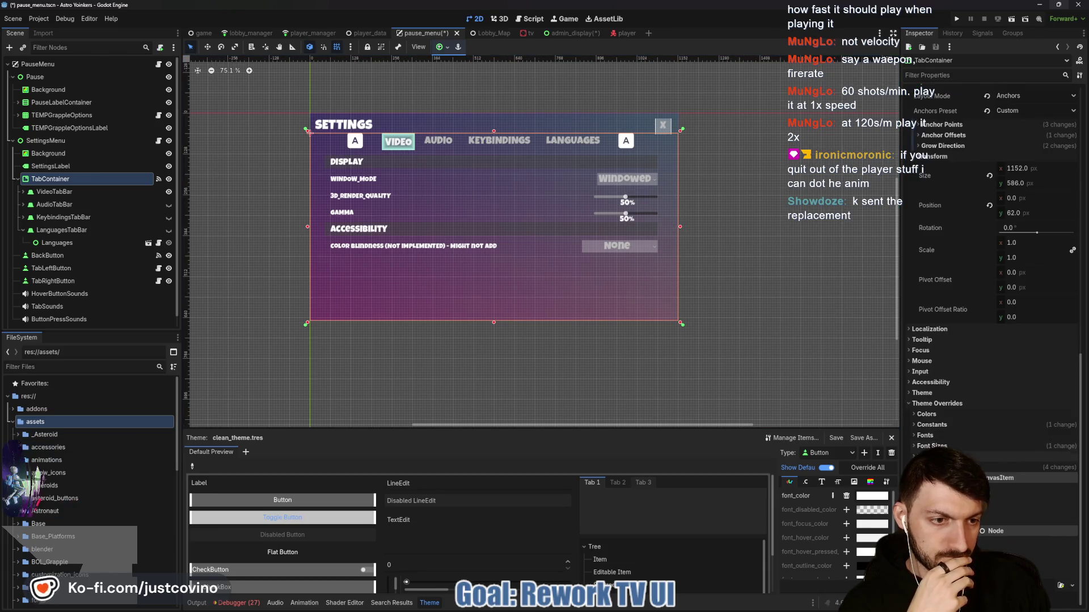
{"action": "left_click", "coordinate": [936, 467]}
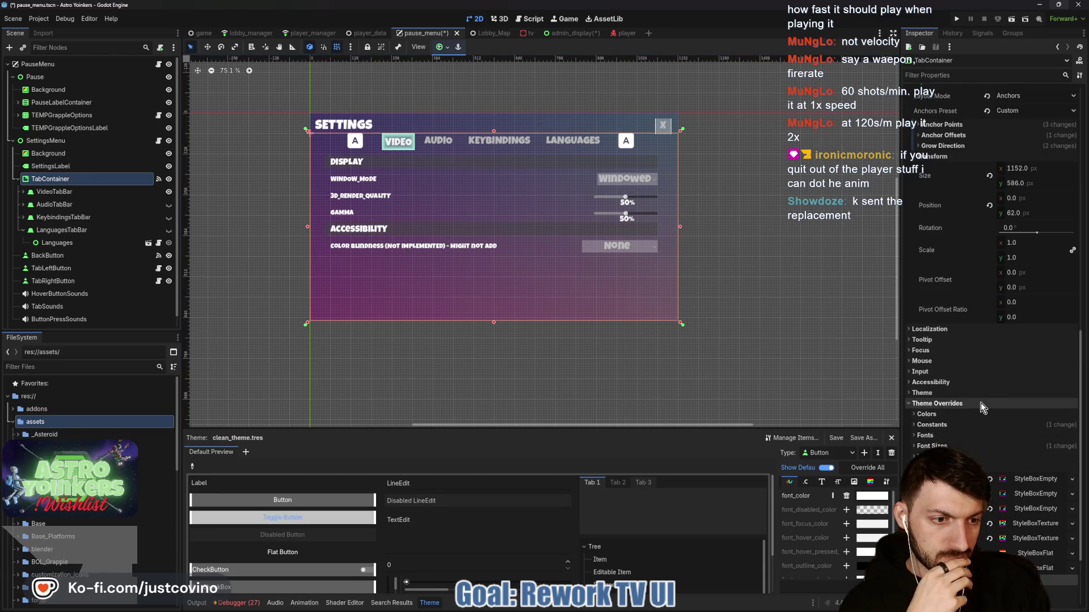
Add a TabContainer type to clean_theme.tres and show its StyleBox items.
{"action": "left_click", "coordinate": [865, 452]}
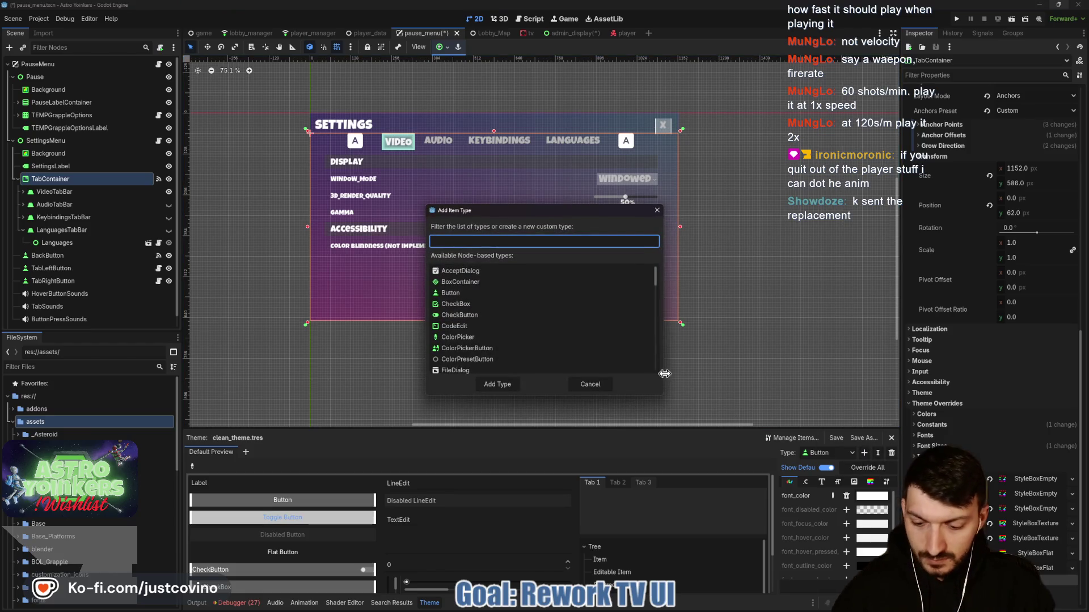
{"action": "type", "text": "tab"}
{"action": "left_click", "coordinate": [491, 321]}
{"action": "left_click", "coordinate": [497, 385]}
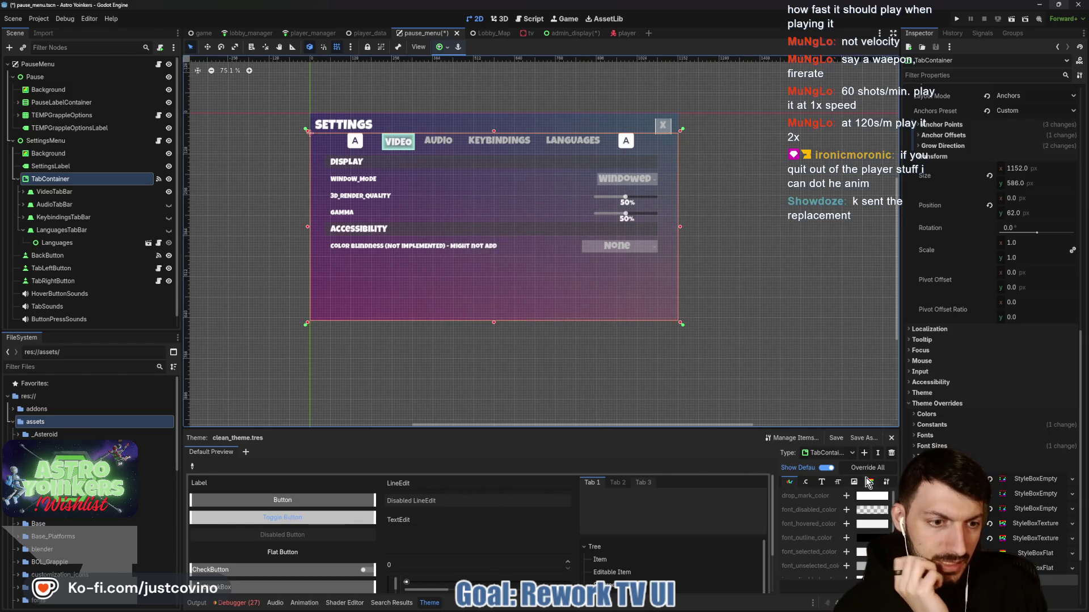
{"action": "left_click_drag", "start_coordinate": [705, 430], "coordinate": [712, 329]}
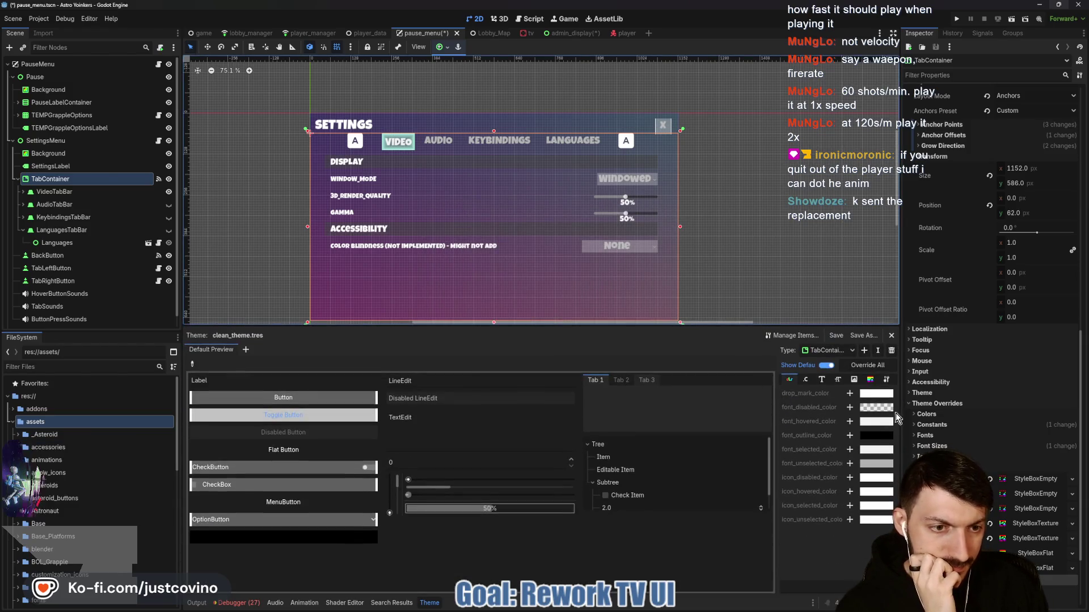
{"action": "left_click", "coordinate": [872, 380]}
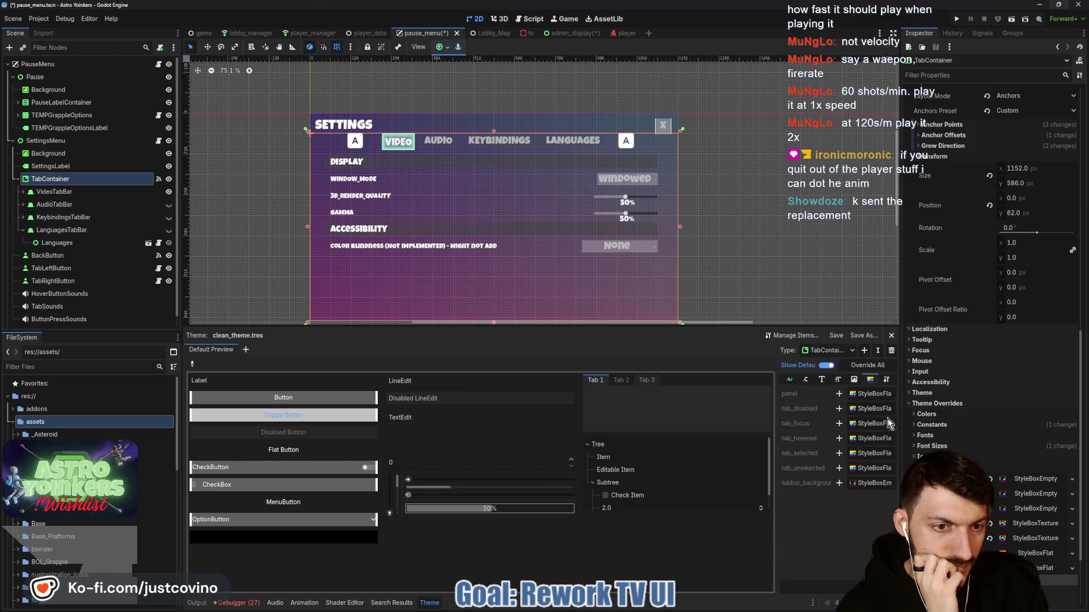
{"action": "scroll", "coordinate": [1027, 419], "scroll_direction": "down", "scroll_amount": 3}
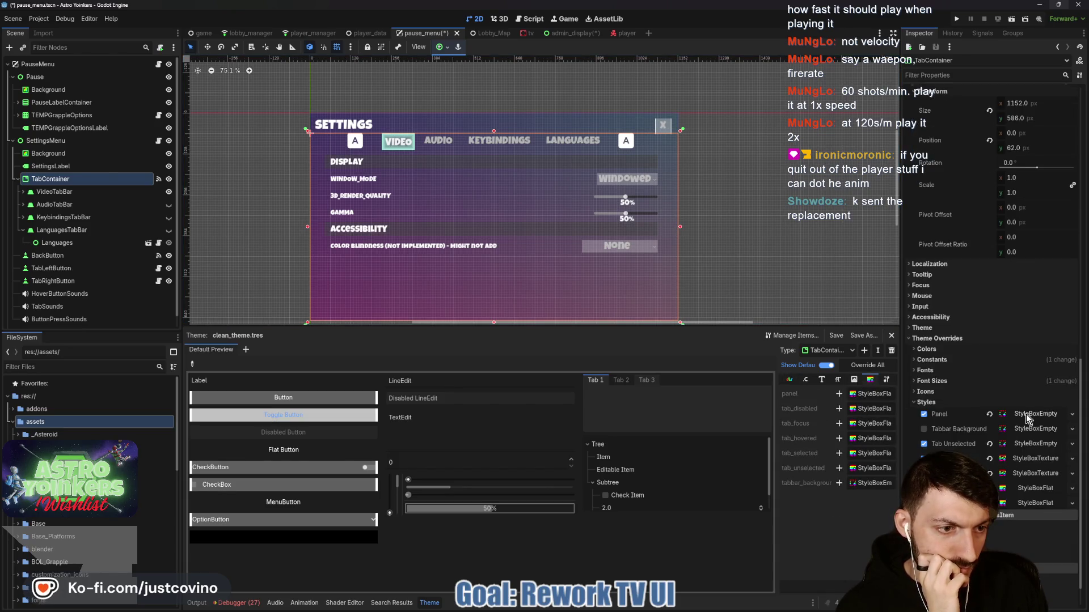